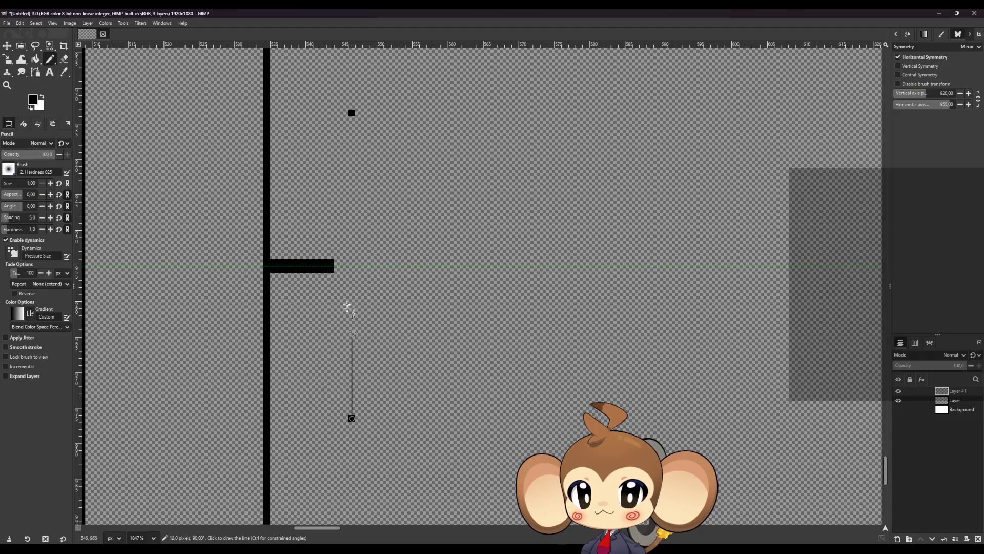
- Draw a mirrored vertical black pencil line beside the first tick mark
{"action": "left_click", "coordinate": [352, 268], "text": "shift"}
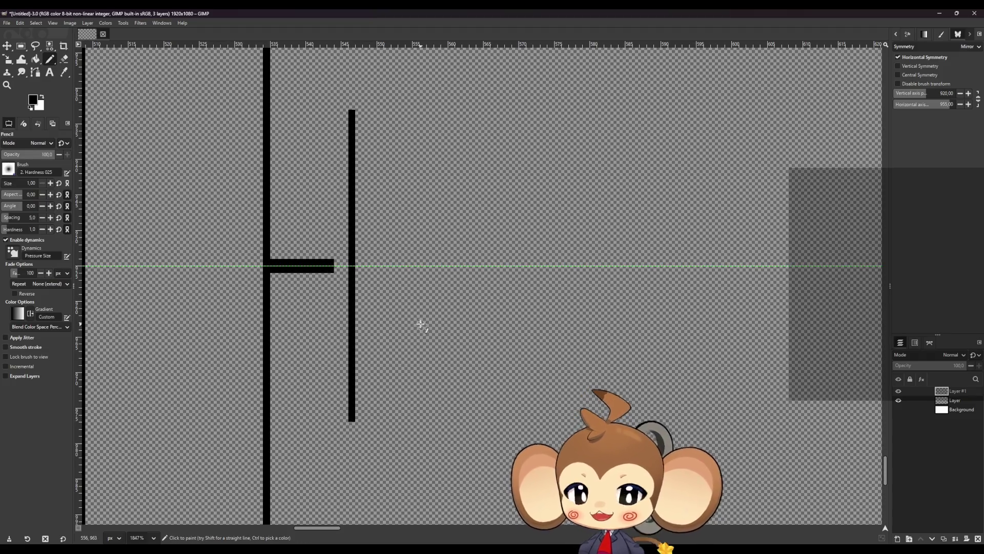
{"action": "scroll", "coordinate": [421, 325], "scroll_direction": "down", "scroll_amount": 6, "text": "ctrl"}
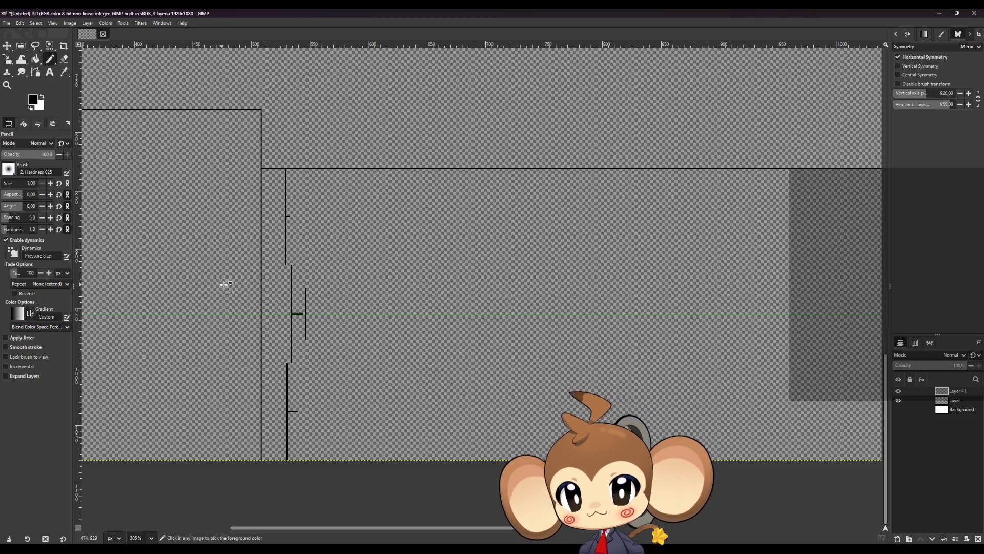
{"action": "scroll", "coordinate": [226, 303], "scroll_direction": "down", "scroll_amount": 4, "text": "ctrl"}
{"action": "scroll", "coordinate": [227, 307], "scroll_direction": "down", "scroll_amount": 1, "text": "ctrl"}
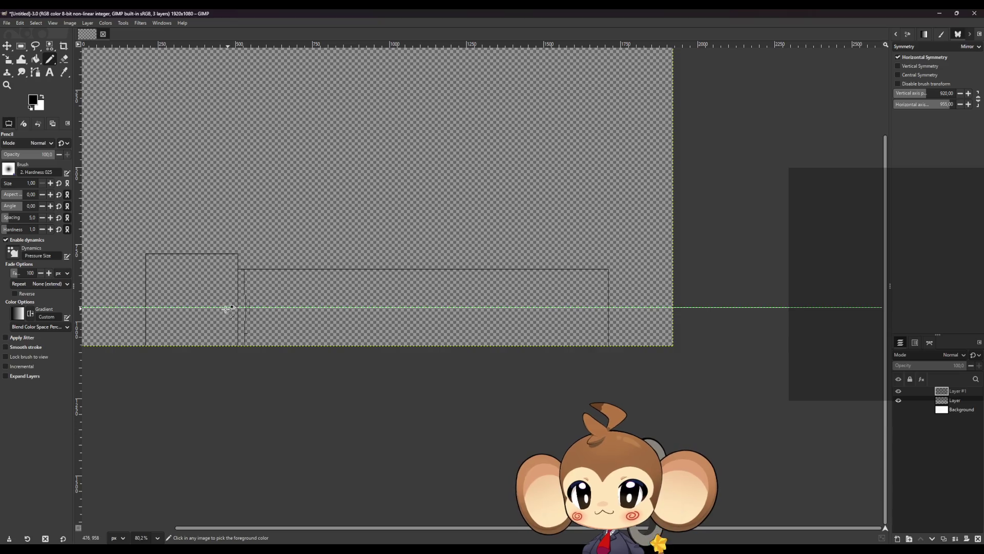
{"action": "scroll", "coordinate": [215, 307], "scroll_direction": "up", "scroll_amount": 1, "text": "ctrl"}
{"action": "scroll", "coordinate": [267, 327], "scroll_direction": "up", "scroll_amount": 9, "text": "ctrl"}
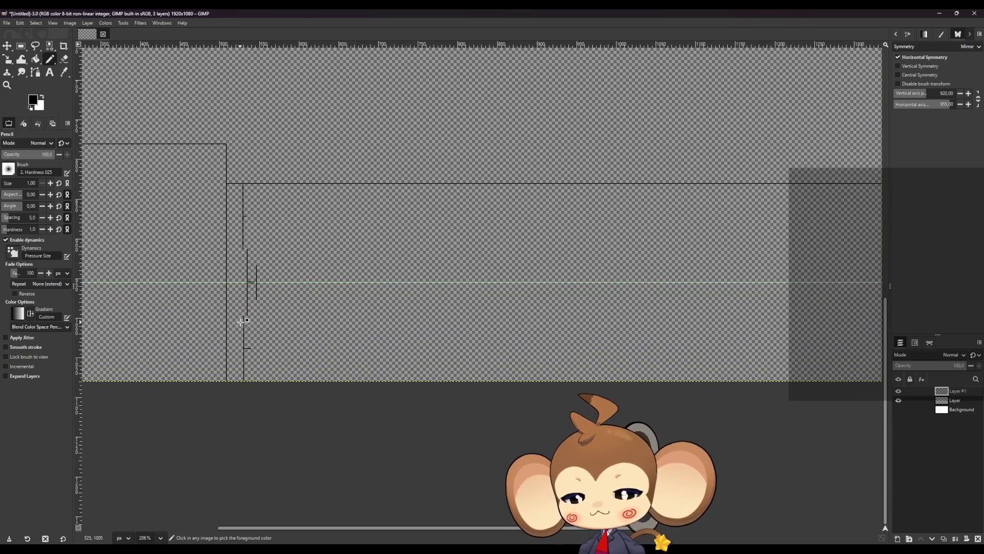
{"action": "scroll", "coordinate": [257, 318], "scroll_direction": "up", "scroll_amount": 2, "text": "ctrl"}
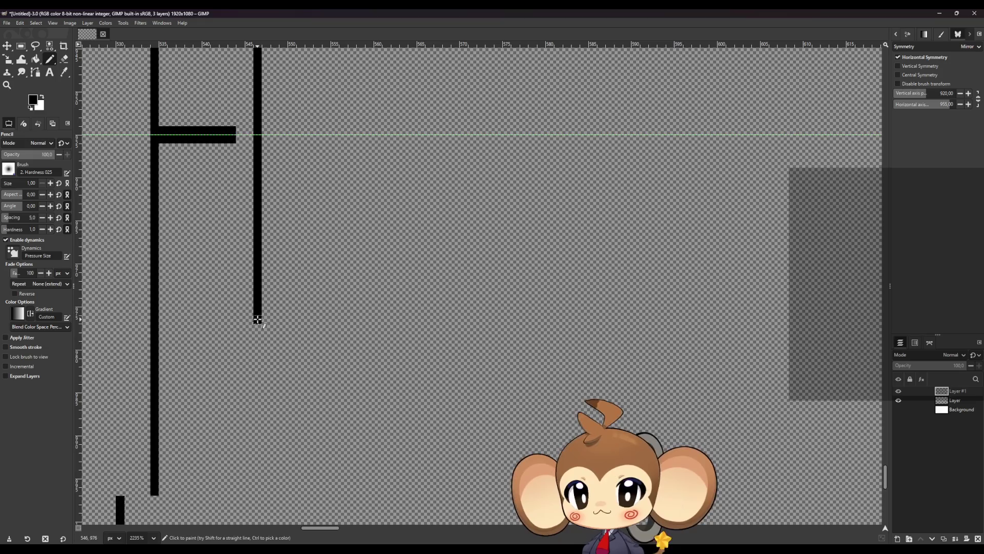
{"action": "scroll", "coordinate": [258, 318], "scroll_direction": "up", "scroll_amount": 5}
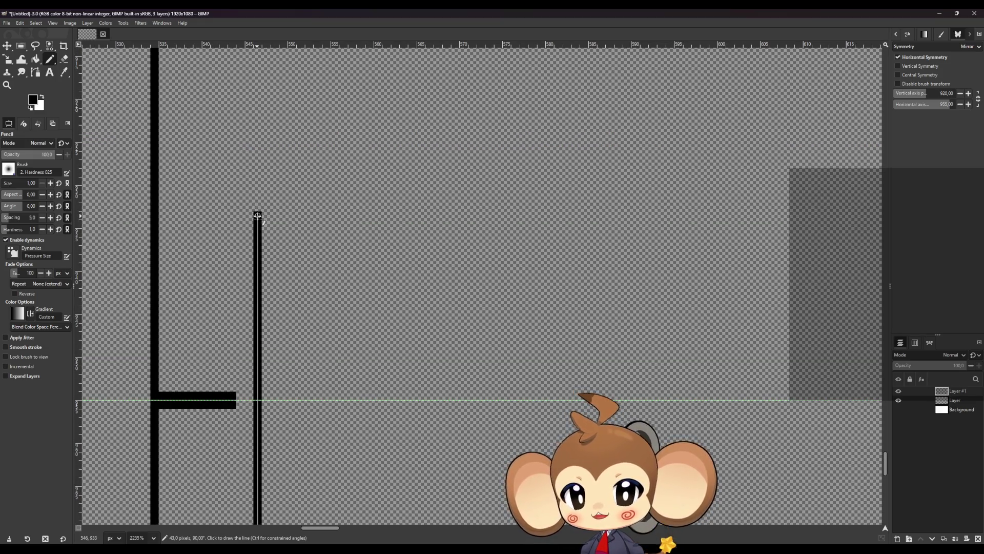
{"action": "left_click", "coordinate": [258, 216], "text": "shift"}
{"action": "scroll", "coordinate": [253, 220], "scroll_direction": "down", "scroll_amount": 4, "text": "ctrl"}
{"action": "scroll", "coordinate": [230, 250], "scroll_direction": "up", "scroll_amount": 1, "text": "ctrl"}
{"action": "scroll", "coordinate": [276, 391], "scroll_direction": "up", "scroll_amount": 3, "text": "ctrl"}
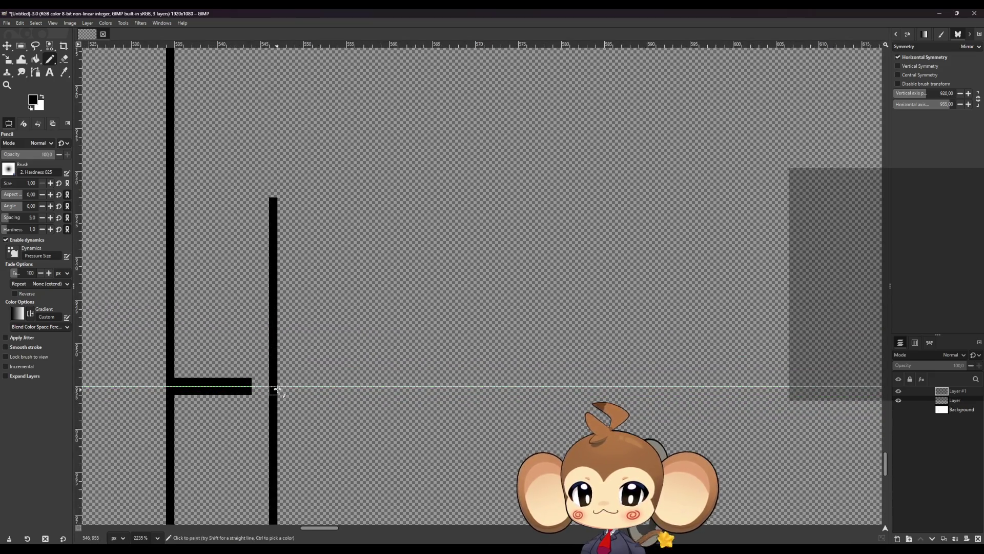
- Draw a second mirrored vertical line from below up to the tick, then turn off horizontal symmetry
{"action": "left_click", "coordinate": [276, 380]}
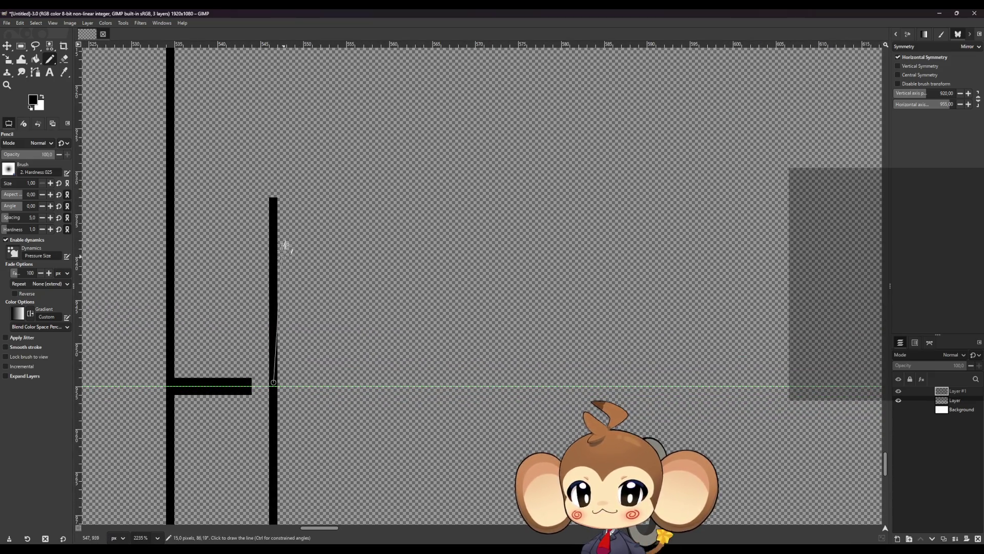
{"action": "left_click", "coordinate": [274, 203], "text": "shift"}
{"action": "scroll", "coordinate": [225, 266], "scroll_direction": "down", "scroll_amount": 4, "text": "ctrl"}
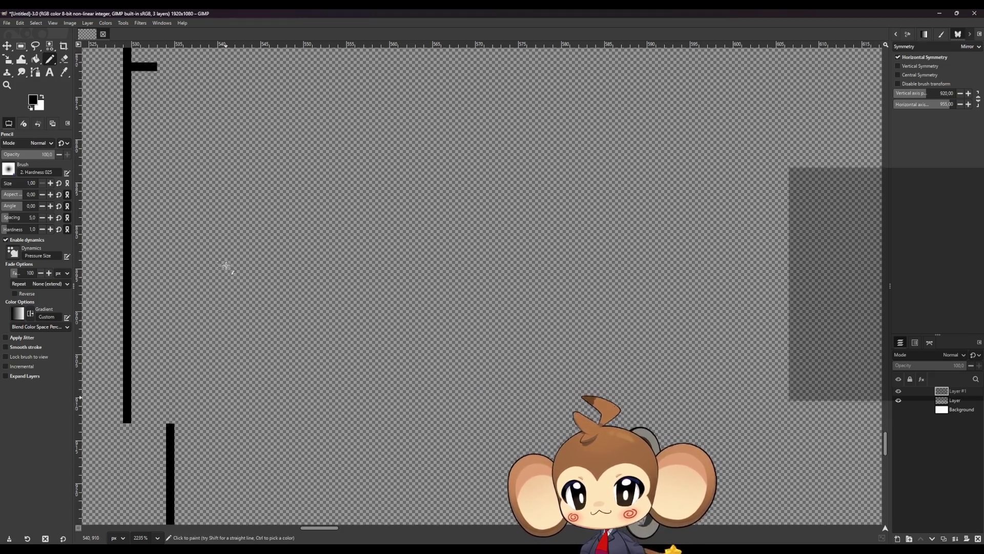
{"action": "scroll", "coordinate": [205, 270], "scroll_direction": "up", "scroll_amount": 4, "text": "ctrl"}
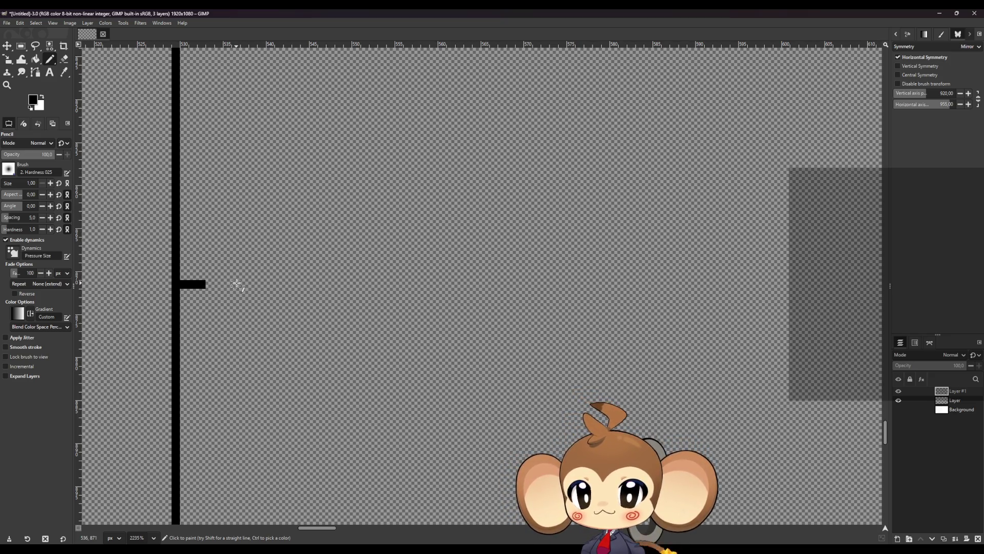
{"action": "left_click", "coordinate": [898, 59]}
- Pencil a single vertical line beside the tick and extend it downward
{"action": "left_click", "coordinate": [261, 285]}
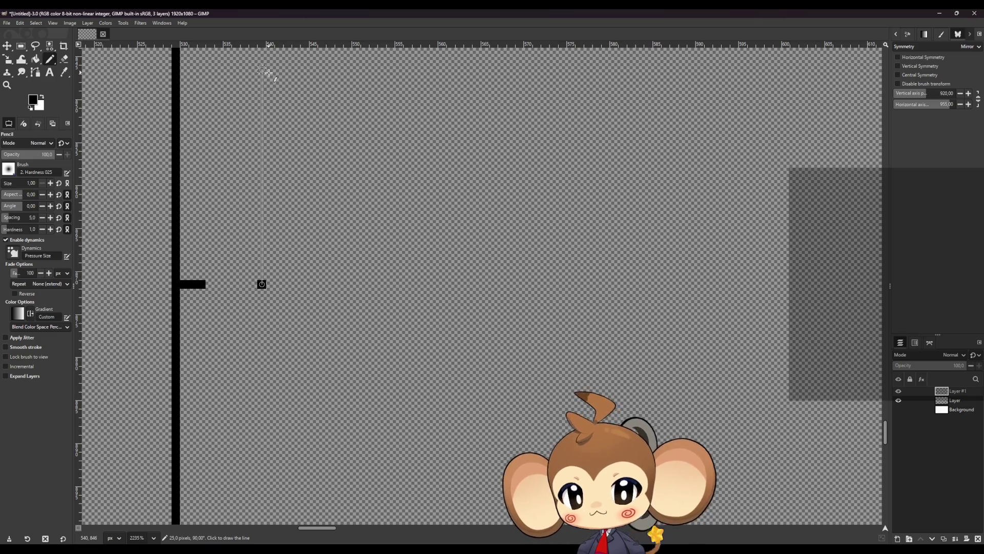
{"action": "left_click", "coordinate": [267, 104], "text": "shift"}
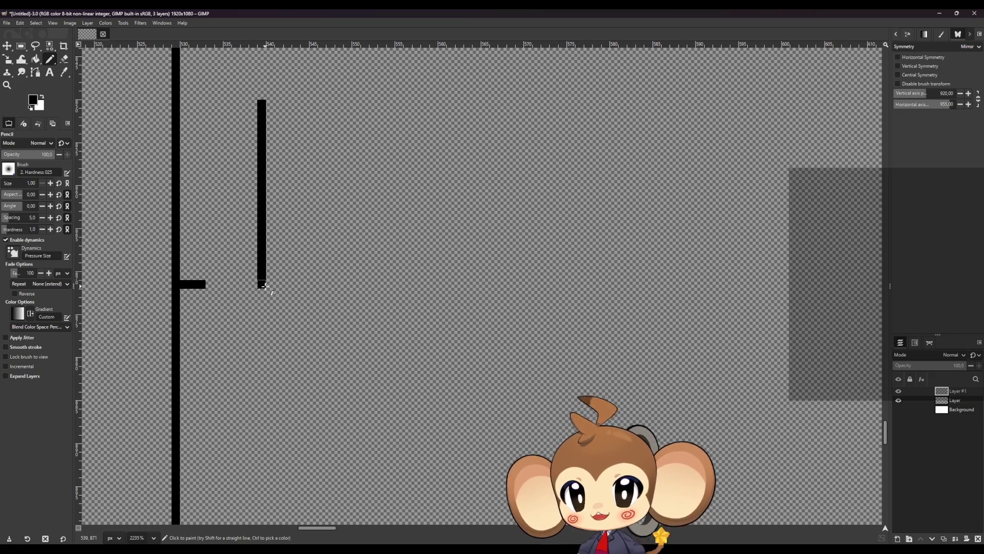
{"action": "left_click", "coordinate": [262, 294]}
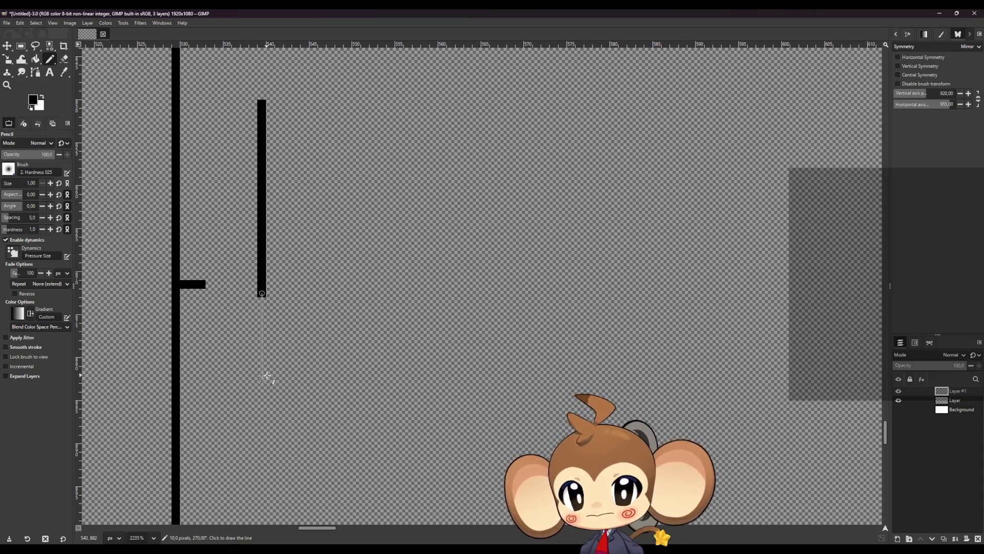
{"action": "left_click", "coordinate": [255, 474], "text": "shift"}
{"action": "scroll", "coordinate": [264, 461], "scroll_direction": "down", "scroll_amount": 2}
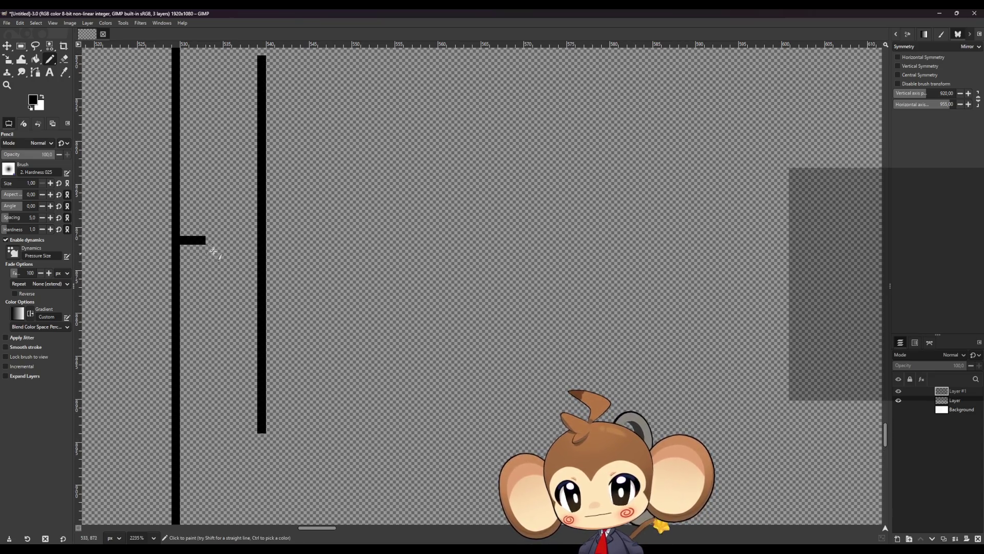
{"action": "left_click", "coordinate": [262, 429]}
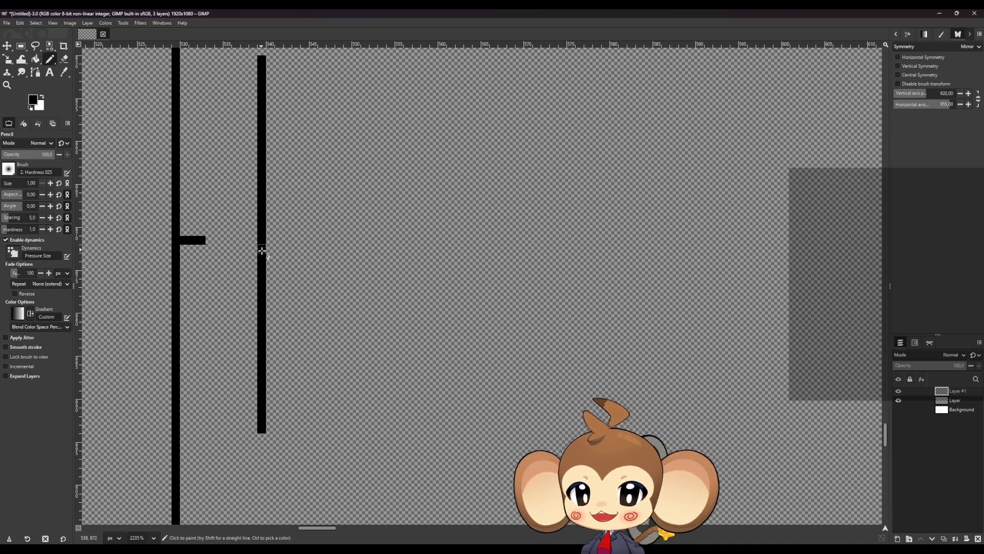
{"action": "scroll", "coordinate": [270, 333], "scroll_direction": "down", "scroll_amount": 10}
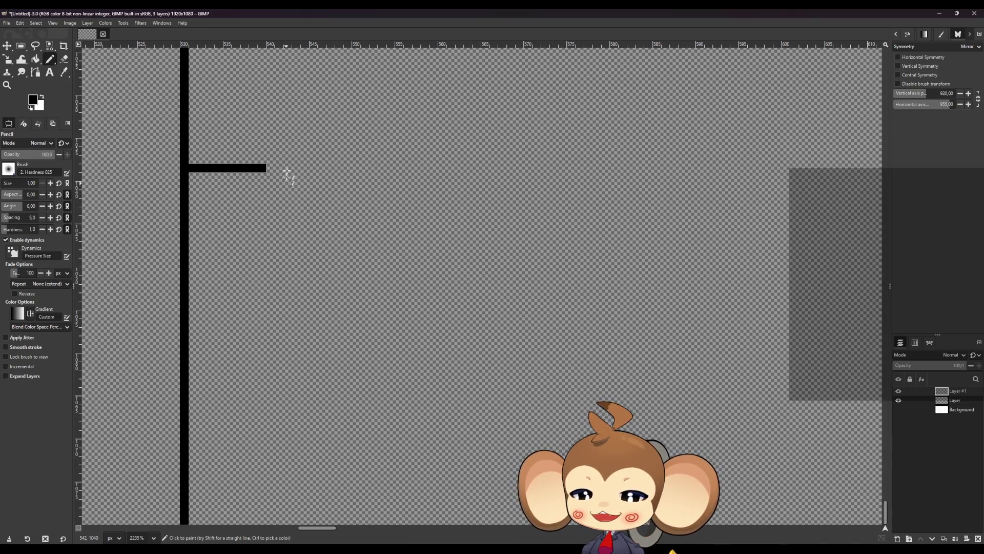
- Pencil a vertical line right of the horizontal bar, extending it up to the top
{"action": "left_click", "coordinate": [312, 168]}
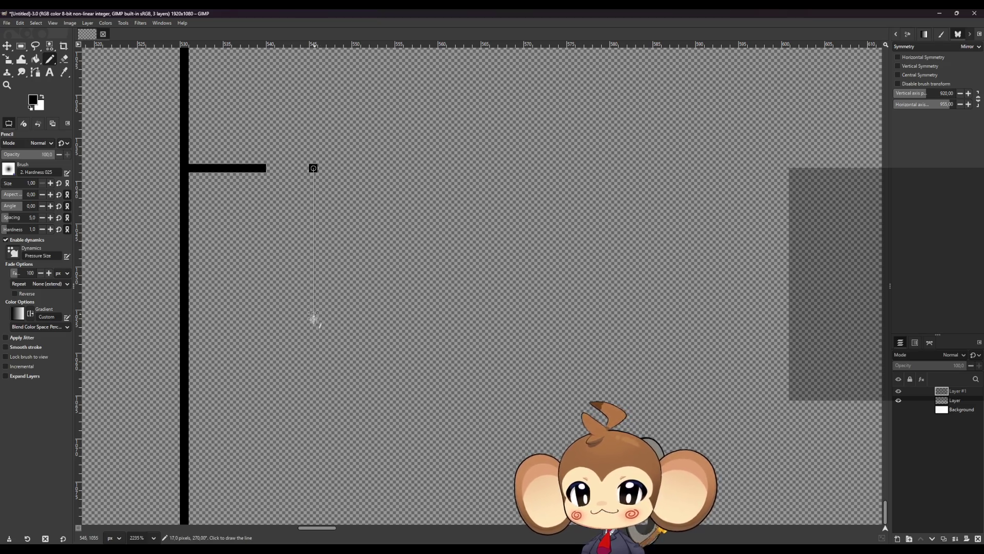
{"action": "left_click", "coordinate": [313, 345], "text": "shift"}
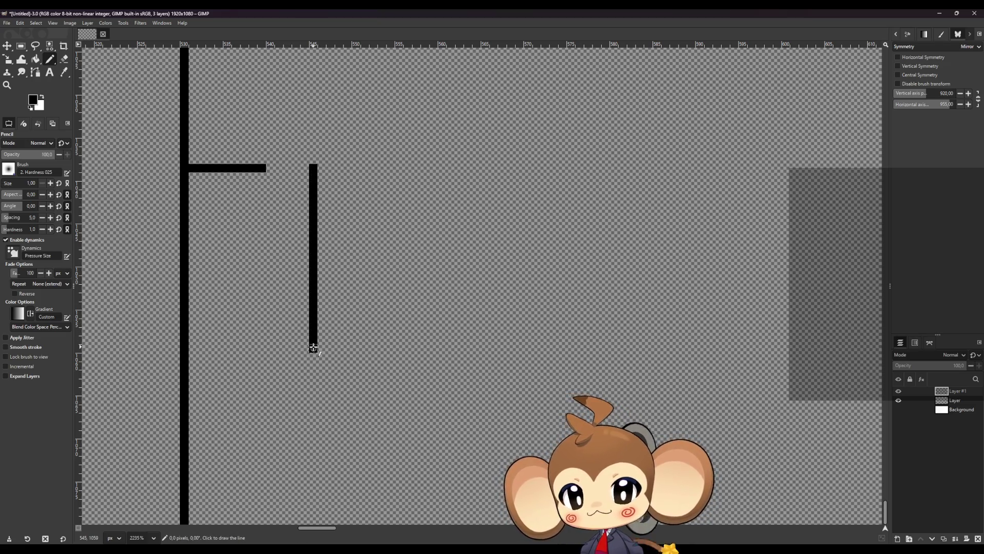
{"action": "scroll", "coordinate": [328, 348], "scroll_direction": "up", "scroll_amount": 3}
{"action": "left_click", "coordinate": [316, 293]}
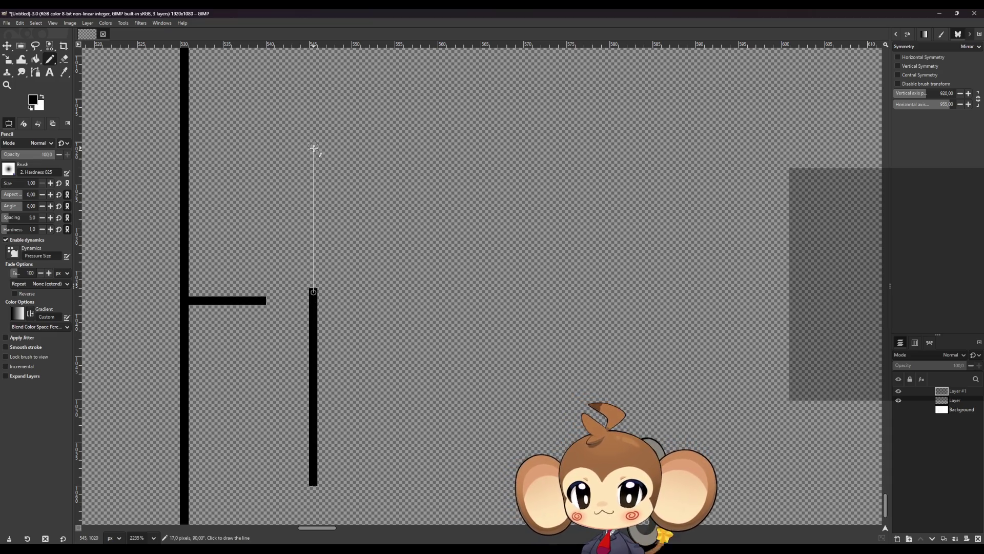
{"action": "left_click", "coordinate": [320, 109], "text": "shift"}
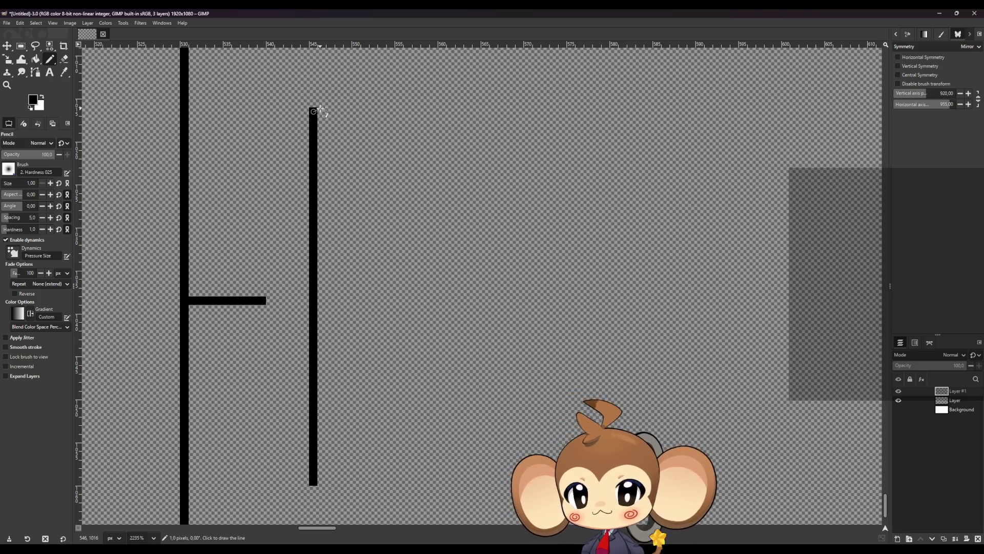
{"action": "scroll", "coordinate": [358, 246], "scroll_direction": "down", "scroll_amount": 8, "text": "ctrl"}
{"action": "scroll", "coordinate": [413, 251], "scroll_direction": "up", "scroll_amount": 3, "text": "ctrl"}
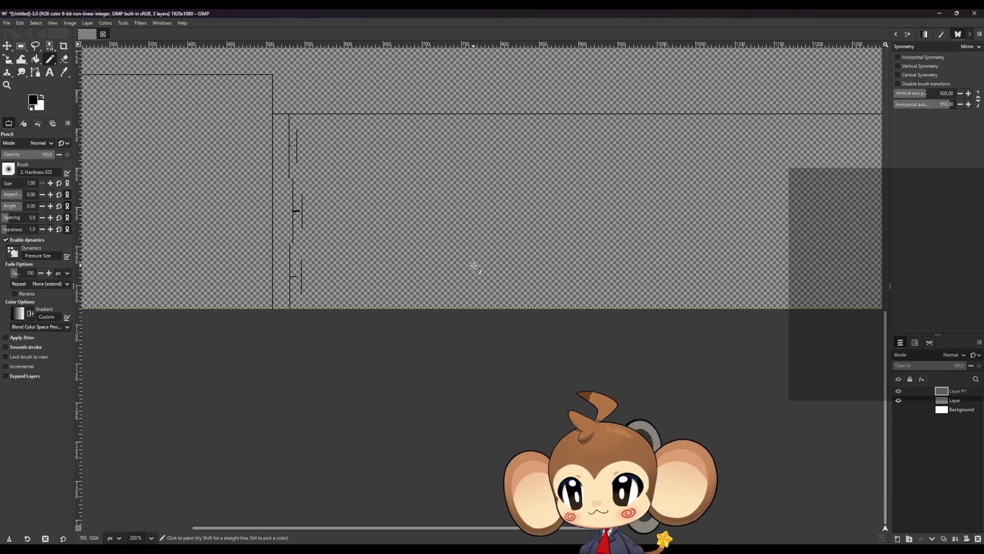
- Add a new transparent layer and type 'Mira Test' into a text box
{"action": "key", "text": "t"}
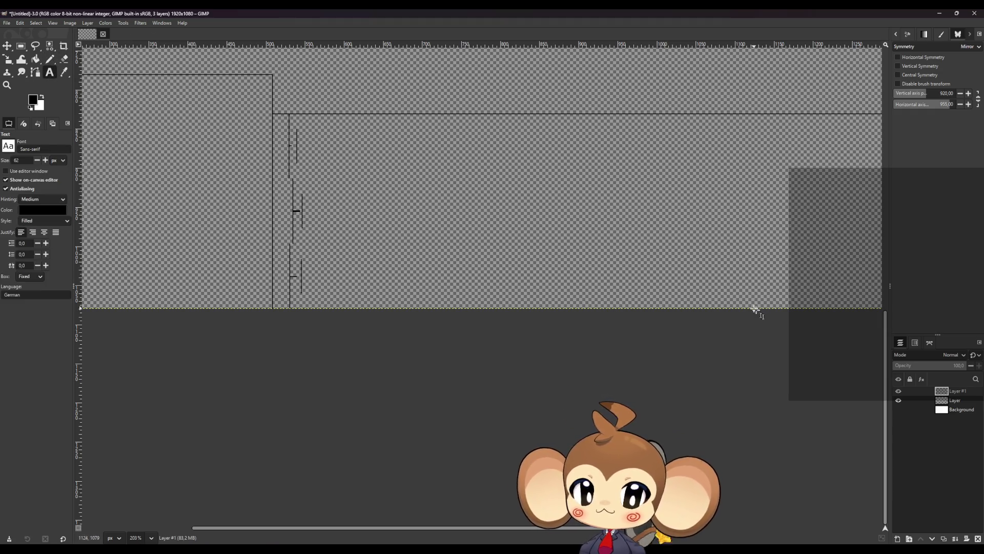
{"action": "key", "text": "shift+ctrl+n"}
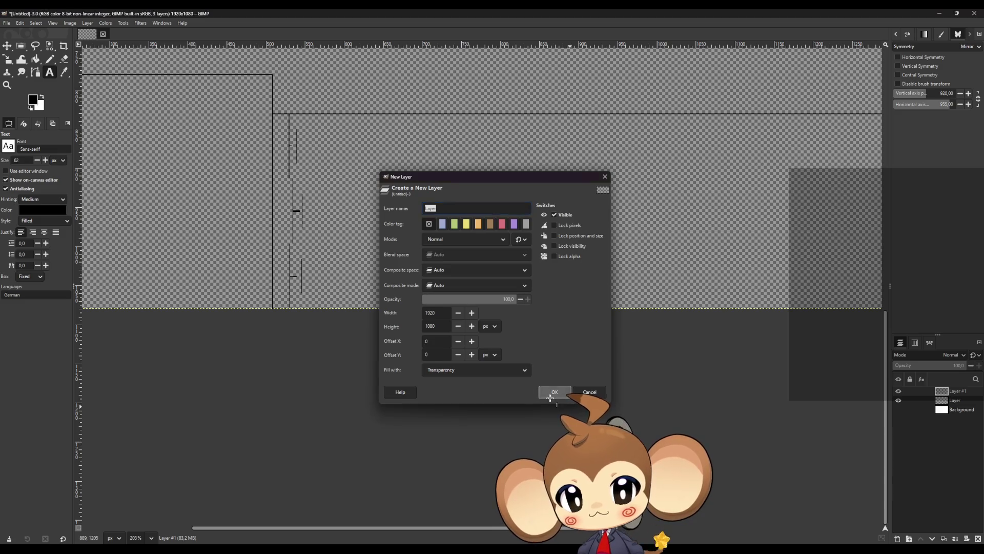
{"action": "left_click", "coordinate": [550, 397]}
{"action": "mouse_move", "coordinate": [332, 191]}
{"action": "left_mouse_down"}
{"action": "mouse_move", "coordinate": [391, 227]}
{"action": "mouse_move", "coordinate": [465, 235]}
{"action": "left_mouse_up"}
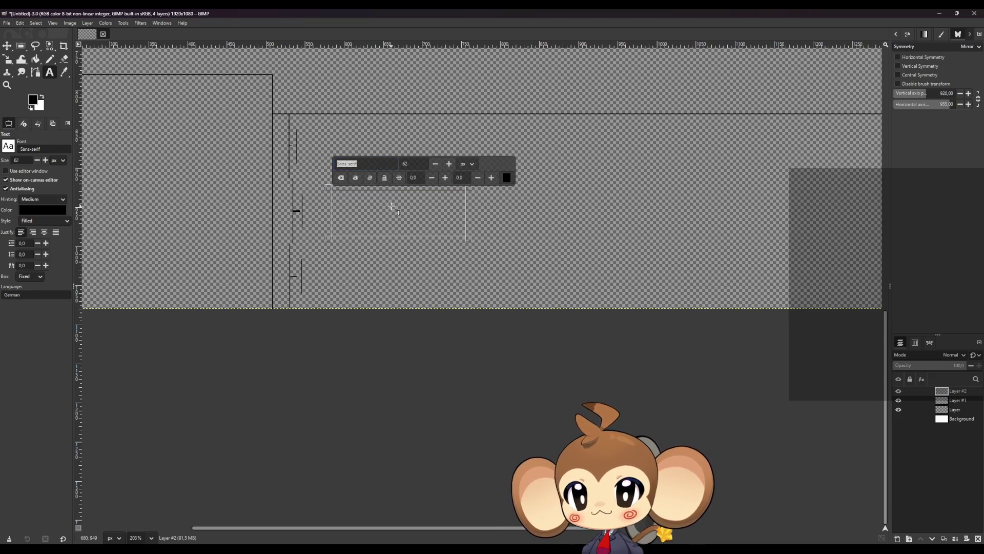
{"action": "type", "text": "Mi"}
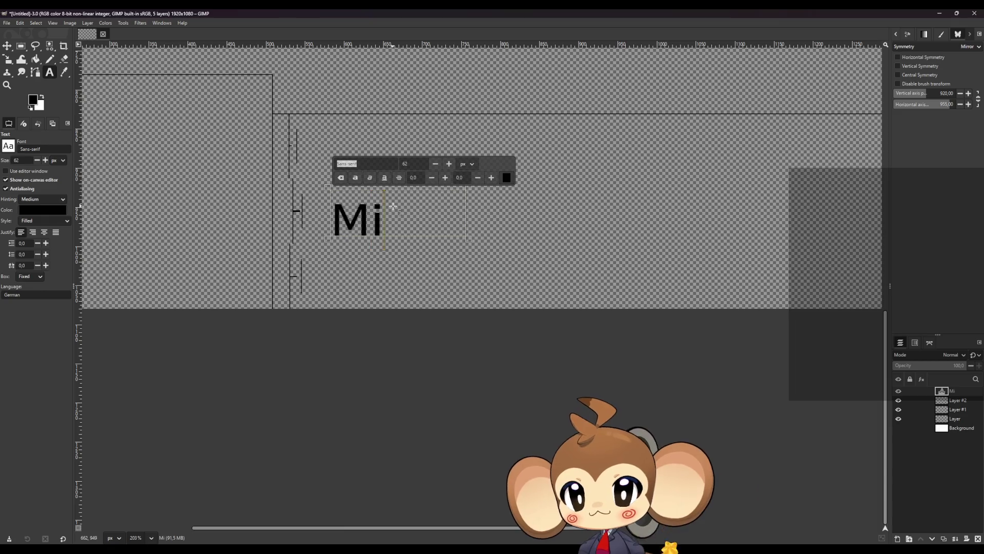
{"action": "type", "text": "ra"}
{"action": "key", "text": "Return"}
{"action": "type", "text": "Test"}
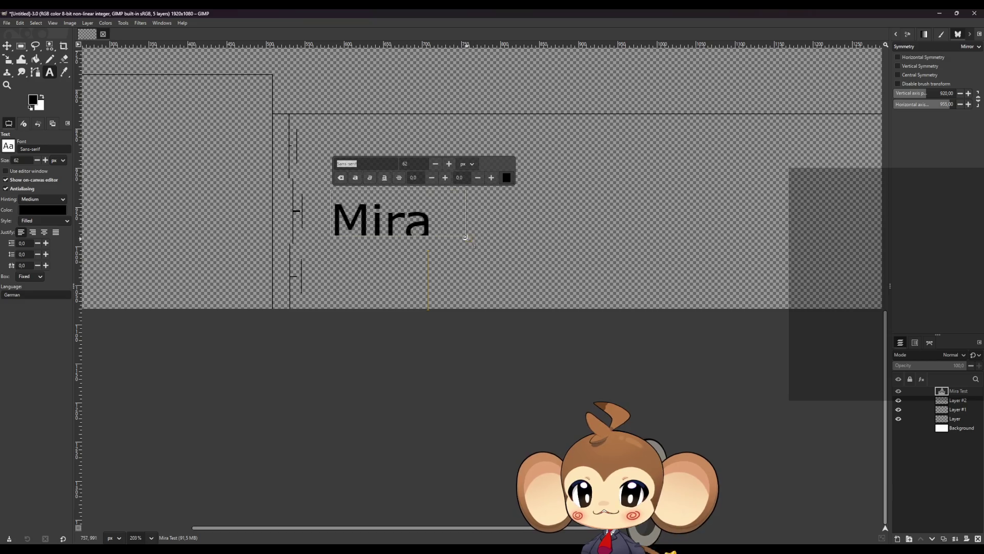
- Widen the text box to one line, set size 26, and move the label left beside the tick
{"action": "left_click_drag", "start_coordinate": [467, 238], "coordinate": [723, 288]}
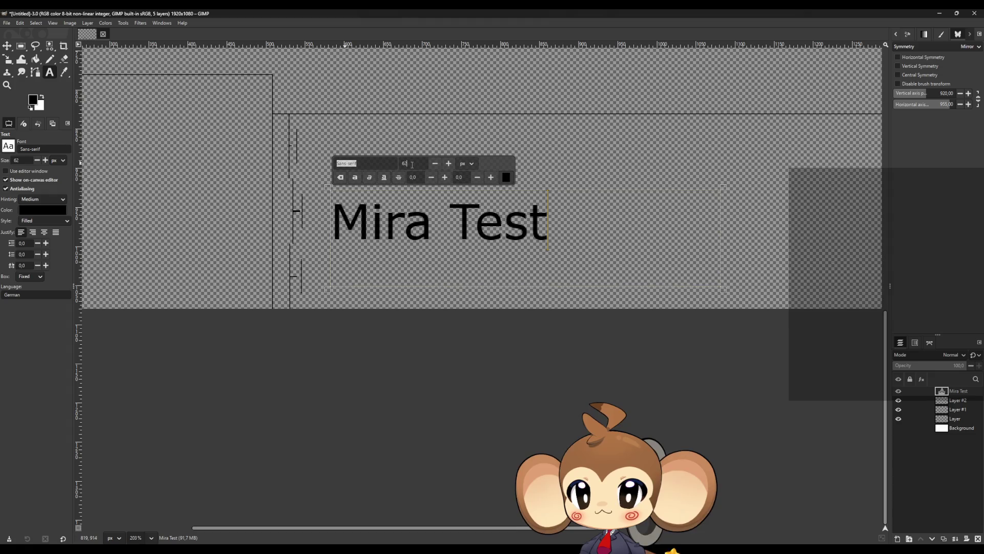
{"action": "key", "text": "BackSpace"}
{"action": "key", "text": "BackSpace"}
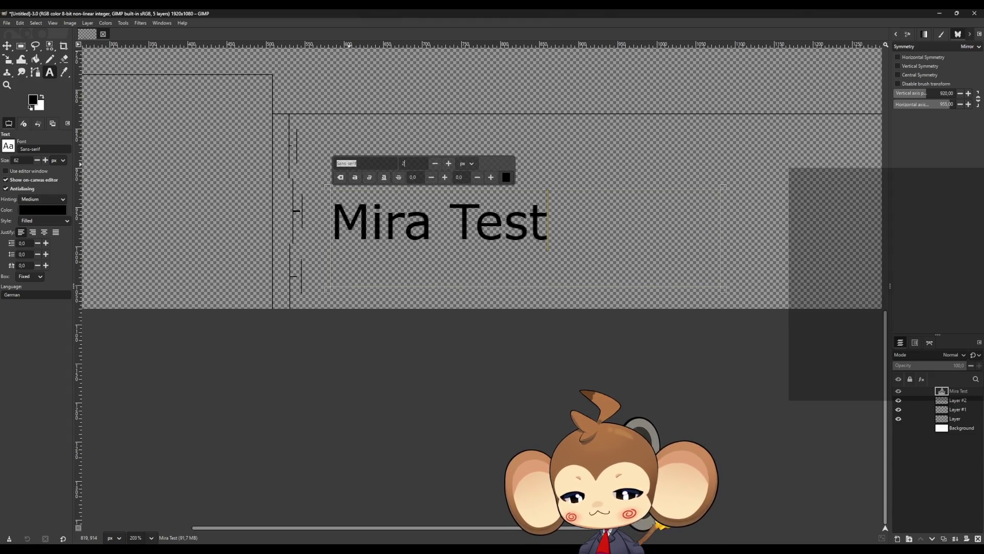
{"action": "type", "text": "5"}
{"action": "key", "text": "Return"}
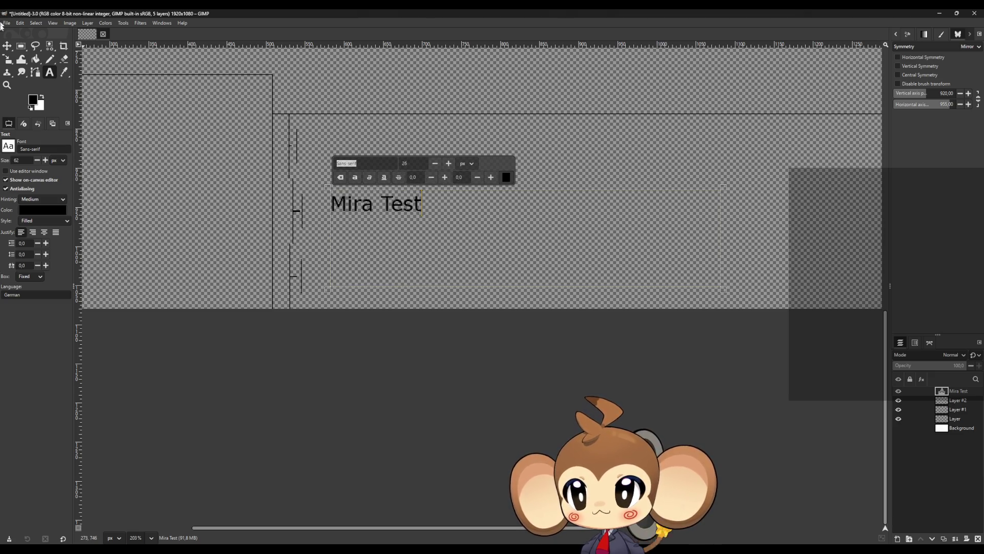
{"action": "left_click", "coordinate": [7, 45]}
{"action": "mouse_move", "coordinate": [393, 211]}
{"action": "left_mouse_down"}
{"action": "mouse_move", "coordinate": [396, 227]}
{"action": "mouse_move", "coordinate": [373, 221]}
{"action": "left_mouse_up"}
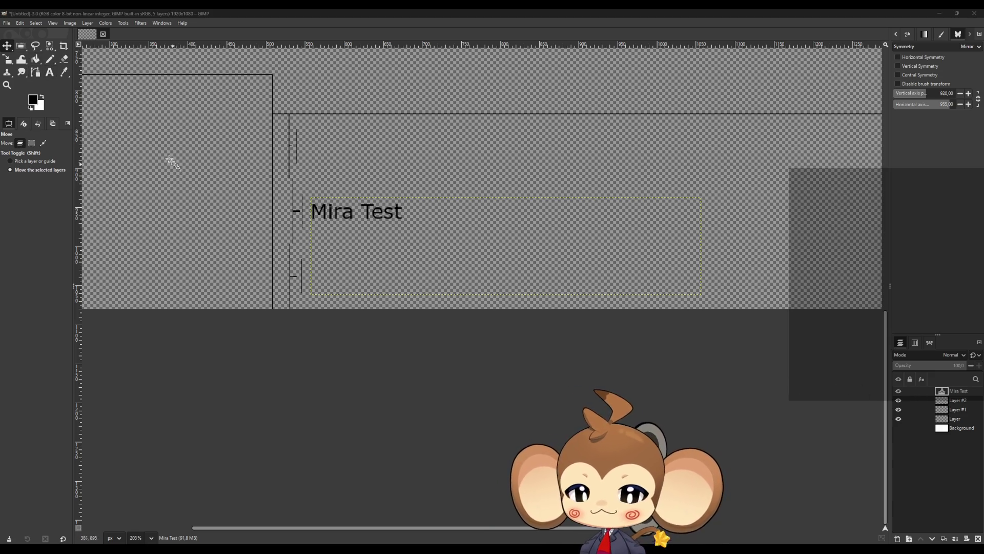
- Pencil a straight vertical black line just left of the 'Mira Test' label
{"action": "scroll", "coordinate": [261, 243], "scroll_direction": "up", "scroll_amount": 2}
{"action": "scroll", "coordinate": [246, 285], "scroll_direction": "down", "scroll_amount": 5}
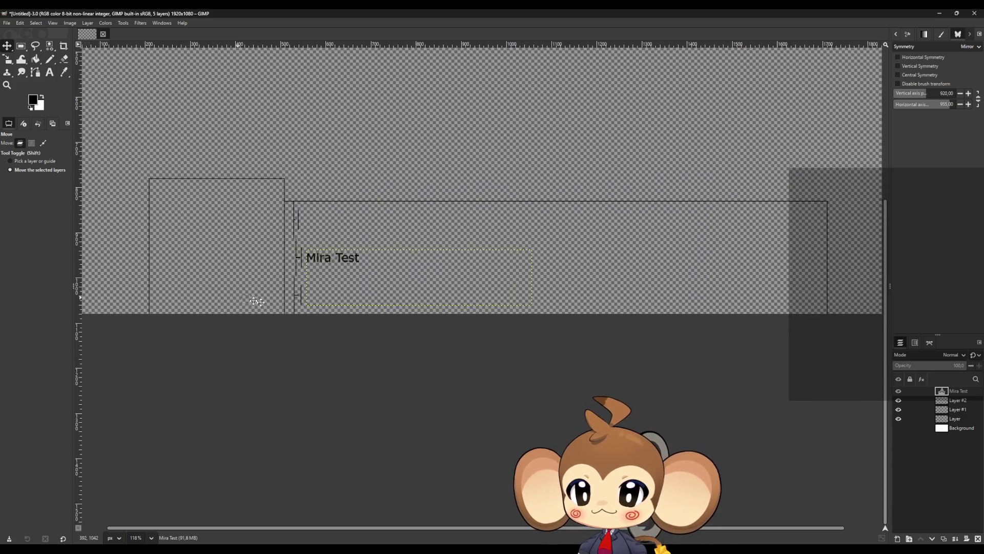
{"action": "left_click_drag", "start_coordinate": [257, 301], "coordinate": [307, 309]}
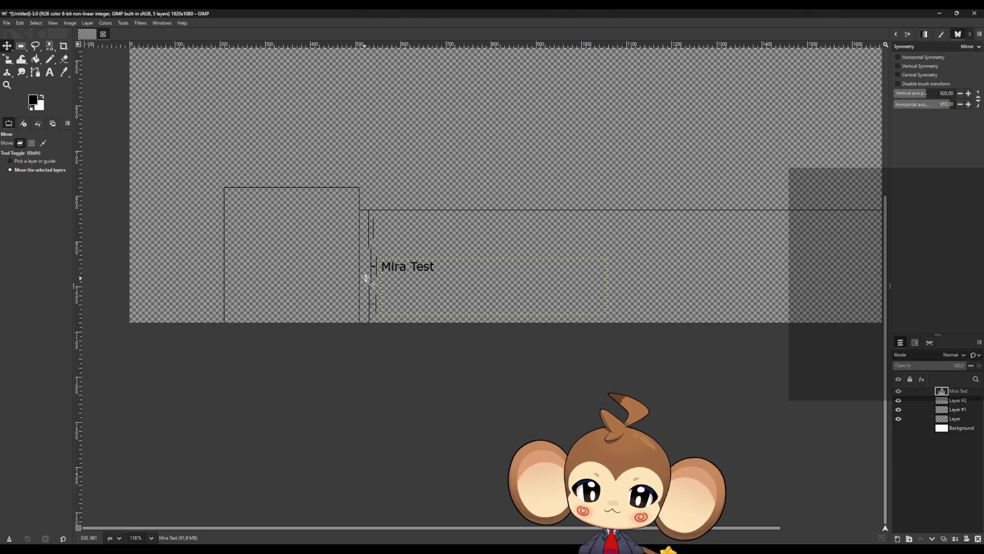
{"action": "scroll", "coordinate": [365, 278], "scroll_direction": "up", "scroll_amount": 10}
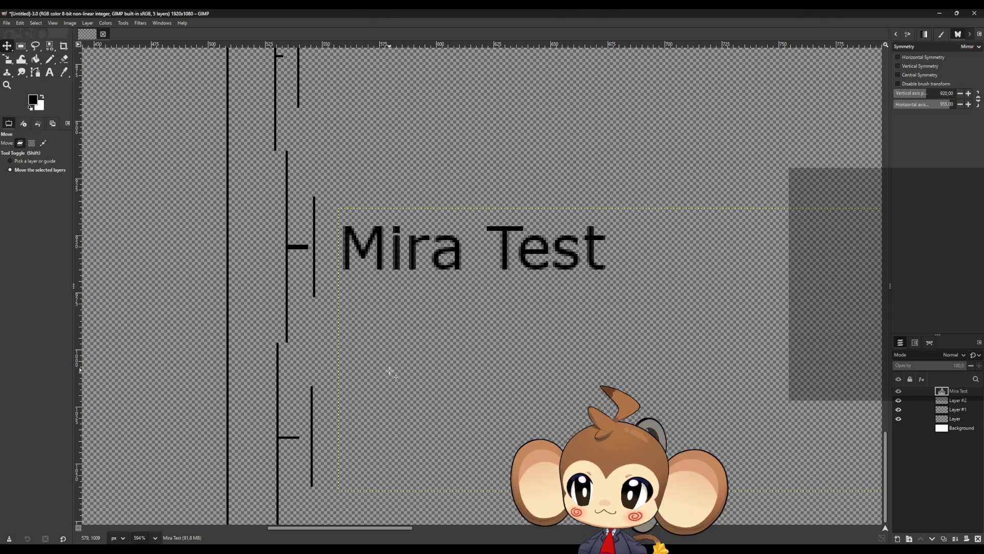
{"action": "left_click", "coordinate": [50, 59]}
{"action": "scroll", "coordinate": [279, 246], "scroll_direction": "up", "scroll_amount": 1}
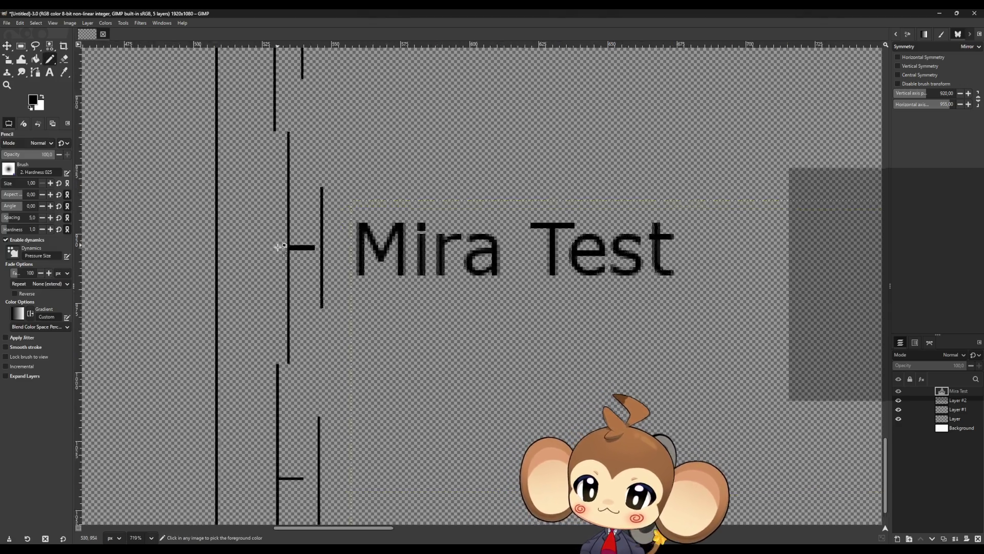
{"action": "scroll", "coordinate": [278, 246], "scroll_direction": "up", "scroll_amount": 3}
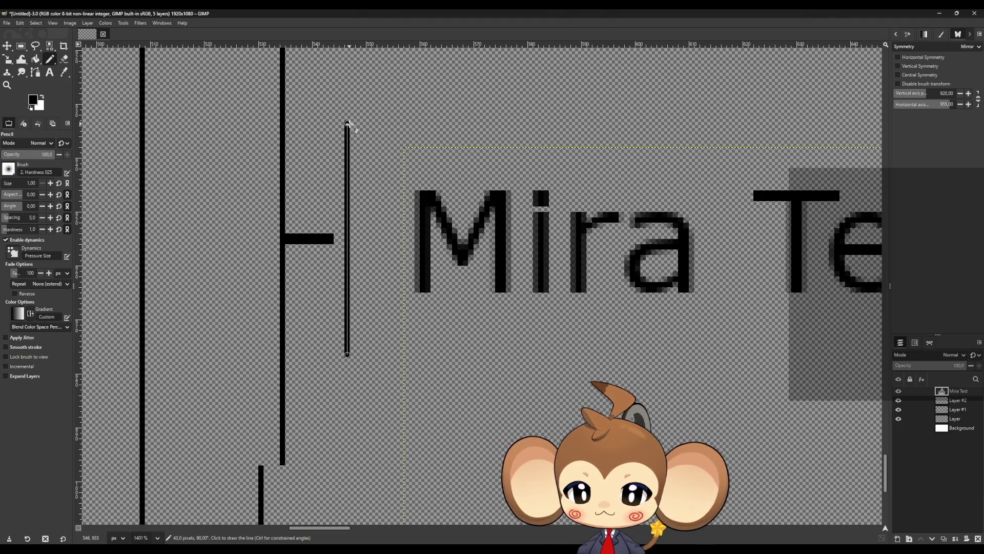
{"action": "left_click", "coordinate": [348, 124]}
{"action": "scroll", "coordinate": [380, 173], "scroll_direction": "down", "scroll_amount": 9}
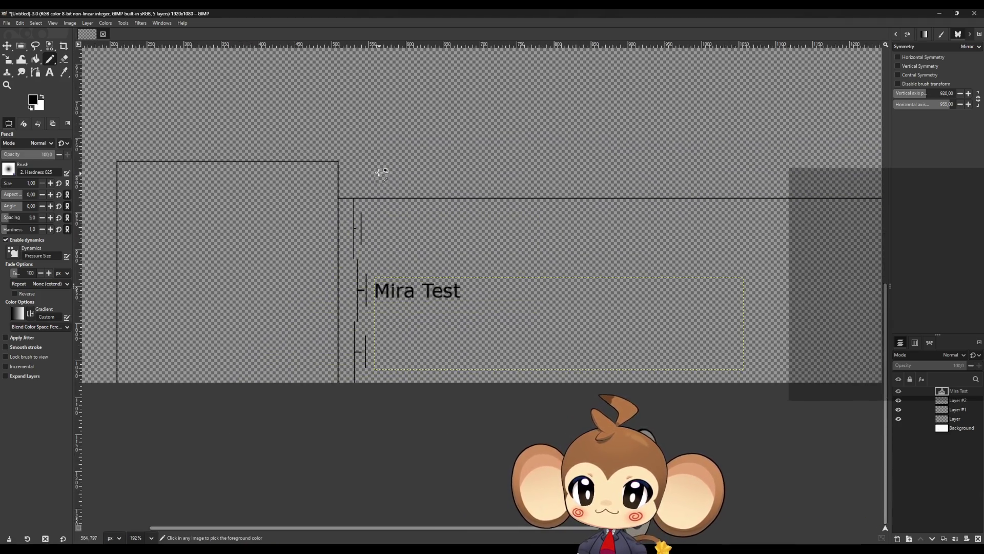
{"action": "scroll", "coordinate": [379, 172], "scroll_direction": "up", "scroll_amount": 5}
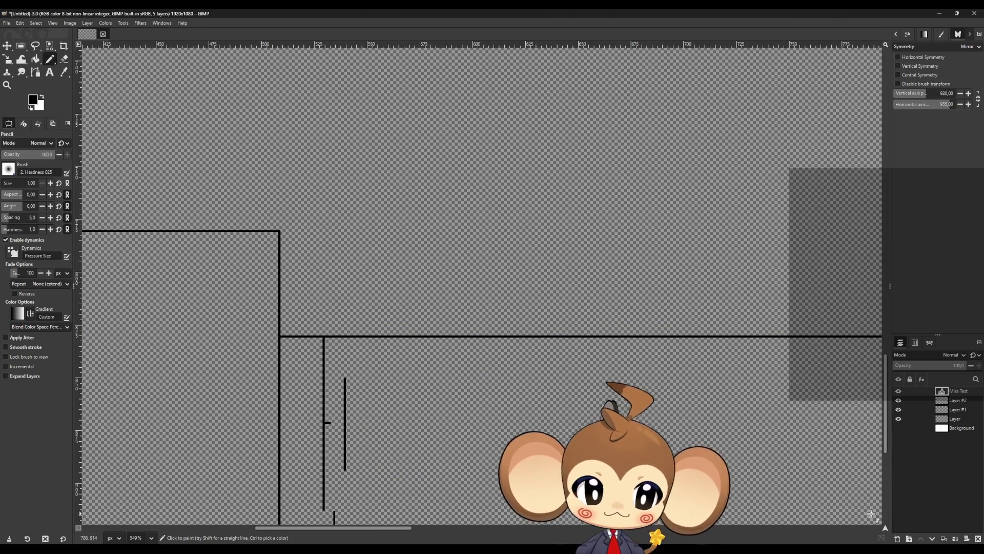
- Check Layer #1's lines by toggling its visibility, then add Layer #3 above Layer
{"action": "left_click", "coordinate": [954, 410]}
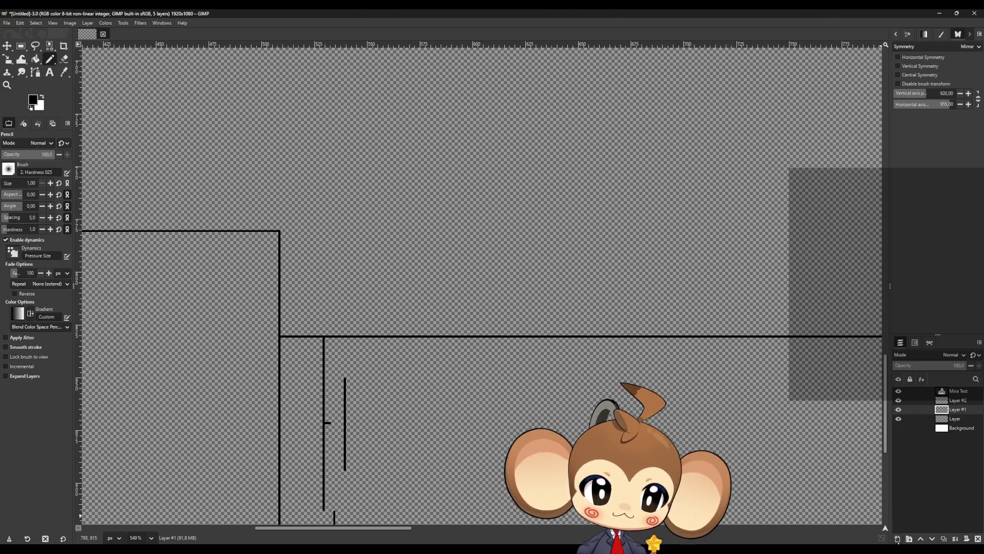
{"action": "left_click", "coordinate": [898, 409]}
{"action": "left_click", "coordinate": [899, 409]}
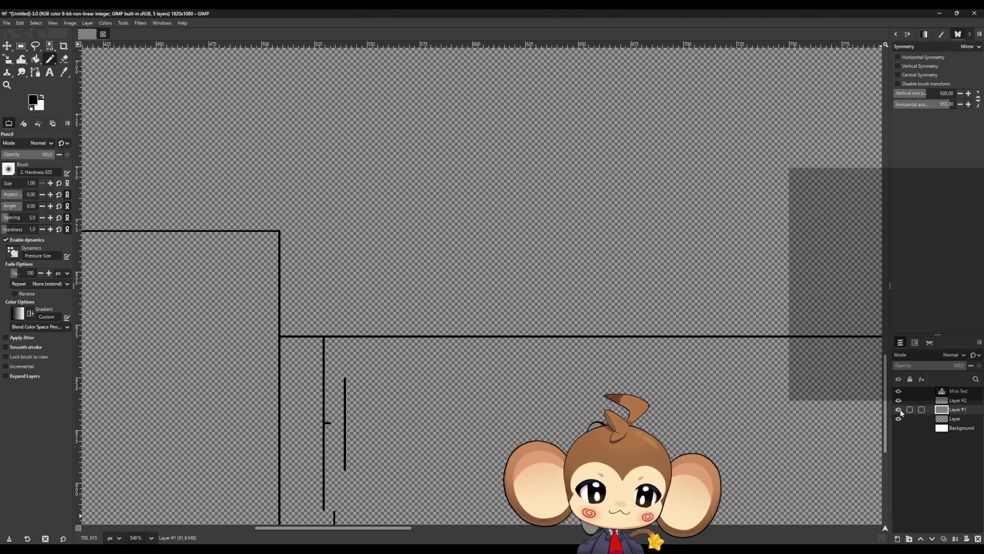
{"action": "left_click", "coordinate": [917, 419]}
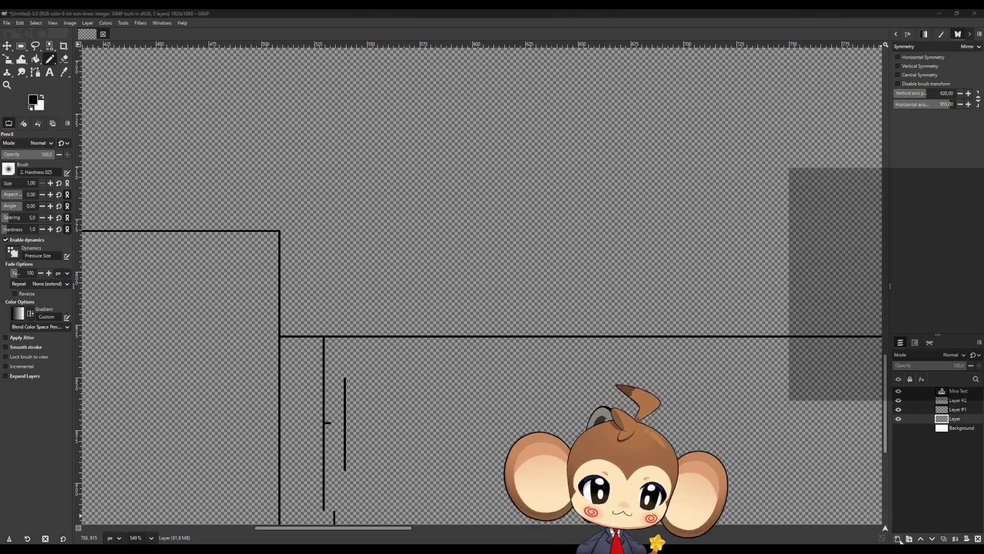
{"action": "left_click", "coordinate": [898, 539]}
{"action": "left_click", "coordinate": [578, 392]}
- Pencil a vertical black line rising above the dialogue frame's top edge
{"action": "left_click", "coordinate": [328, 303]}
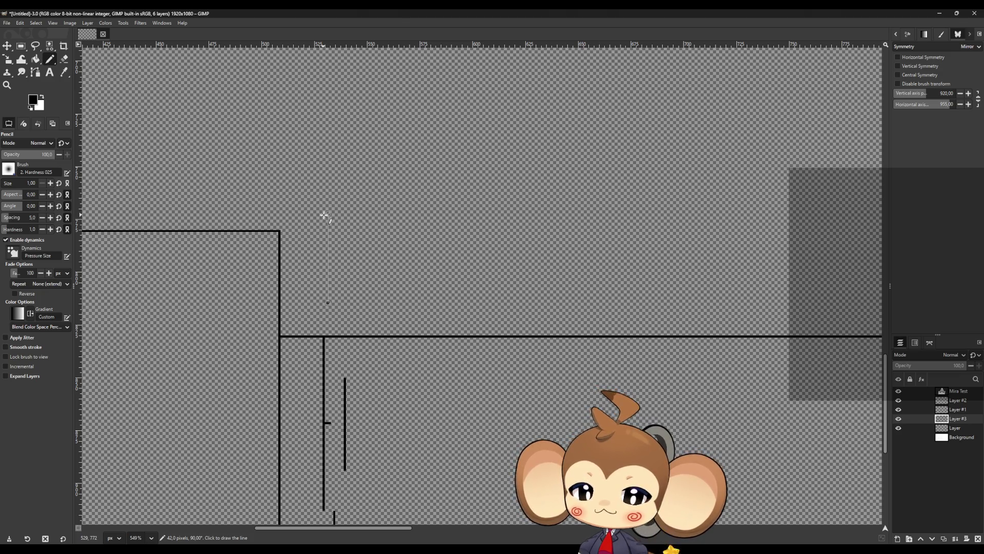
{"action": "left_click", "coordinate": [325, 214]}
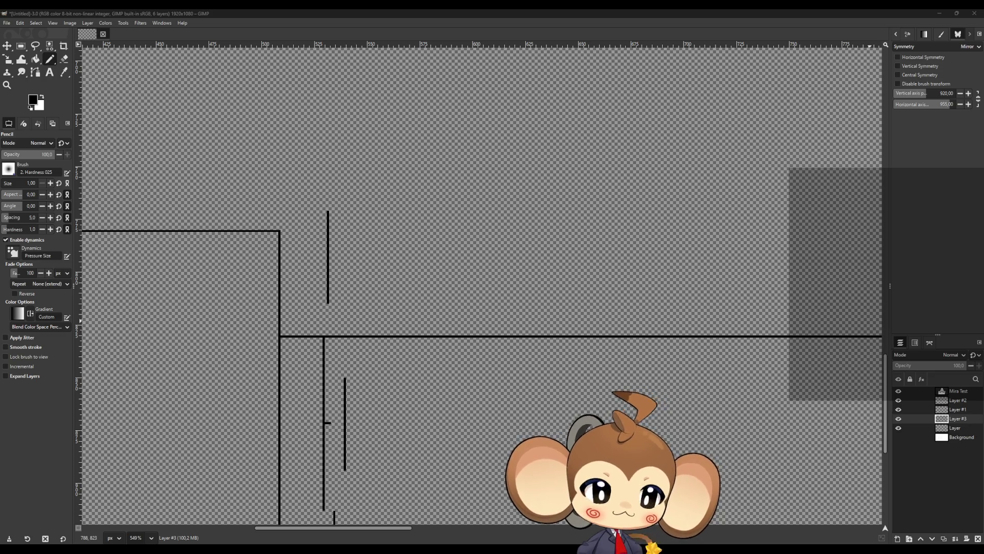
{"action": "scroll", "coordinate": [461, 293], "scroll_direction": "down", "scroll_amount": 4}
{"action": "scroll", "coordinate": [433, 301], "scroll_direction": "up", "scroll_amount": 2}
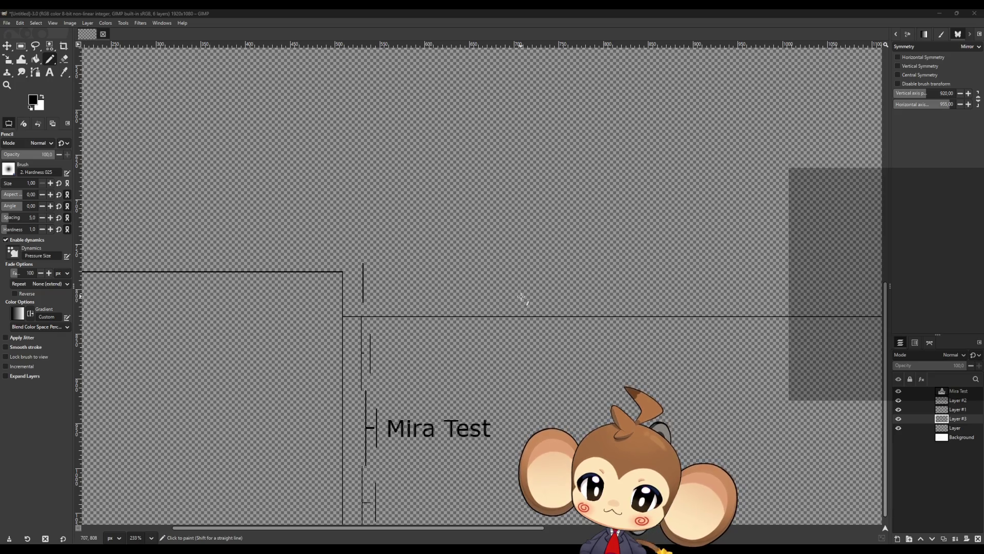
- Pencil the top, right and bottom edges to close the name-box rectangle above the frame
{"action": "scroll", "coordinate": [519, 297], "scroll_direction": "up", "scroll_amount": 2}
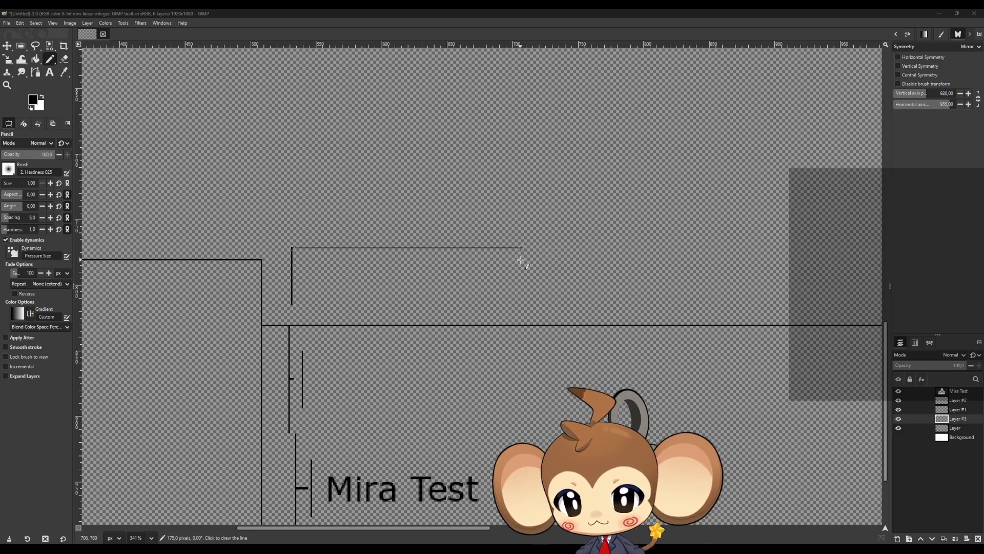
{"action": "left_click", "coordinate": [520, 260], "text": "ctrl+shift"}
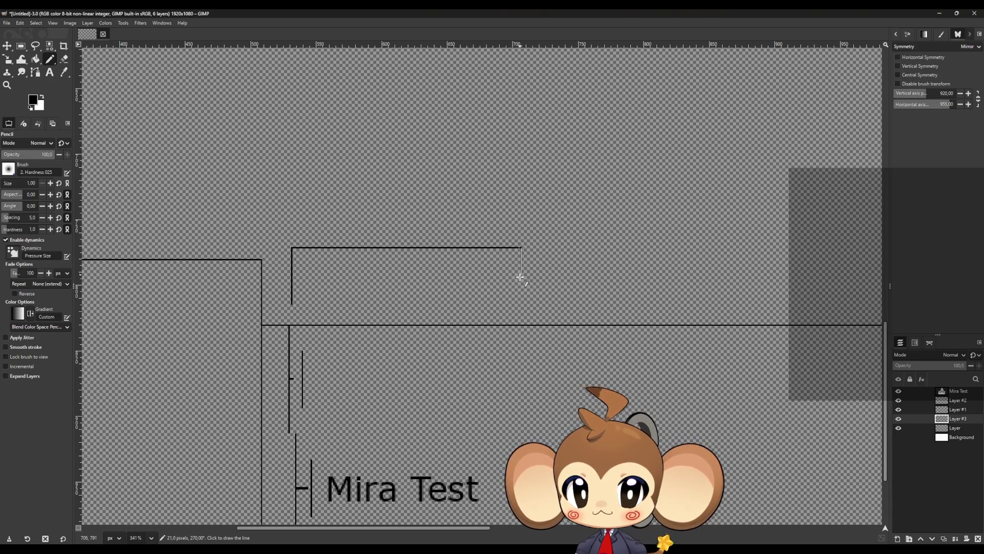
{"action": "left_click", "coordinate": [516, 304], "text": "ctrl+shift"}
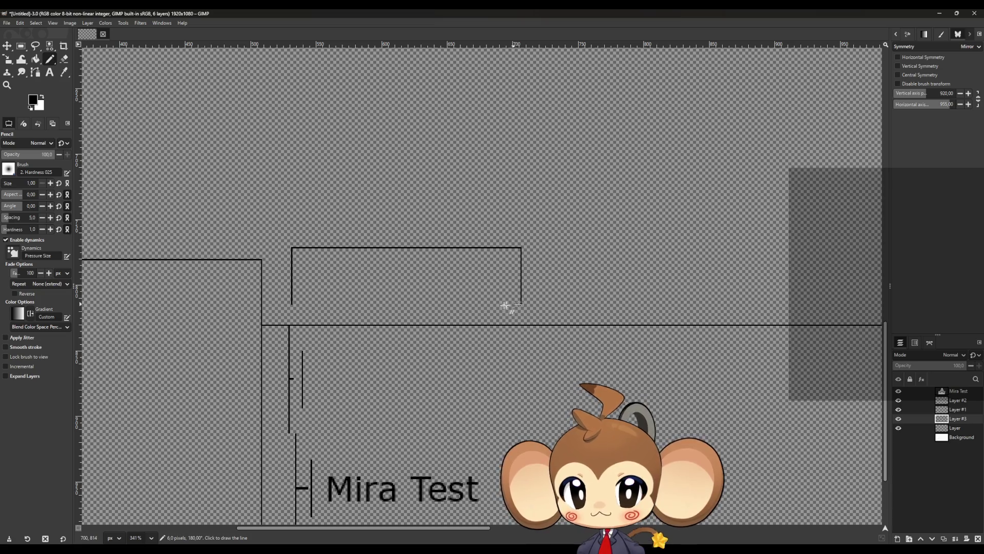
{"action": "left_click", "coordinate": [292, 320], "text": "ctrl+shift"}
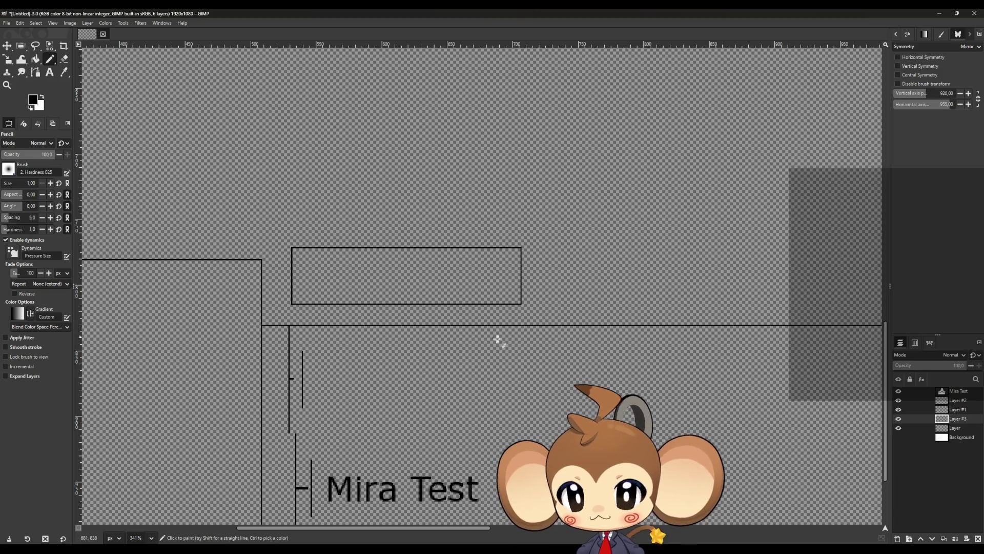
{"action": "scroll", "coordinate": [251, 322], "scroll_direction": "up", "scroll_amount": 3}
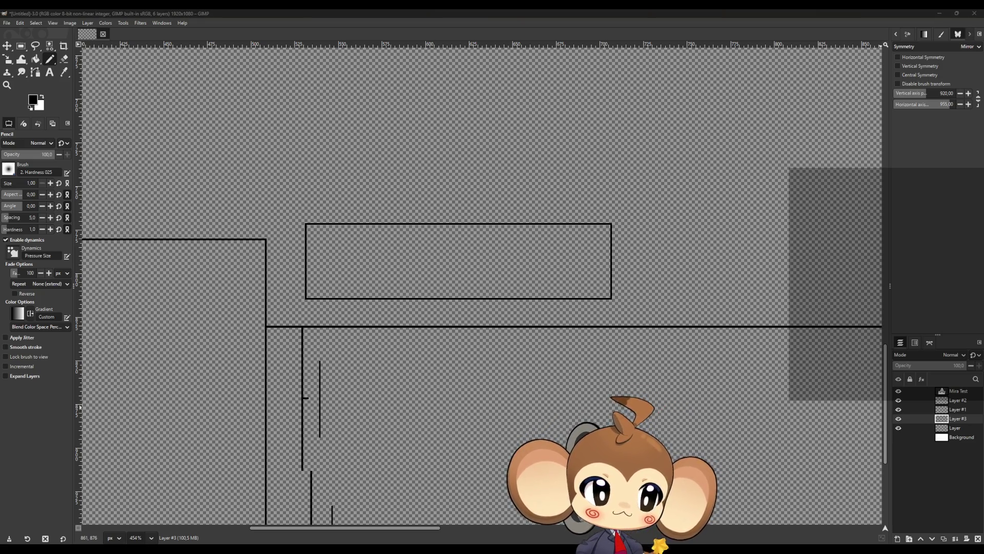
{"action": "scroll", "coordinate": [355, 391], "scroll_direction": "down", "scroll_amount": 4}
{"action": "scroll", "coordinate": [358, 398], "scroll_direction": "down", "scroll_amount": 8}
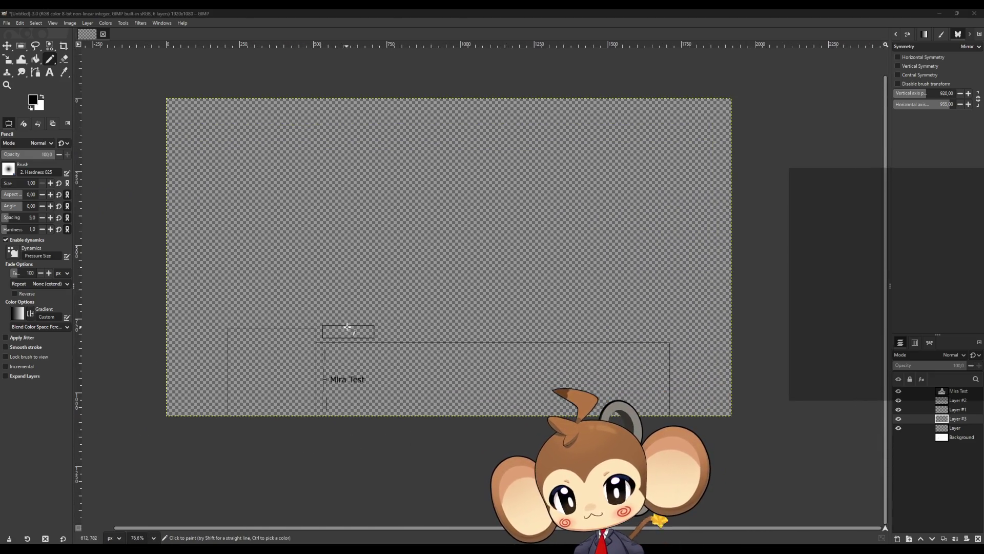
{"action": "scroll", "coordinate": [332, 360], "scroll_direction": "up", "scroll_amount": 2}
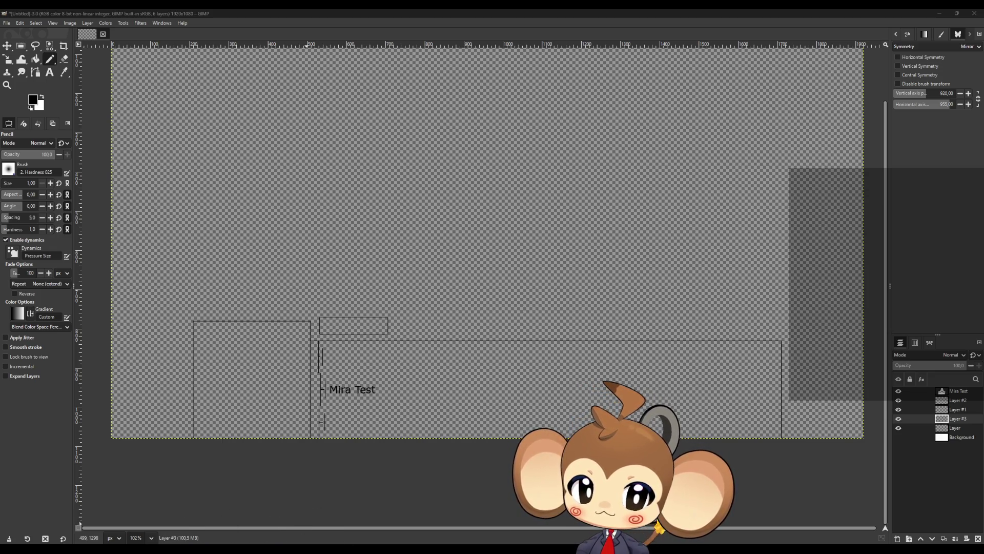
{"action": "mouse_move", "coordinate": [403, 551]}
{"action": "left_click", "coordinate": [457, 516]}
{"action": "scroll", "coordinate": [380, 318], "scroll_direction": "down", "scroll_amount": 4}
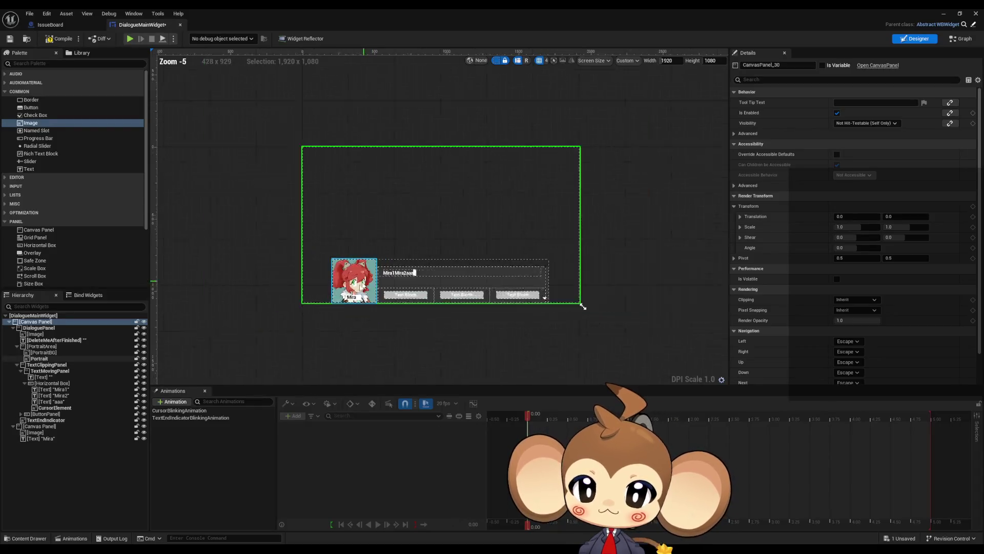
{"action": "scroll", "coordinate": [381, 318], "scroll_direction": "up", "scroll_amount": 3}
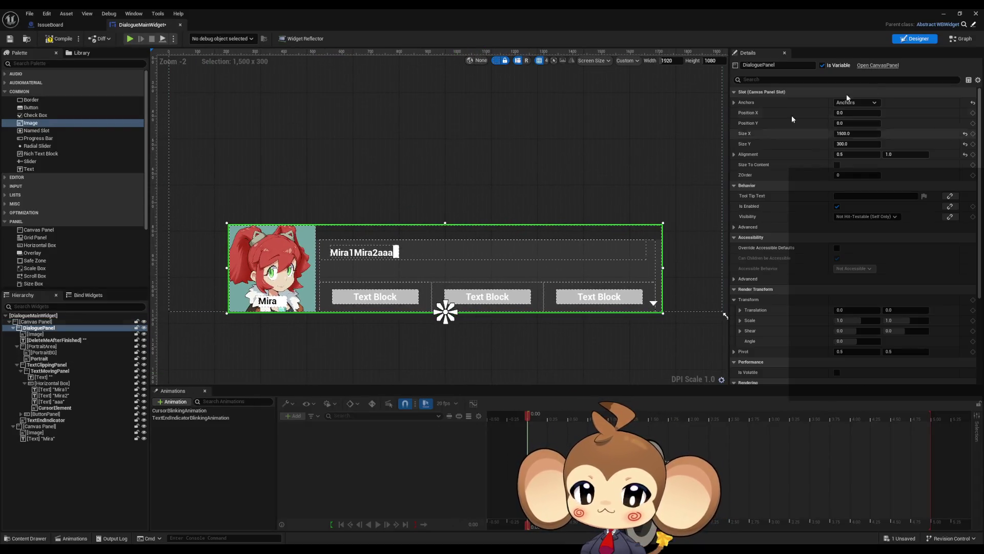
{"action": "left_click", "coordinate": [959, 13]}
{"action": "key", "text": "alt+p"}
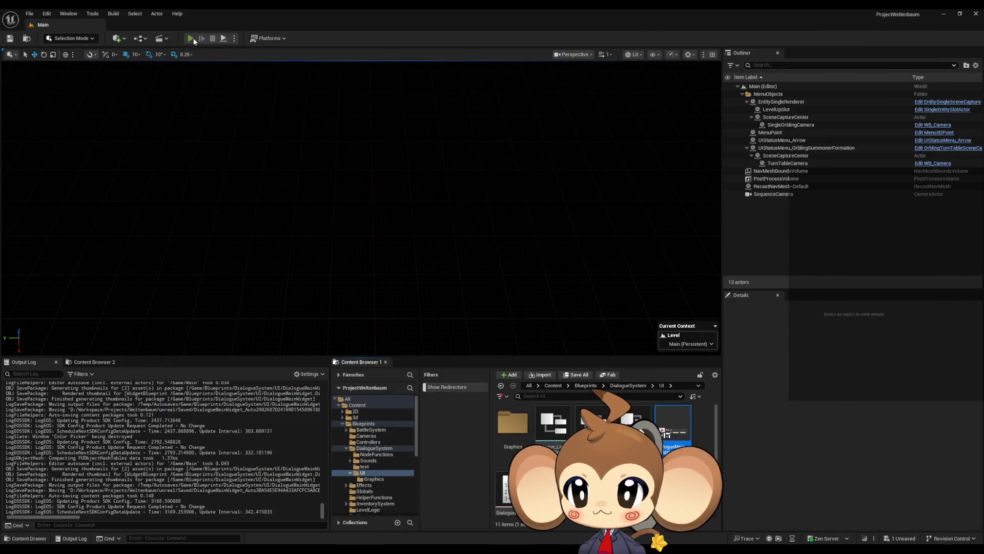
{"action": "left_click", "coordinate": [164, 302]}
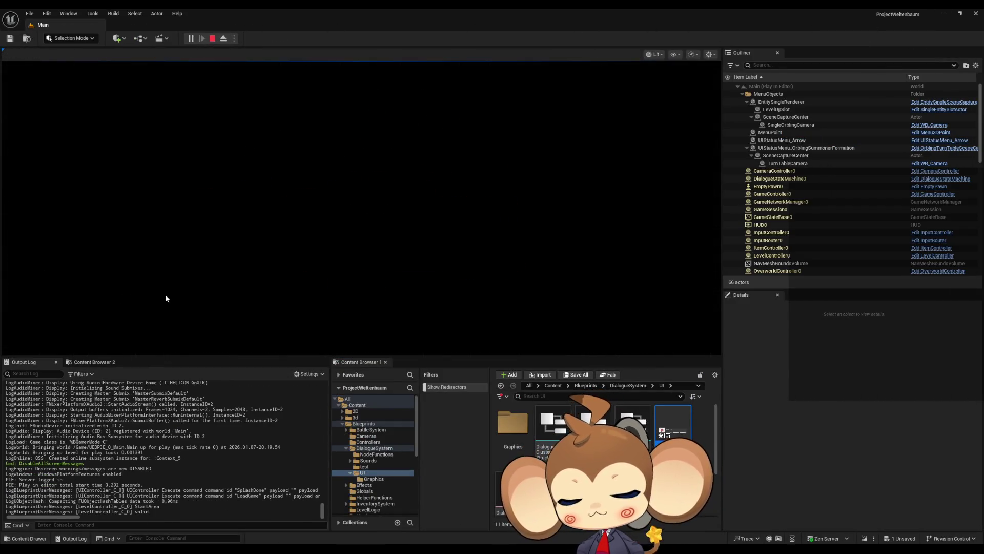
{"action": "key", "text": "F11"}
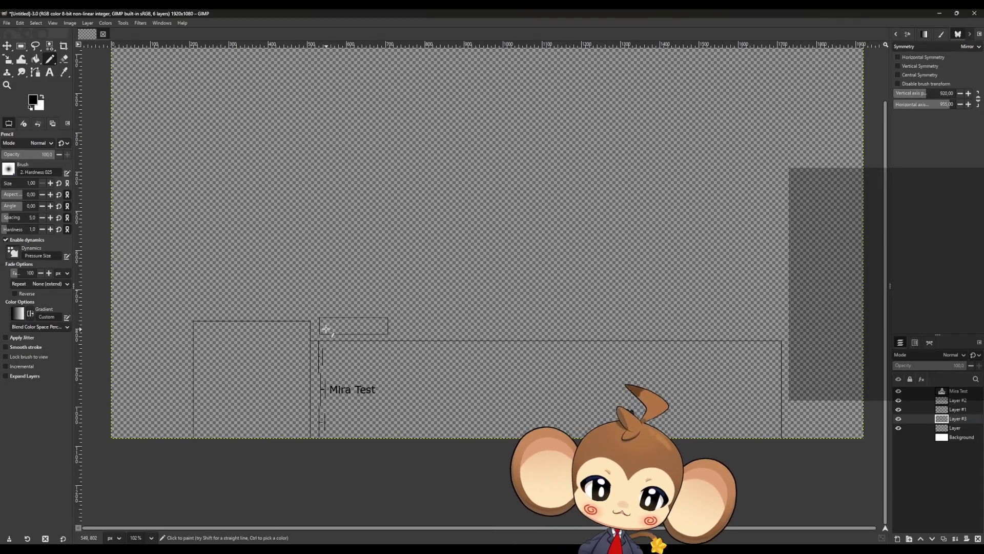
- Create a text box in the upper canvas reading 'Mira's Name'
{"action": "scroll", "coordinate": [328, 316], "scroll_direction": "up", "scroll_amount": 3}
{"action": "scroll", "coordinate": [333, 330], "scroll_direction": "up", "scroll_amount": 3}
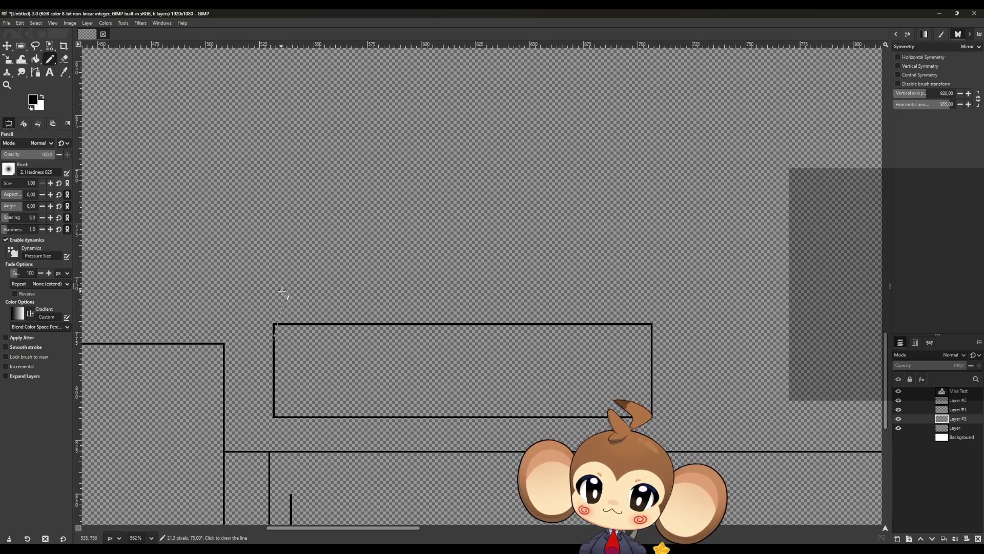
{"action": "scroll", "coordinate": [277, 284], "scroll_direction": "down", "scroll_amount": 3}
{"action": "scroll", "coordinate": [293, 272], "scroll_direction": "down", "scroll_amount": 3}
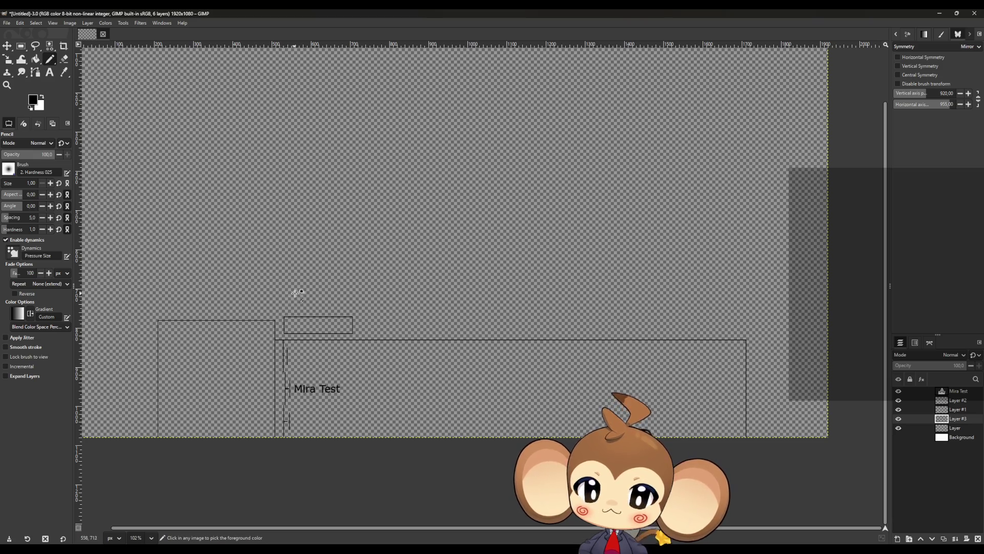
{"action": "scroll", "coordinate": [295, 295], "scroll_direction": "down", "scroll_amount": 2}
{"action": "scroll", "coordinate": [295, 293], "scroll_direction": "up", "scroll_amount": 1}
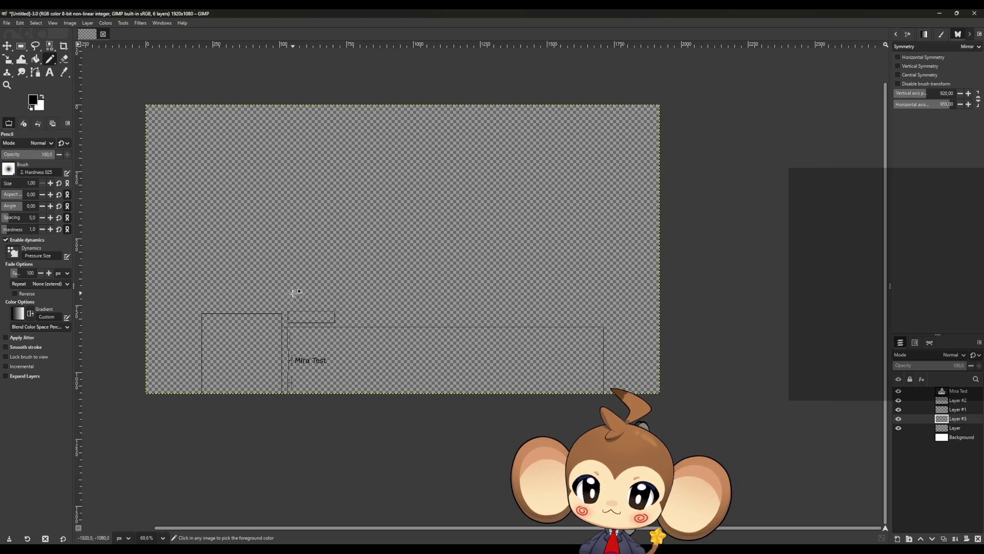
{"action": "left_click", "coordinate": [50, 72]}
{"action": "mouse_move", "coordinate": [271, 178]}
{"action": "left_mouse_down"}
{"action": "mouse_move", "coordinate": [460, 244]}
{"action": "mouse_move", "coordinate": [510, 248]}
{"action": "left_mouse_up"}
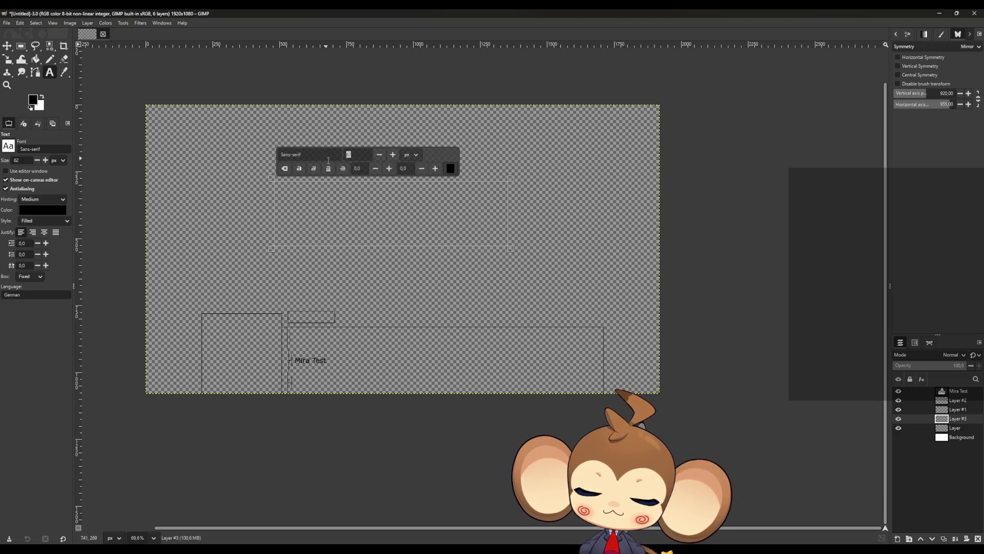
{"action": "type", "text": "26"}
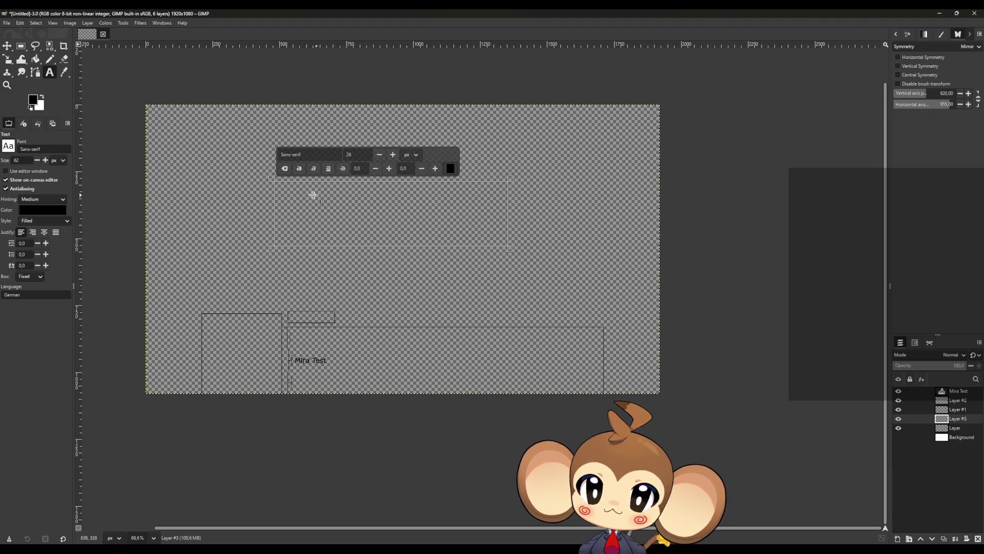
{"action": "type", "text": "a"}
{"action": "key", "text": "BackSpace"}
{"action": "type", "text": "Mira"}
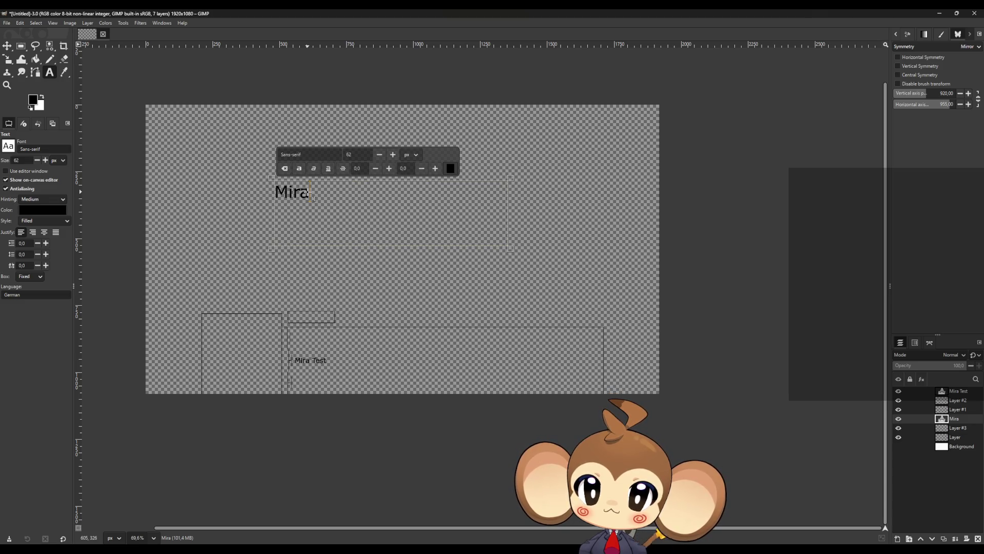
{"action": "type", "text": "'s Name"}
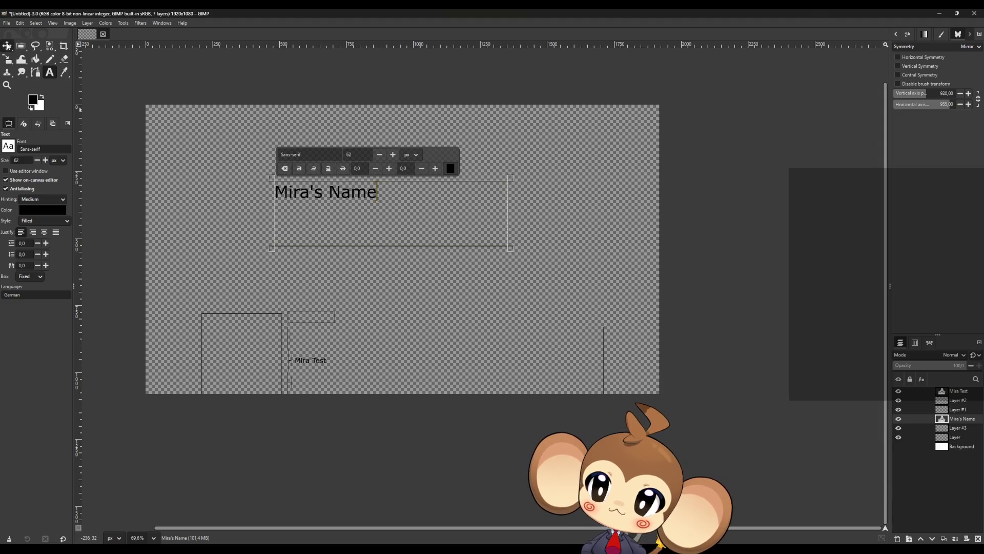
{"action": "type", "text": "m"}
- Drag the 'Mira's Name' text down onto the name box and reopen it for editing
{"action": "left_click_drag", "start_coordinate": [344, 199], "coordinate": [358, 324]}
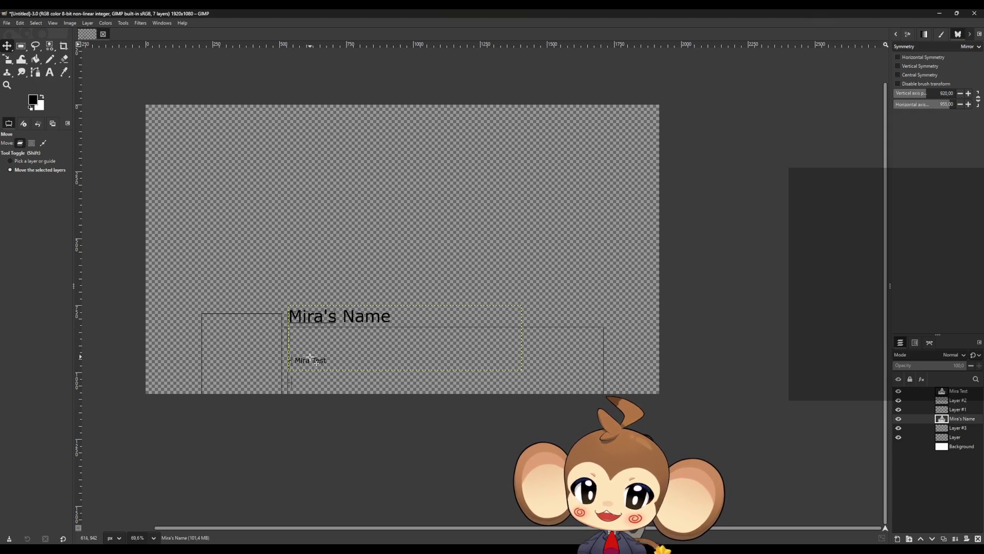
{"action": "left_click", "coordinate": [50, 72]}
{"action": "left_click", "coordinate": [416, 313]}
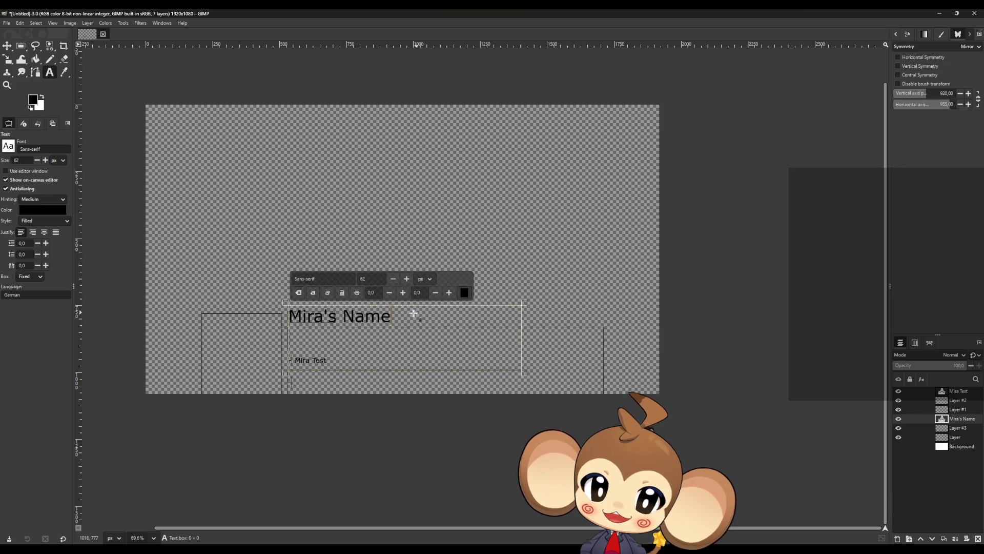
- Try 26, 30 and 32 px sizes on the 'Mira's Name' text and discard a stray text box
{"action": "left_click_drag", "start_coordinate": [411, 321], "coordinate": [292, 322]}
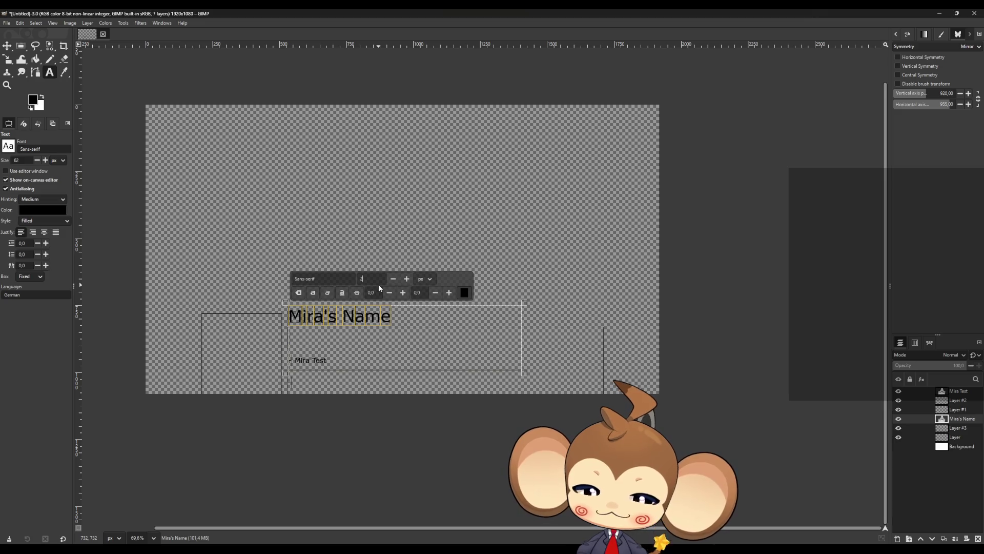
{"action": "type", "text": "28"}
{"action": "key", "text": "Return"}
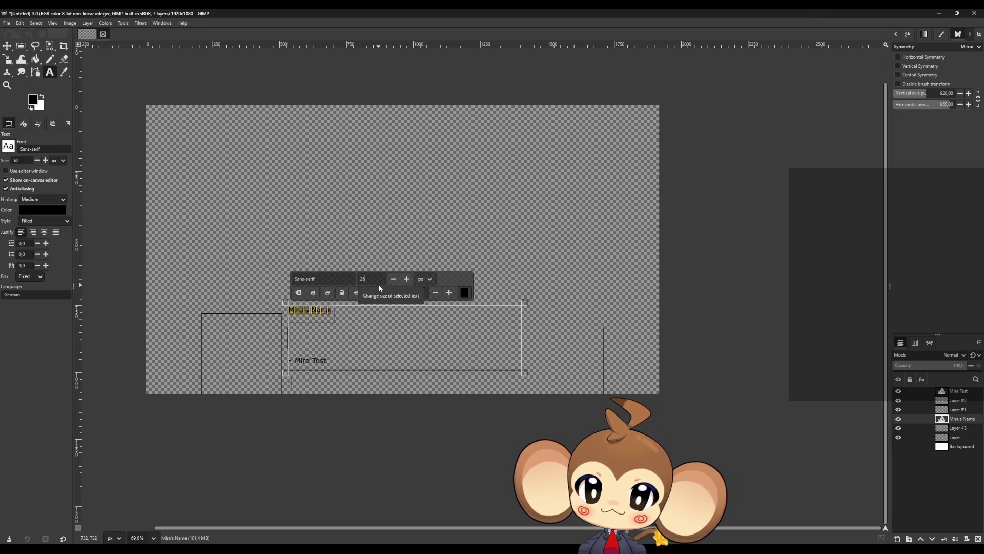
{"action": "key", "text": "BackSpace"}
{"action": "key", "text": "BackSpace"}
{"action": "key", "text": "Return"}
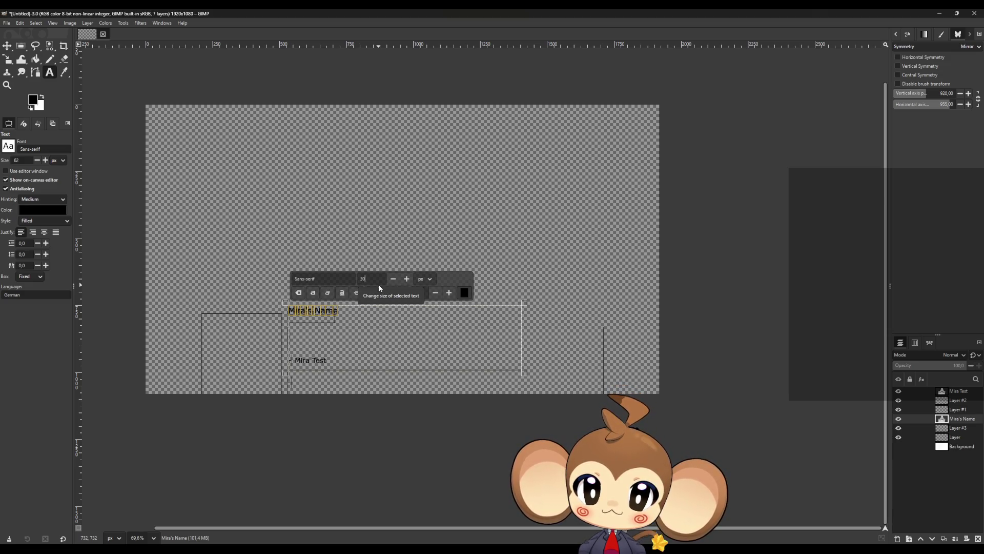
{"action": "key", "text": "BackSpace"}
{"action": "key", "text": "BackSpace"}
{"action": "key", "text": "Return"}
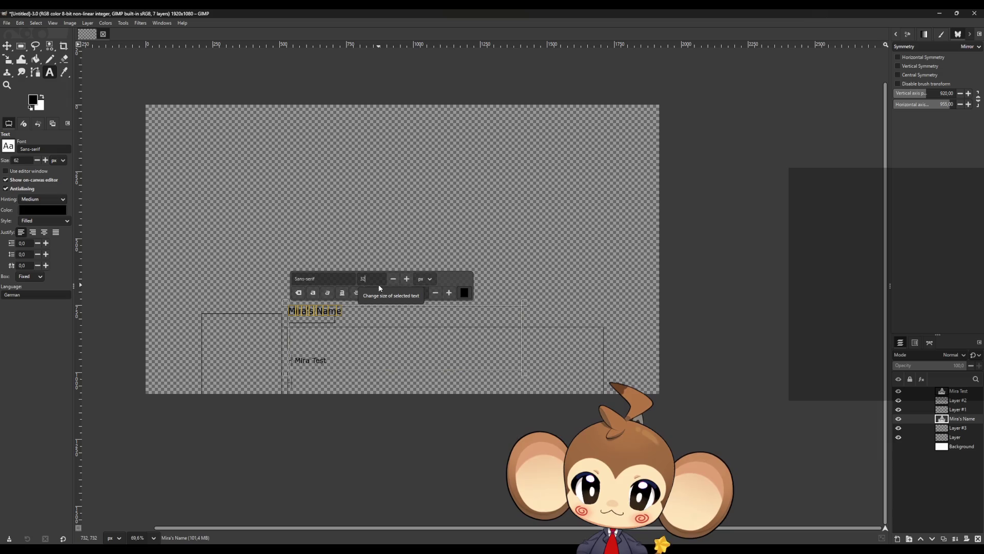
{"action": "left_click", "coordinate": [370, 220]}
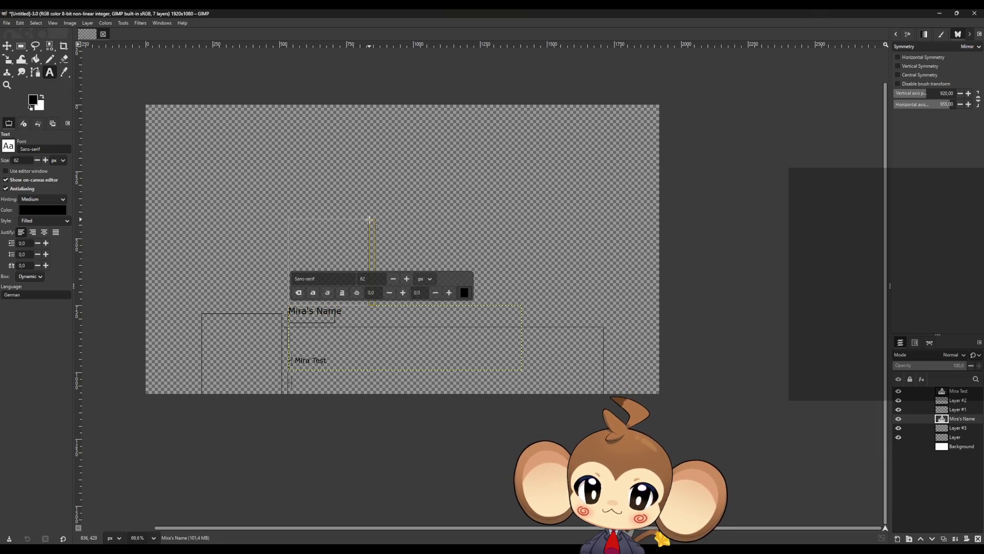
{"action": "left_click", "coordinate": [440, 187]}
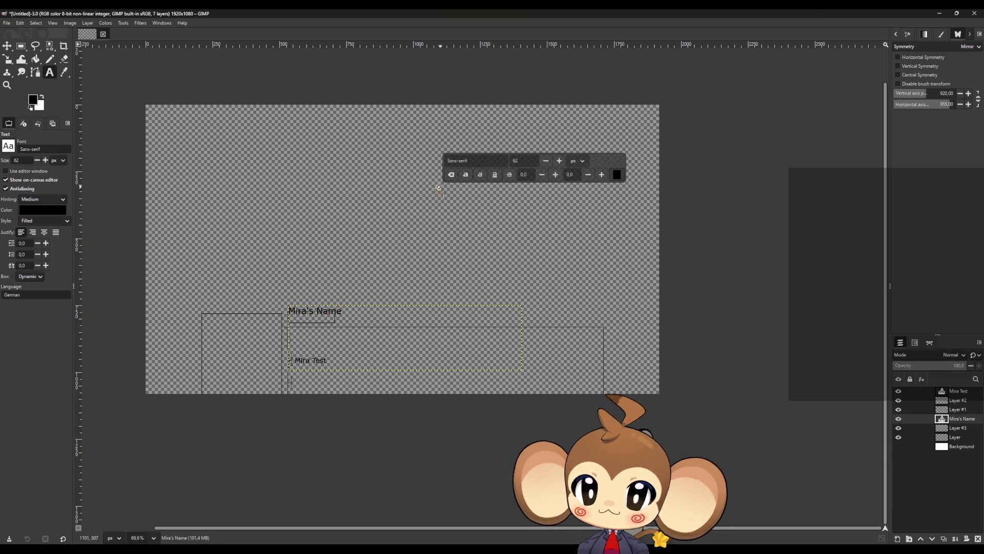
- Select all the 'Mira's Name' text, set its size to 62, and select the Background layer
{"action": "left_click", "coordinate": [330, 320]}
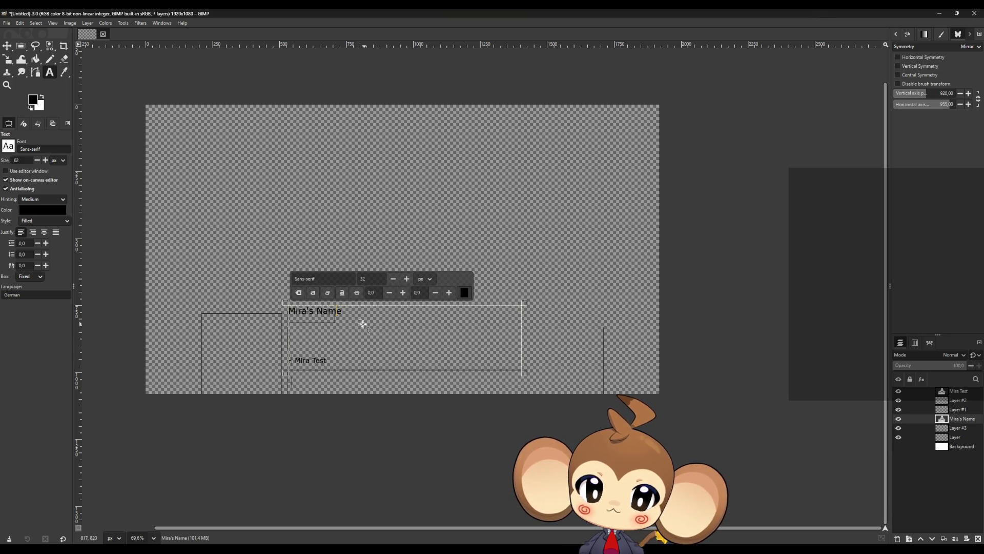
{"action": "key", "text": "ctrl+a"}
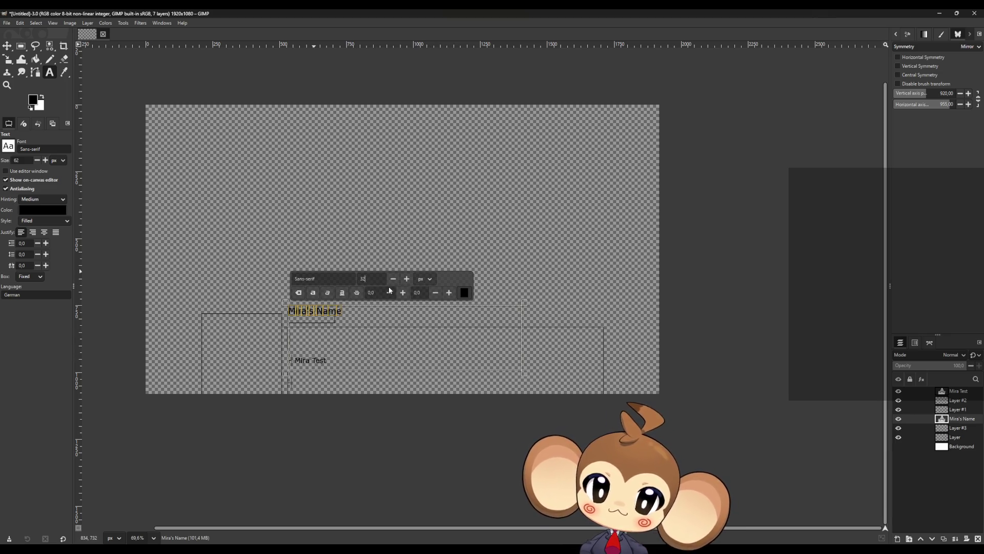
{"action": "type", "text": "62"}
{"action": "key", "text": "Return"}
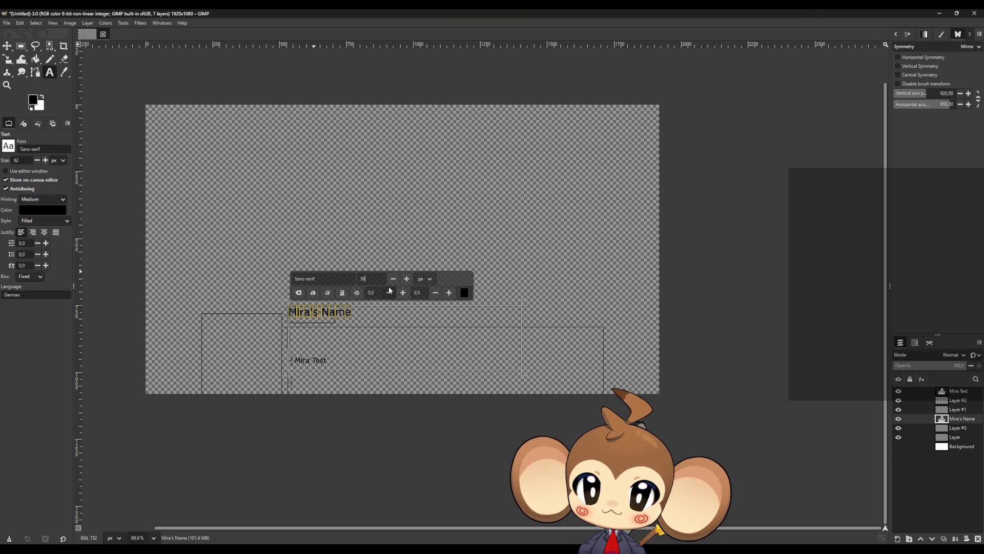
{"action": "key", "text": "Escape"}
{"action": "left_click", "coordinate": [417, 222]}
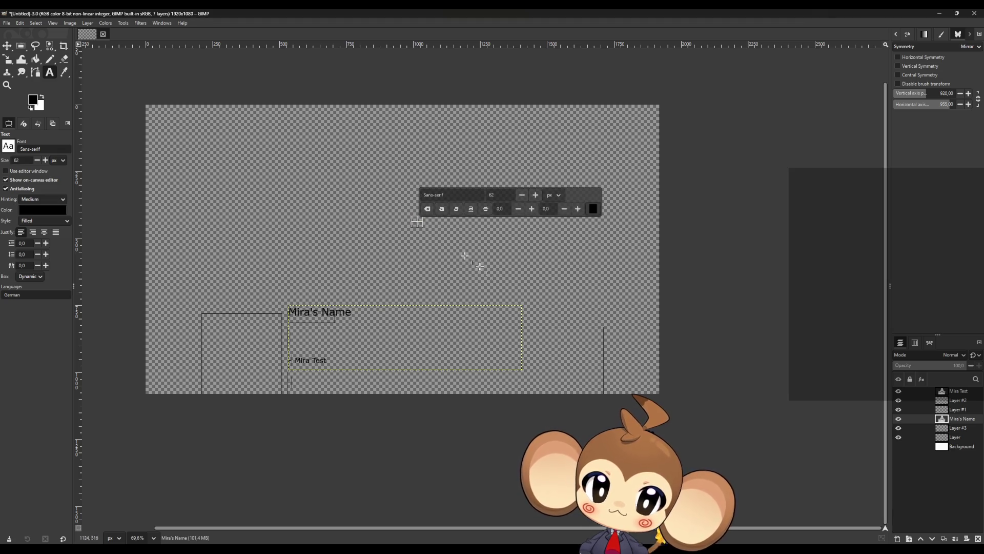
{"action": "left_click", "coordinate": [952, 447]}
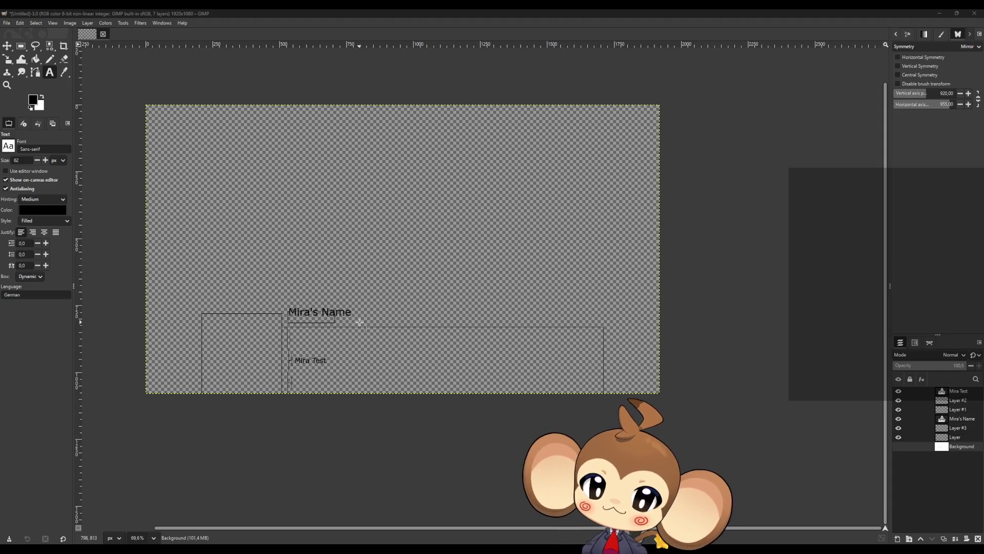
- Move the 'Mira's Name' layer down about 20 px and nudge it one pixel into the name box
{"action": "left_click", "coordinate": [7, 46]}
{"action": "scroll", "coordinate": [402, 299], "scroll_direction": "up", "scroll_amount": 1}
{"action": "scroll", "coordinate": [405, 300], "scroll_direction": "up", "scroll_amount": 7}
{"action": "left_click", "coordinate": [962, 418]}
{"action": "scroll", "coordinate": [134, 349], "scroll_direction": "up", "scroll_amount": 7}
{"action": "scroll", "coordinate": [134, 348], "scroll_direction": "up", "scroll_amount": 2}
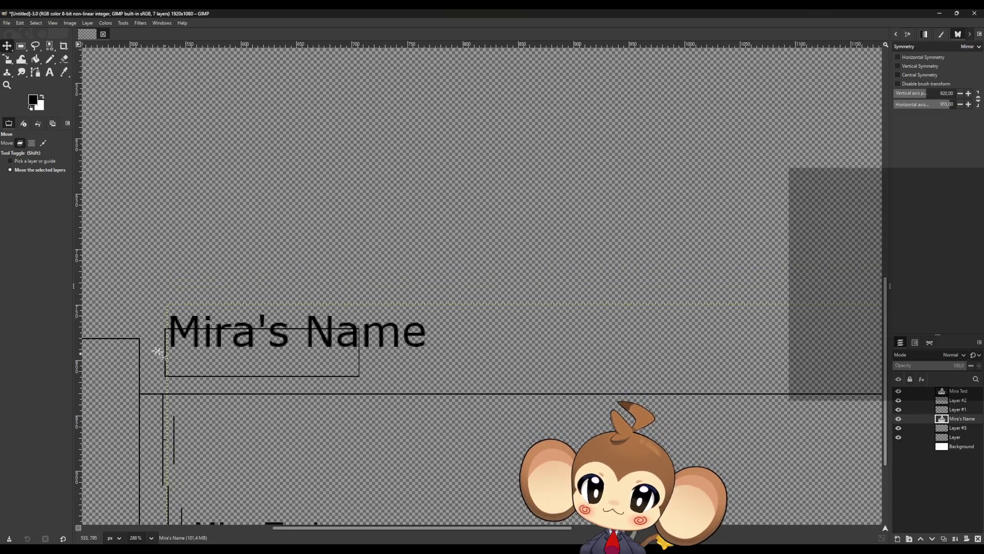
{"action": "scroll", "coordinate": [131, 348], "scroll_direction": "up", "scroll_amount": 3}
{"action": "left_click_drag", "start_coordinate": [337, 321], "coordinate": [343, 378]}
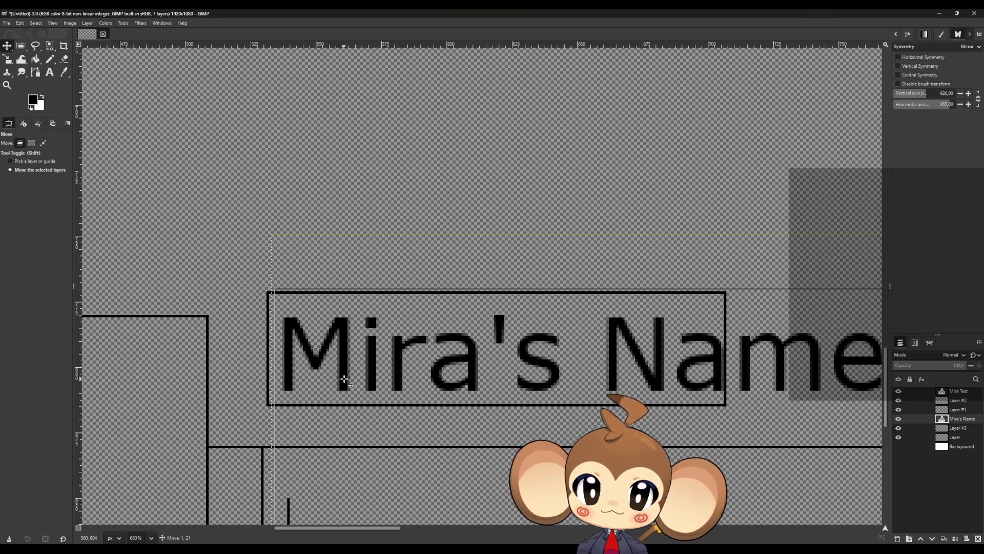
{"action": "left_click_drag", "start_coordinate": [344, 378], "coordinate": [344, 373]}
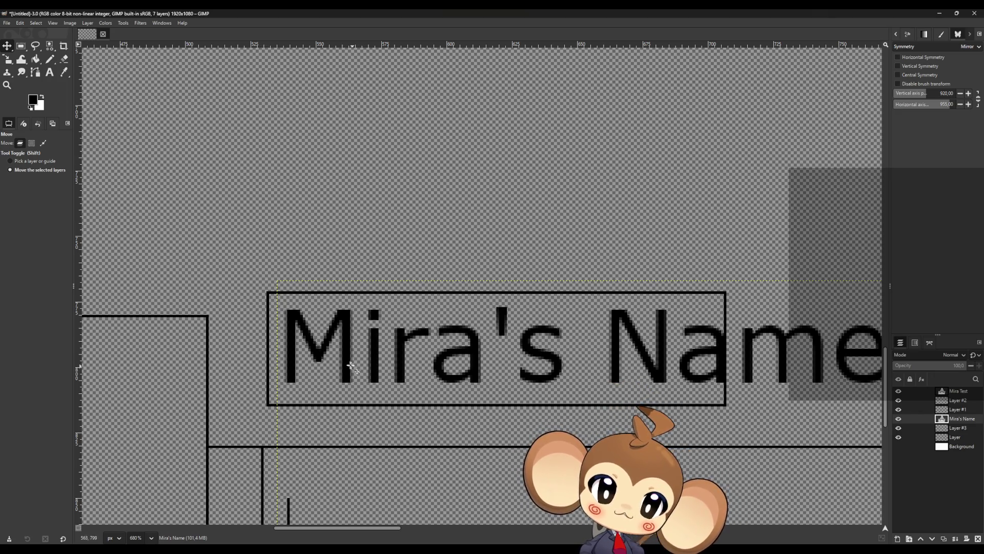
{"action": "key", "text": "Down"}
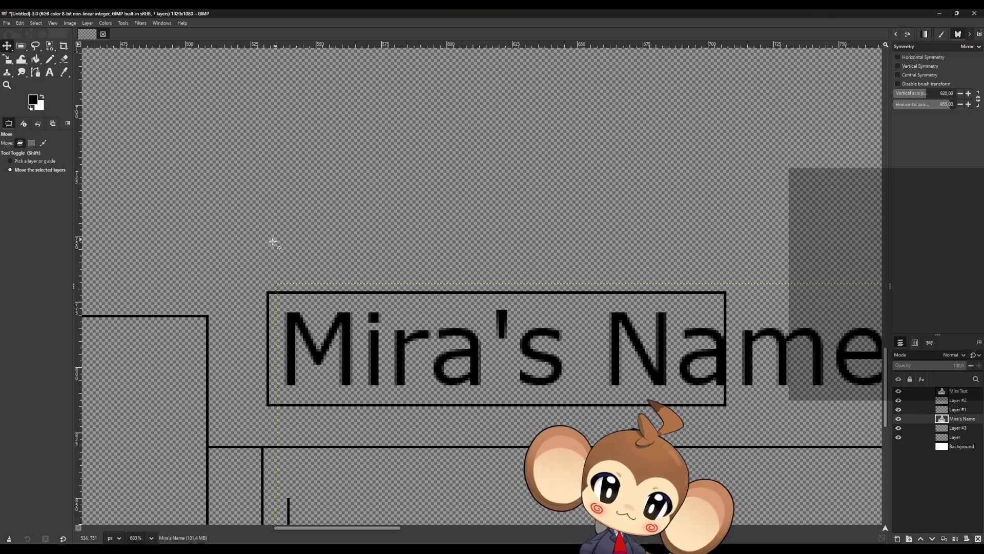
{"action": "scroll", "coordinate": [267, 239], "scroll_direction": "down", "scroll_amount": 4, "text": "ctrl"}
{"action": "scroll", "coordinate": [307, 239], "scroll_direction": "down", "scroll_amount": 4, "text": "ctrl"}
{"action": "scroll", "coordinate": [347, 238], "scroll_direction": "up", "scroll_amount": 12, "text": "ctrl"}
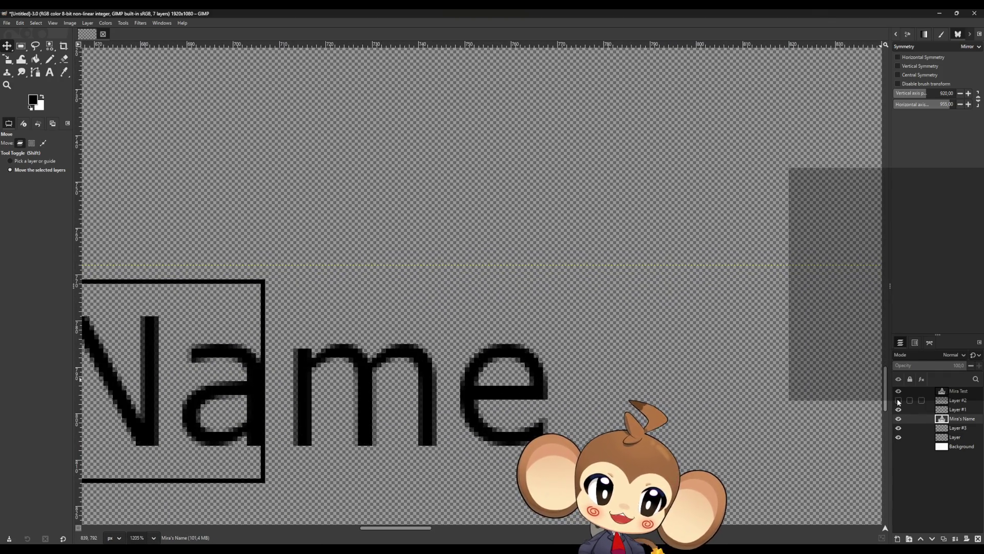
- On Layer #3, erase the name box's right edge
{"action": "left_click", "coordinate": [898, 428]}
{"action": "left_click", "coordinate": [897, 429]}
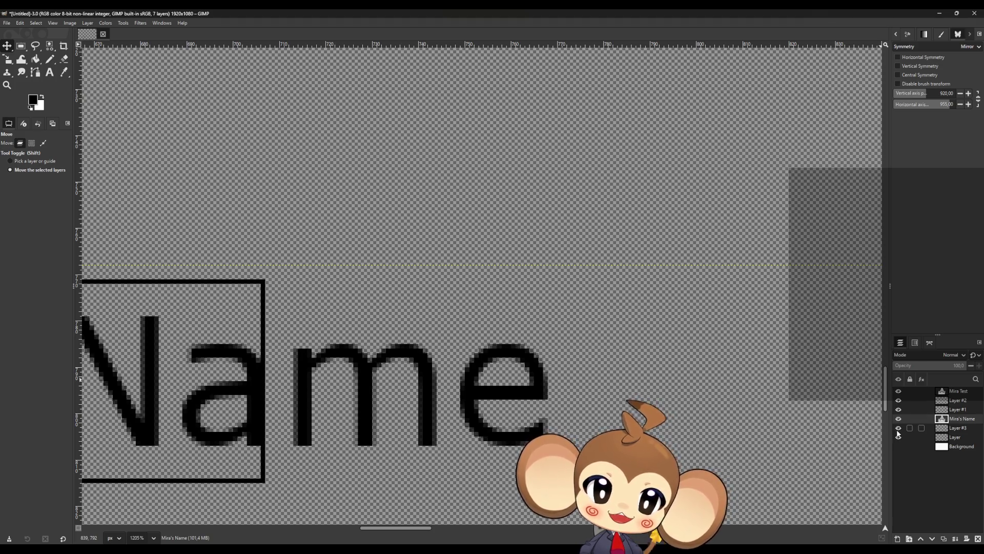
{"action": "left_click", "coordinate": [953, 428]}
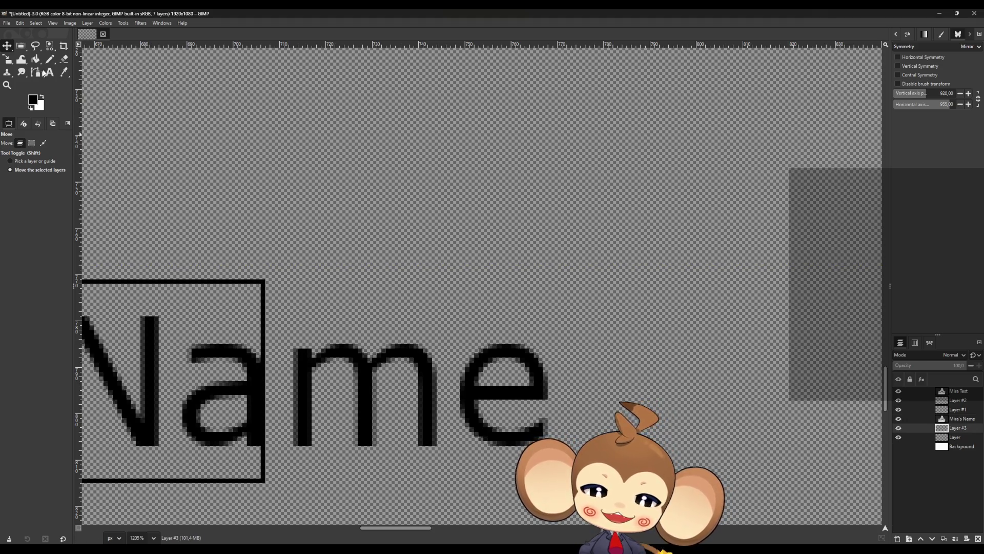
{"action": "left_click", "coordinate": [64, 59]}
{"action": "left_click", "coordinate": [262, 286]}
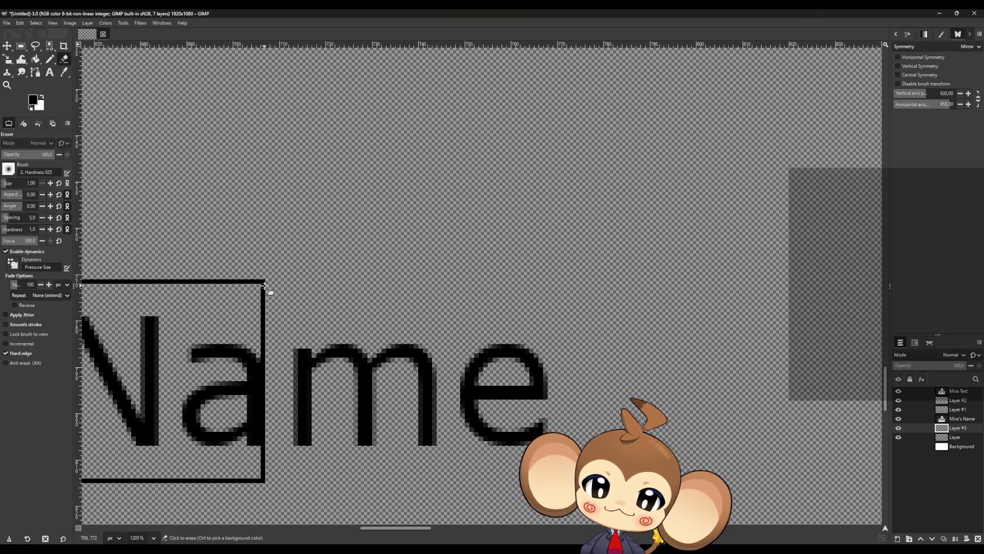
{"action": "left_click", "coordinate": [263, 473], "text": "shift"}
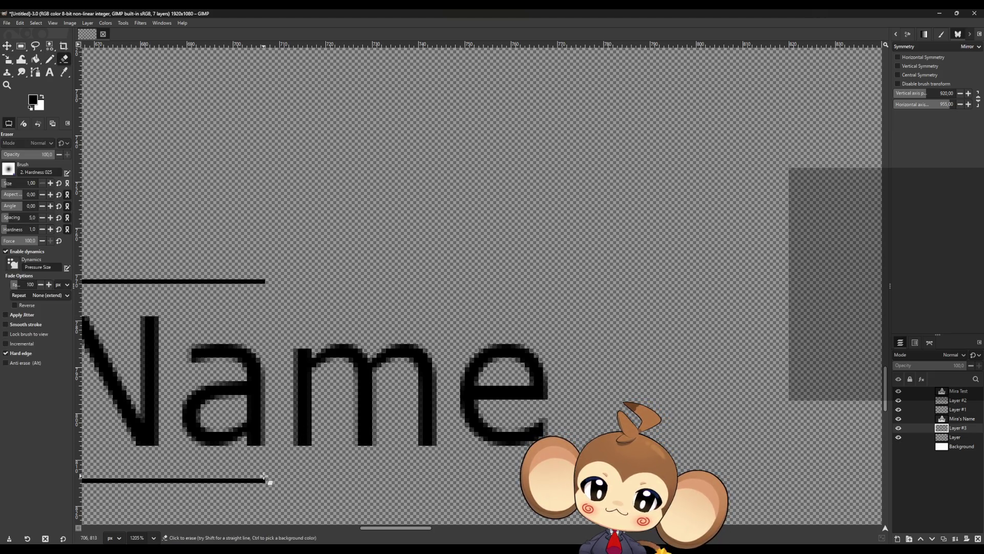
{"action": "left_click_drag", "start_coordinate": [378, 527], "coordinate": [292, 527]}
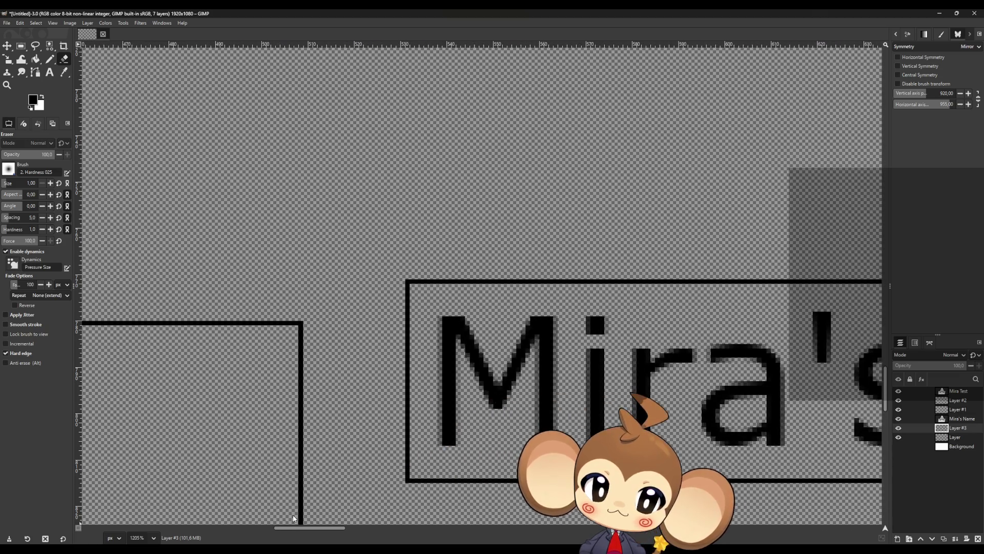
- With the Pencil, extend the box's top and bottom lines past Name and draw a new right edge
{"action": "left_click", "coordinate": [51, 59]}
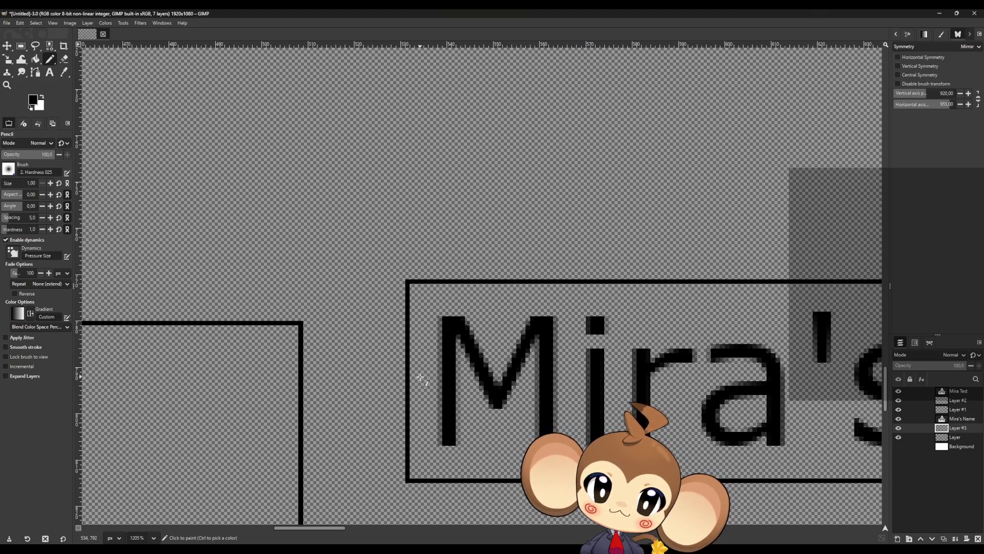
{"action": "scroll", "coordinate": [405, 375], "scroll_direction": "down", "scroll_amount": 2, "text": "ctrl"}
{"action": "scroll", "coordinate": [666, 351], "scroll_direction": "down", "scroll_amount": 1, "text": "ctrl"}
{"action": "scroll", "coordinate": [720, 352], "scroll_direction": "up", "scroll_amount": 2, "text": "ctrl"}
{"action": "scroll", "coordinate": [533, 322], "scroll_direction": "down", "scroll_amount": 2, "text": "ctrl"}
{"action": "scroll", "coordinate": [722, 350], "scroll_direction": "up", "scroll_amount": 2, "text": "ctrl"}
{"action": "scroll", "coordinate": [766, 353], "scroll_direction": "down", "scroll_amount": 3, "text": "ctrl"}
{"action": "scroll", "coordinate": [725, 328], "scroll_direction": "up", "scroll_amount": 4, "text": "ctrl"}
{"action": "scroll", "coordinate": [539, 346], "scroll_direction": "up", "scroll_amount": 3, "text": "ctrl"}
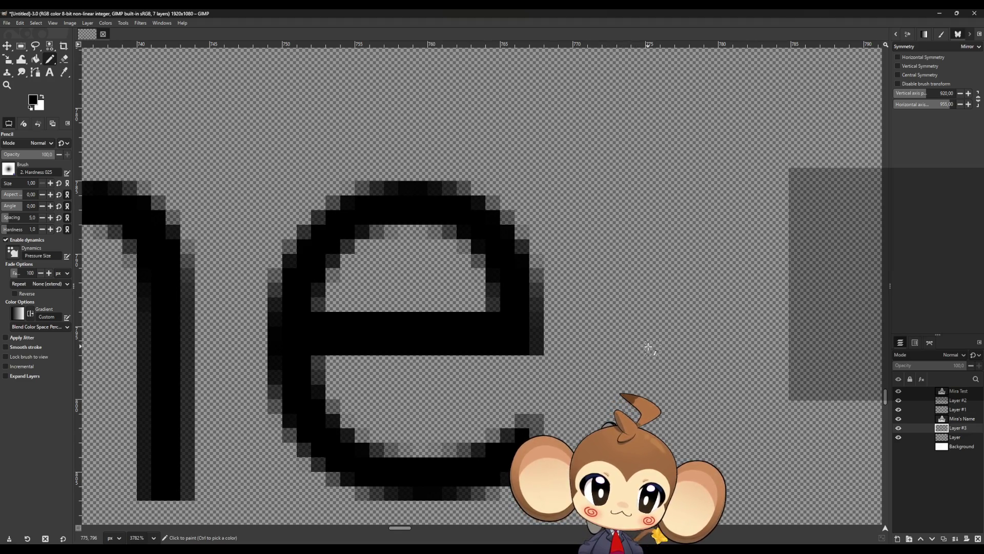
{"action": "scroll", "coordinate": [488, 321], "scroll_direction": "down", "scroll_amount": 2}
{"action": "scroll", "coordinate": [351, 327], "scroll_direction": "up", "scroll_amount": 2}
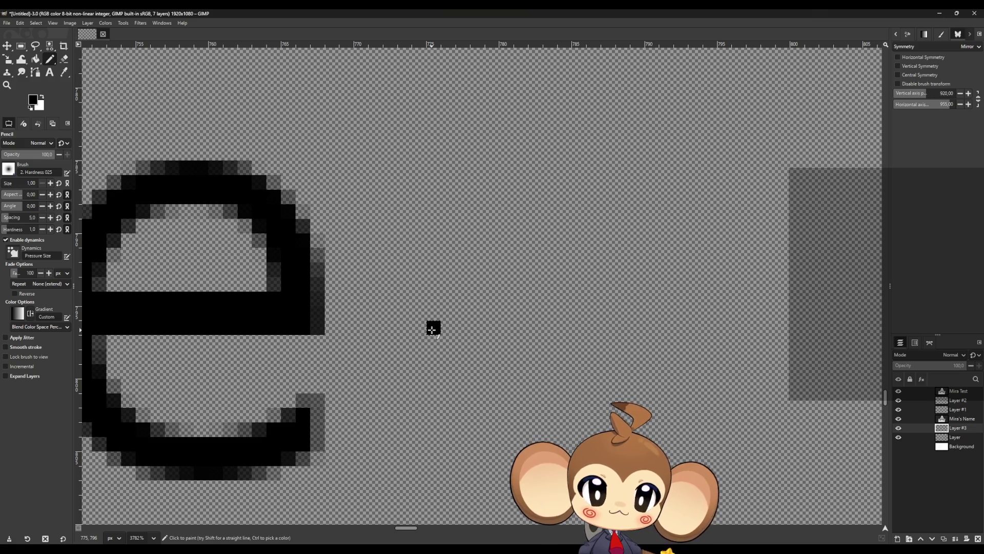
{"action": "scroll", "coordinate": [429, 329], "scroll_direction": "down", "scroll_amount": 2}
{"action": "scroll", "coordinate": [429, 330], "scroll_direction": "down", "scroll_amount": 2}
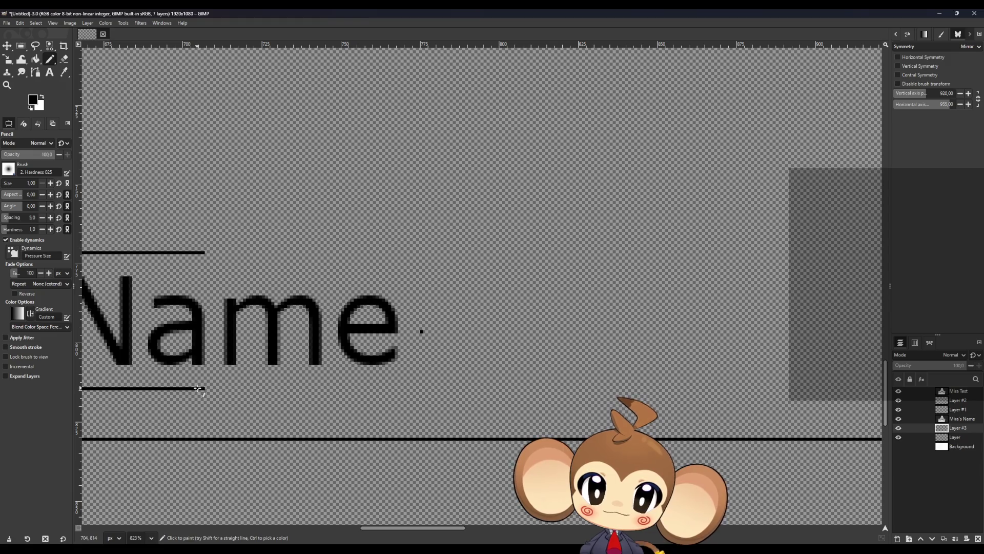
{"action": "left_click", "coordinate": [425, 394], "text": "shift"}
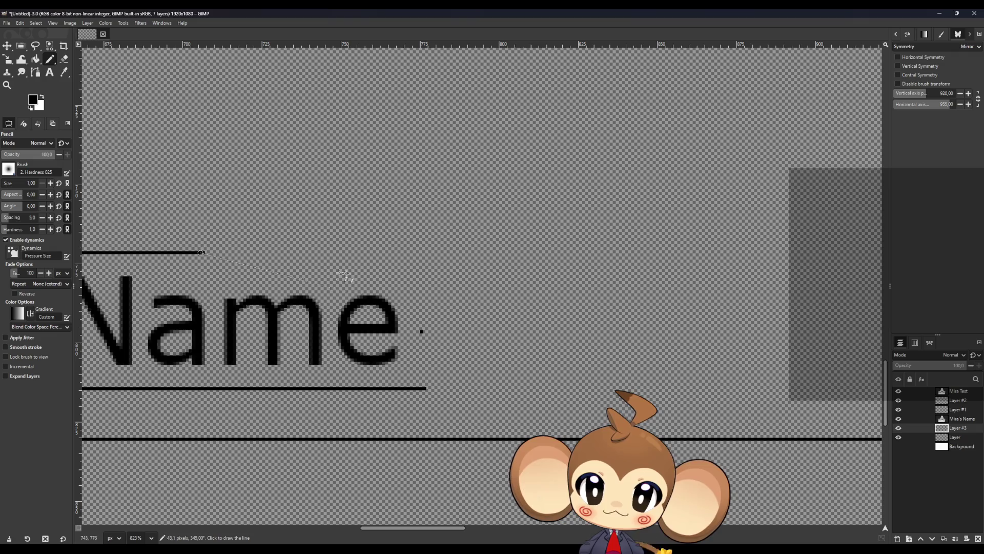
{"action": "left_click", "coordinate": [421, 274], "text": "shift"}
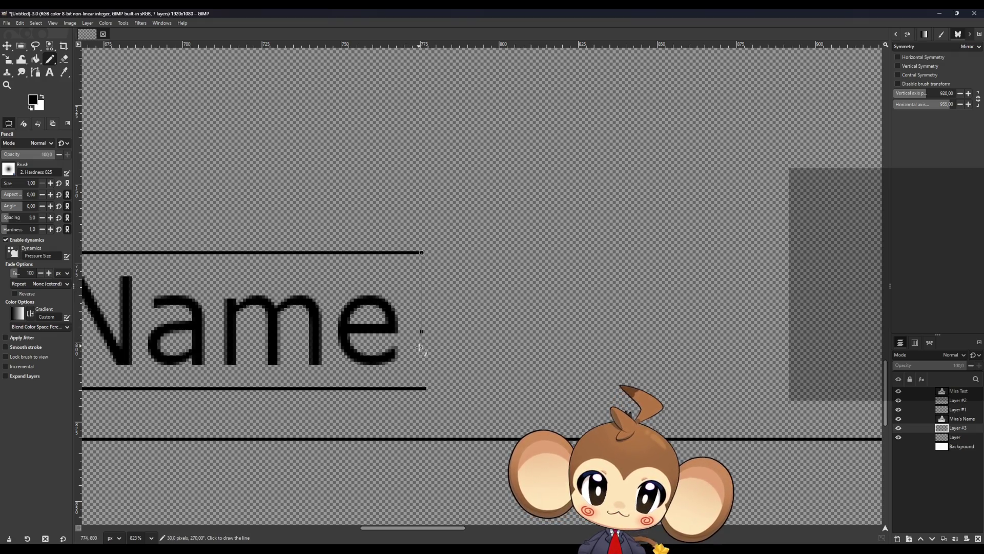
{"action": "left_click", "coordinate": [429, 388], "text": "ctrl+shift"}
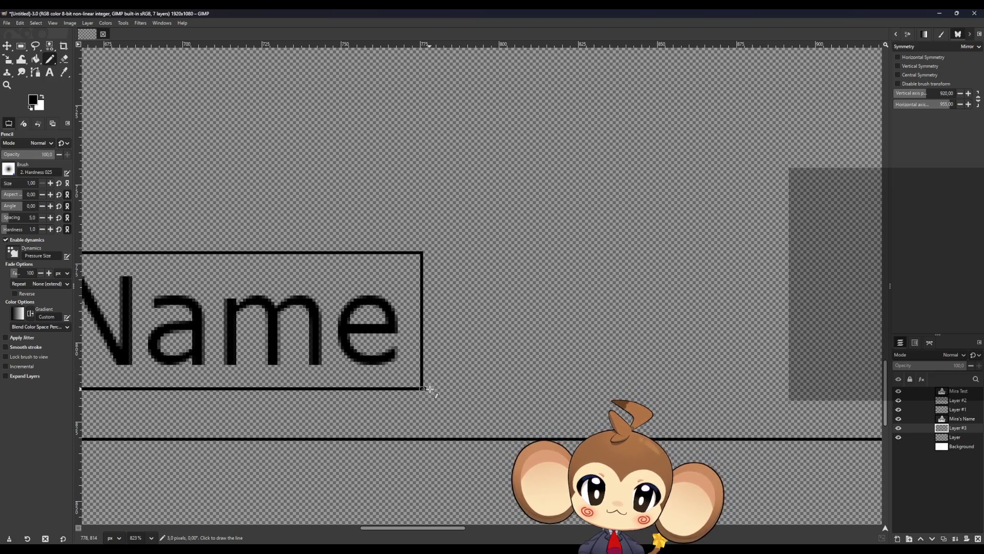
- Bring a blank 3892 × 2713 px Paint canvas over the GIMP mockup
{"action": "left_click", "coordinate": [64, 59]}
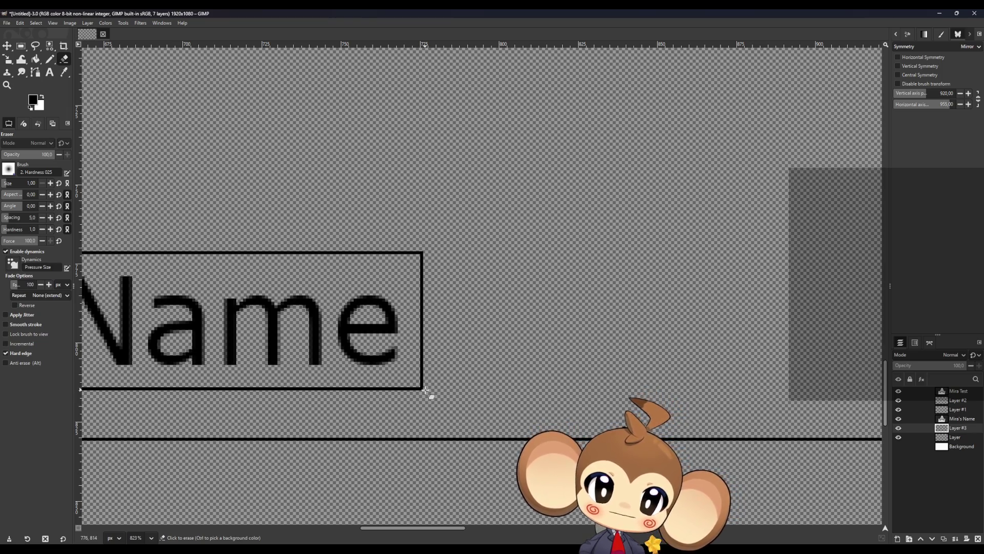
{"action": "scroll", "coordinate": [423, 410], "scroll_direction": "down", "scroll_amount": 5}
{"action": "scroll", "coordinate": [229, 367], "scroll_direction": "down", "scroll_amount": 2}
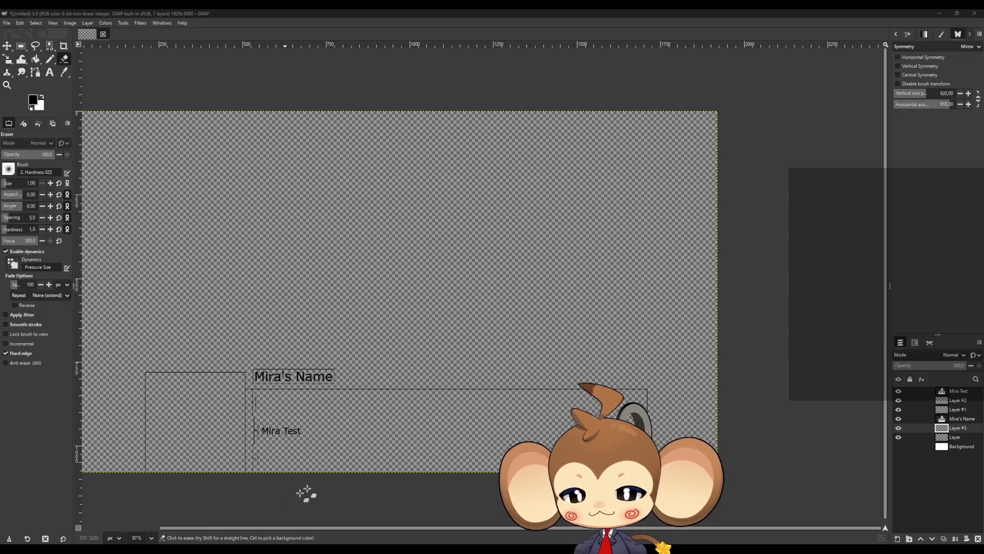
{"action": "mouse_move", "coordinate": [983, 100]}
{"action": "left_mouse_down"}
{"action": "mouse_move", "coordinate": [856, 100]}
{"action": "mouse_move", "coordinate": [537, 30]}
{"action": "mouse_move", "coordinate": [518, 48]}
{"action": "mouse_move", "coordinate": [522, 215]}
{"action": "mouse_move", "coordinate": [453, 99]}
{"action": "left_mouse_up"}
{"action": "left_click", "coordinate": [325, 131]}
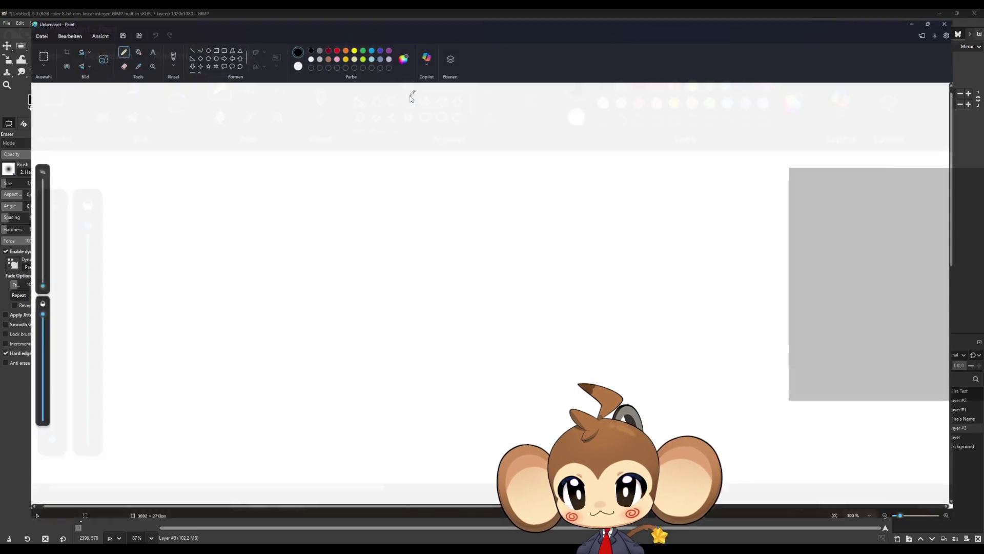
- Sketch a rough black monkey head with big ears, after undoing a test stroke
{"action": "double_click", "coordinate": [402, 97]}
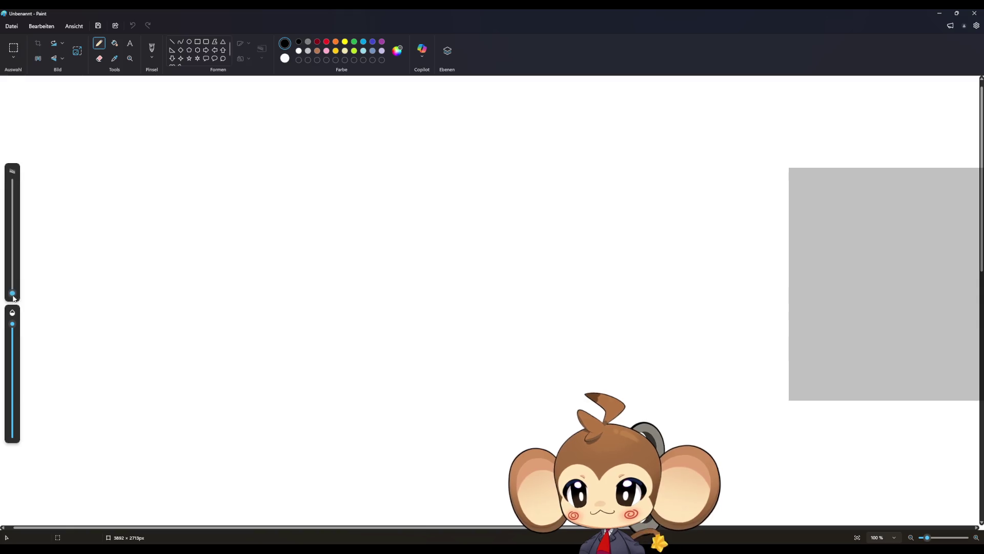
{"action": "double_click", "coordinate": [407, 11]}
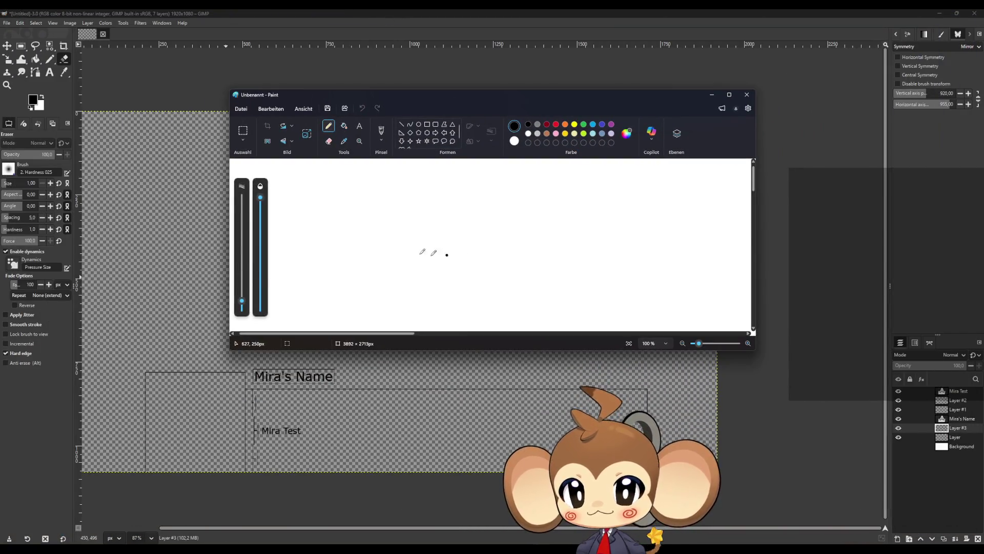
{"action": "left_click_drag", "start_coordinate": [414, 251], "coordinate": [583, 275]}
{"action": "key", "text": "ctrl+z"}
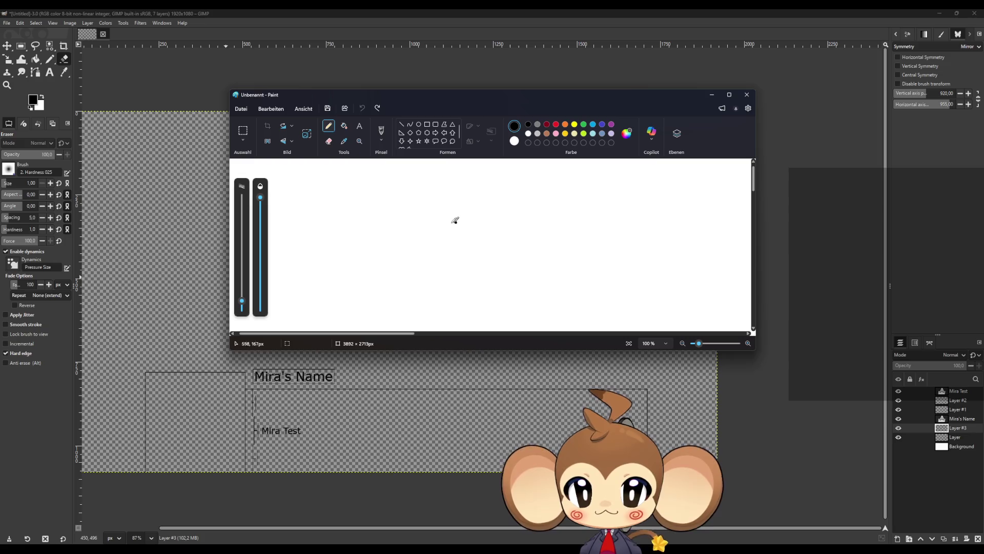
{"action": "mouse_move", "coordinate": [437, 221]}
{"action": "left_mouse_down"}
{"action": "mouse_move", "coordinate": [459, 208]}
{"action": "mouse_move", "coordinate": [460, 221]}
{"action": "mouse_move", "coordinate": [494, 225]}
{"action": "mouse_move", "coordinate": [480, 255]}
{"action": "mouse_move", "coordinate": [490, 248]}
{"action": "left_mouse_up"}
{"action": "left_click", "coordinate": [479, 220]}
{"action": "mouse_move", "coordinate": [482, 181]}
{"action": "left_mouse_down"}
{"action": "mouse_move", "coordinate": [418, 199]}
{"action": "mouse_move", "coordinate": [496, 281]}
{"action": "mouse_move", "coordinate": [485, 166]}
{"action": "left_mouse_up"}
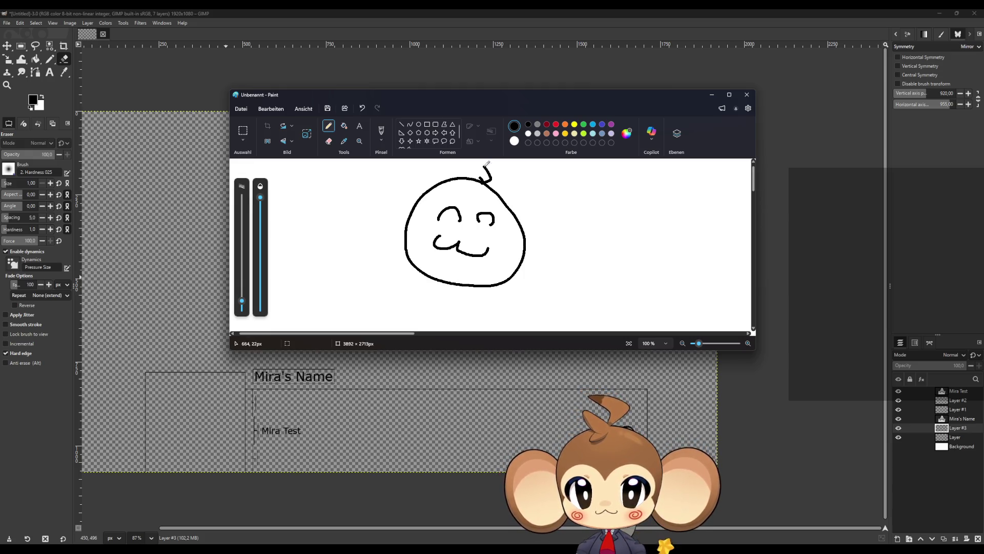
{"action": "mouse_move", "coordinate": [472, 205]}
{"action": "left_mouse_down"}
{"action": "mouse_move", "coordinate": [424, 213]}
{"action": "mouse_move", "coordinate": [403, 251]}
{"action": "mouse_move", "coordinate": [500, 194]}
{"action": "mouse_move", "coordinate": [499, 232]}
{"action": "mouse_move", "coordinate": [526, 247]}
{"action": "left_mouse_up"}
{"action": "mouse_move", "coordinate": [515, 218]}
{"action": "left_mouse_down"}
{"action": "mouse_move", "coordinate": [544, 240]}
{"action": "mouse_move", "coordinate": [522, 238]}
{"action": "mouse_move", "coordinate": [567, 254]}
{"action": "mouse_move", "coordinate": [521, 249]}
{"action": "left_mouse_up"}
{"action": "mouse_move", "coordinate": [416, 205]}
{"action": "left_mouse_down"}
{"action": "mouse_move", "coordinate": [380, 214]}
{"action": "mouse_move", "coordinate": [404, 226]}
{"action": "mouse_move", "coordinate": [392, 175]}
{"action": "mouse_move", "coordinate": [384, 239]}
{"action": "mouse_move", "coordinate": [409, 238]}
{"action": "left_mouse_up"}
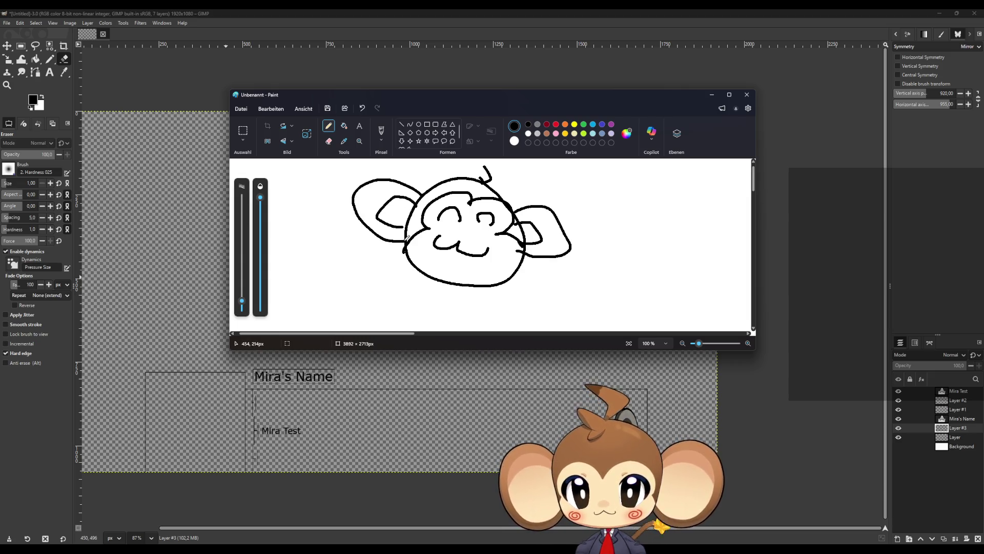
- Handwrite the scrawled letters 'Bkn' beneath the monkey sketch
{"action": "left_click_drag", "start_coordinate": [308, 272], "coordinate": [298, 300]}
{"action": "mouse_move", "coordinate": [304, 277]}
{"action": "left_mouse_down"}
{"action": "mouse_move", "coordinate": [320, 280]}
{"action": "mouse_move", "coordinate": [304, 301]}
{"action": "left_mouse_up"}
{"action": "mouse_move", "coordinate": [340, 272]}
{"action": "left_mouse_down"}
{"action": "mouse_move", "coordinate": [361, 307]}
{"action": "mouse_move", "coordinate": [391, 286]}
{"action": "mouse_move", "coordinate": [388, 303]}
{"action": "left_mouse_up"}
{"action": "left_click", "coordinate": [454, 306]}
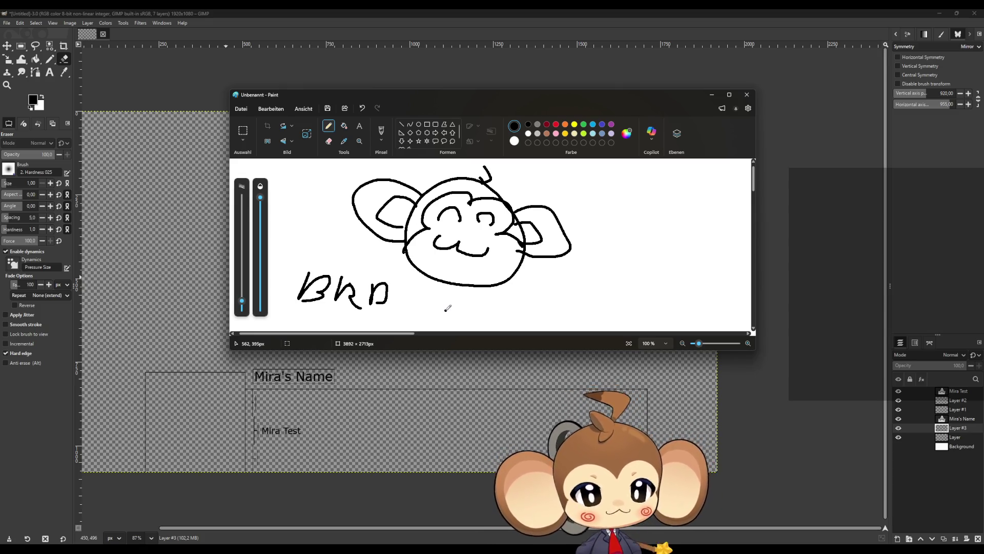
- Close the Paint doodle with Nicht speichern and pan back to the GIMP mockup
{"action": "left_click", "coordinate": [747, 94]}
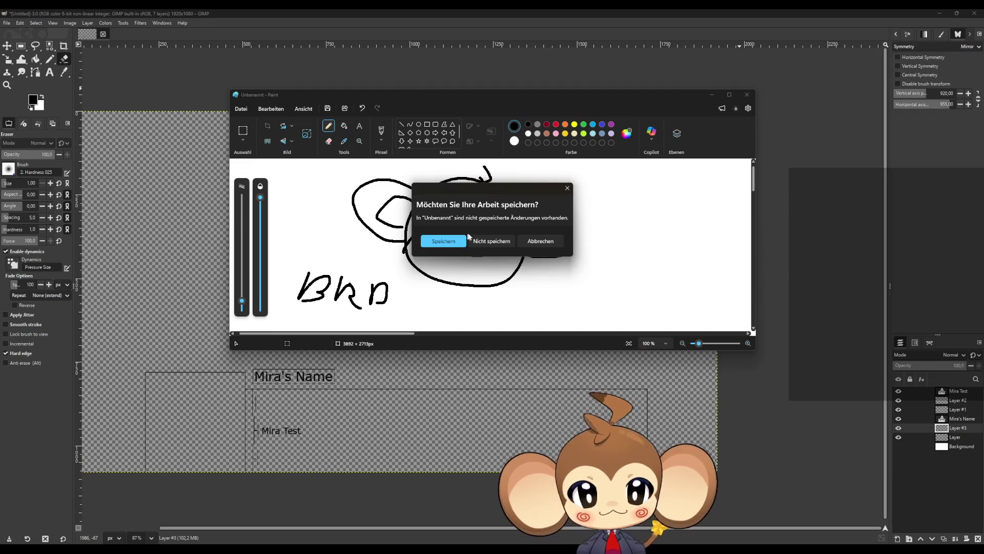
{"action": "left_click", "coordinate": [469, 239]}
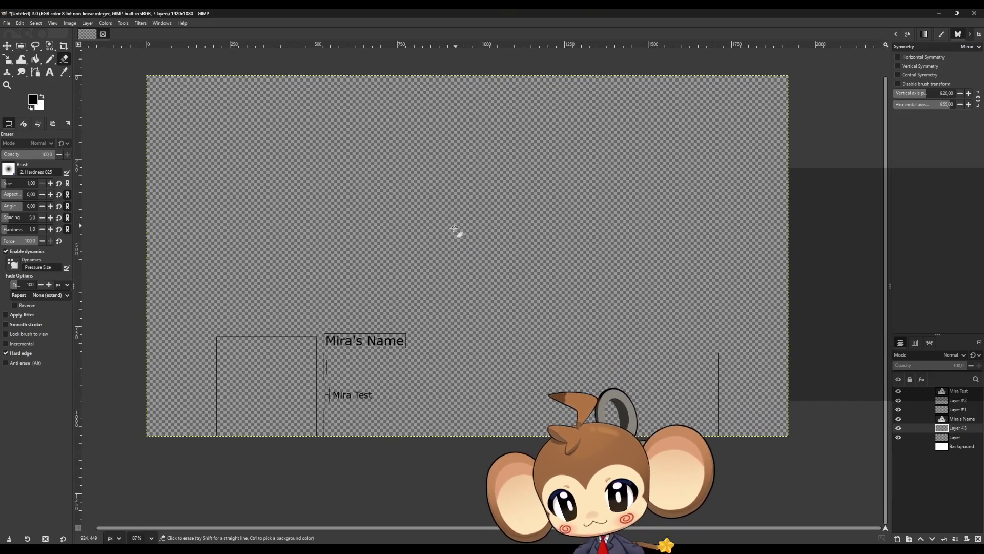
{"action": "mouse_move", "coordinate": [392, 253]}
{"action": "left_mouse_down"}
{"action": "mouse_move", "coordinate": [459, 230]}
{"action": "mouse_move", "coordinate": [493, 203]}
{"action": "left_mouse_up"}
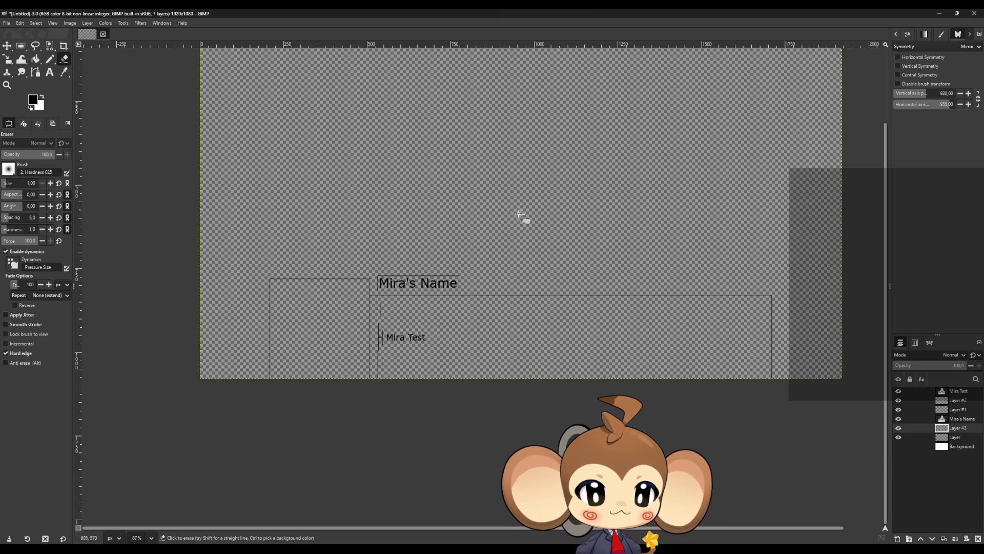
{"action": "left_click", "coordinate": [898, 538]}
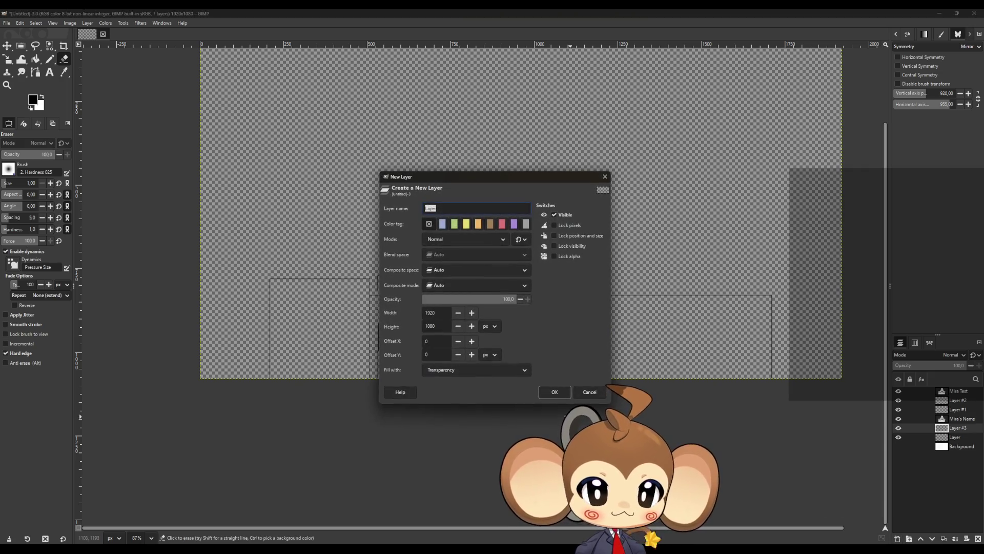
- Add transparent Layer #4 and make fully saturated magenta the foreground colour
{"action": "left_click", "coordinate": [549, 395]}
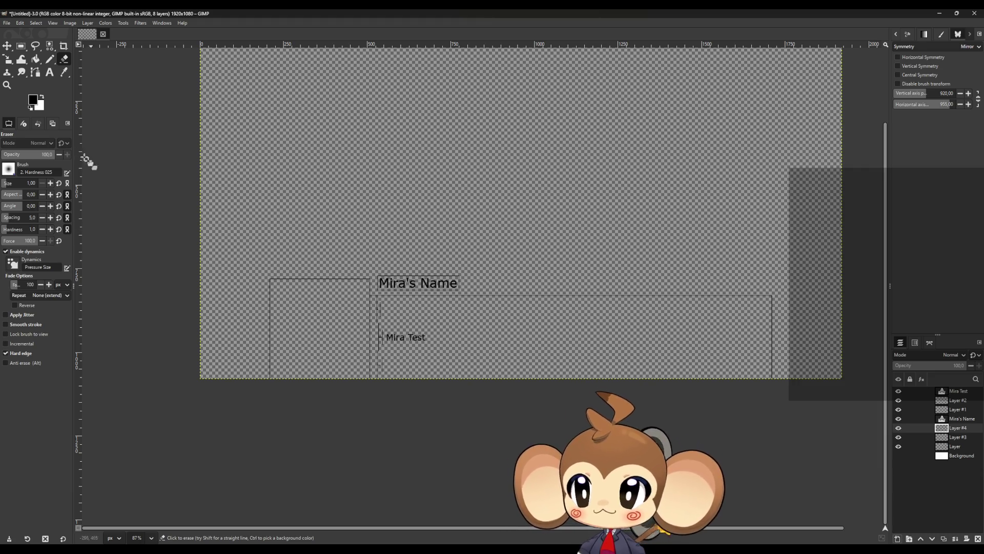
{"action": "left_click", "coordinate": [33, 99]}
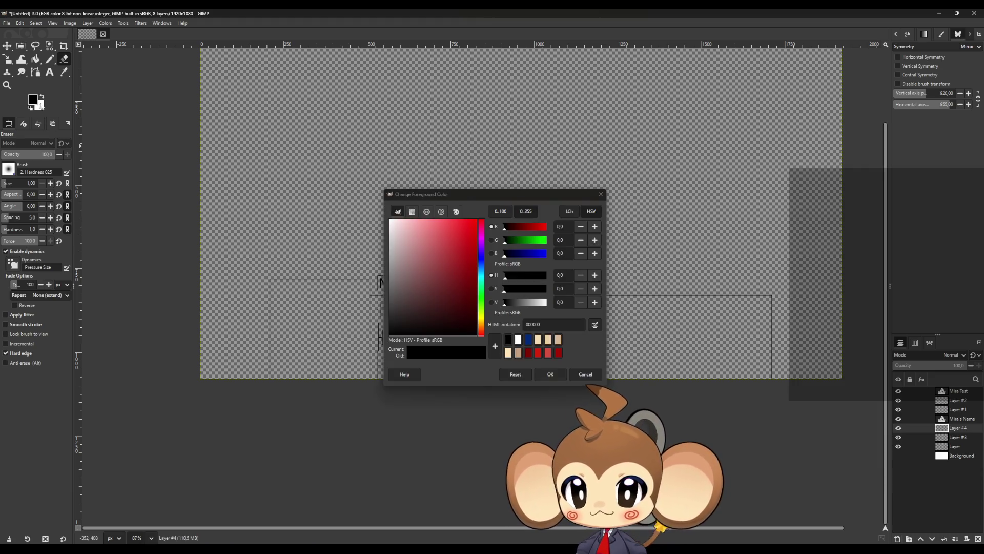
{"action": "left_click", "coordinate": [481, 238]}
{"action": "left_click", "coordinate": [552, 374]}
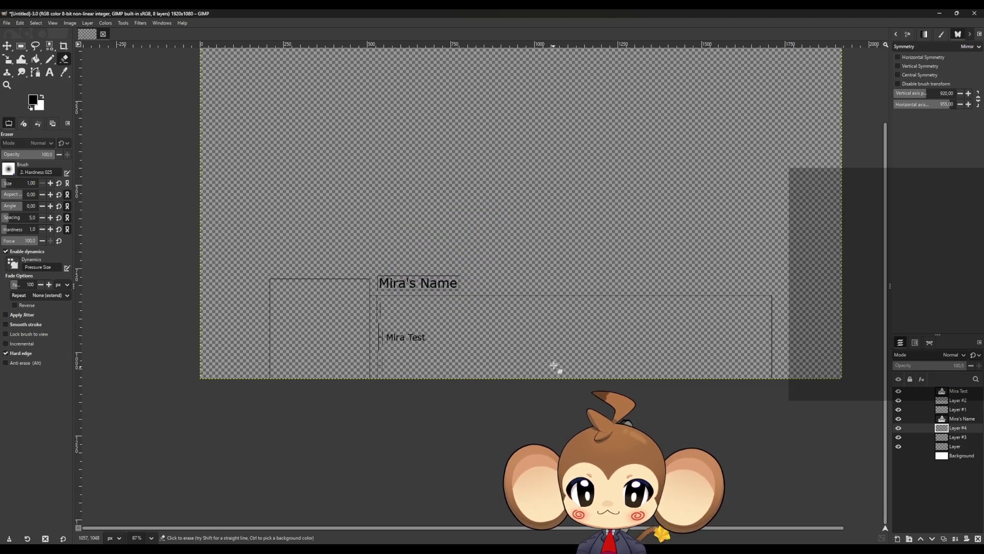
{"action": "left_click", "coordinate": [33, 100]}
{"action": "left_click", "coordinate": [482, 238]}
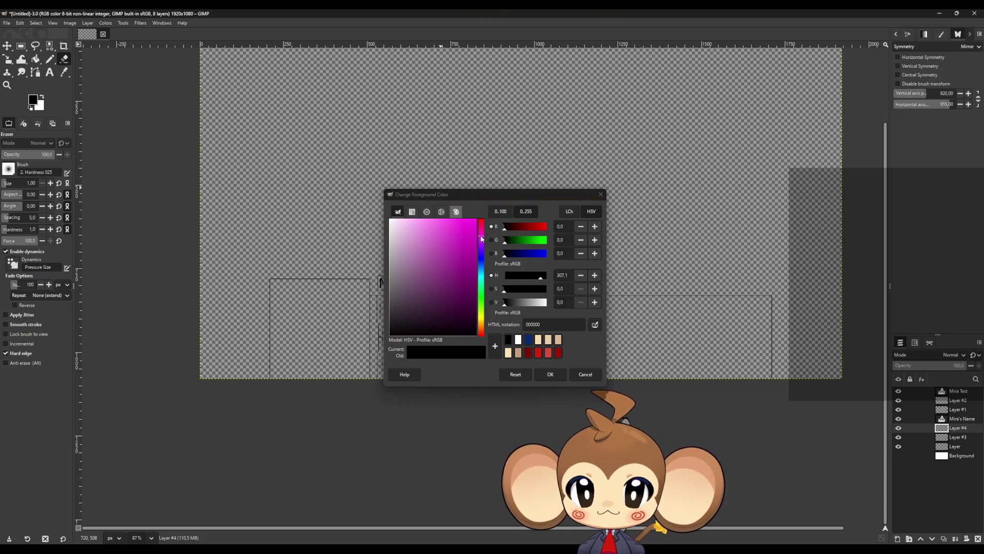
{"action": "left_click", "coordinate": [475, 220]}
{"action": "left_click", "coordinate": [550, 375]}
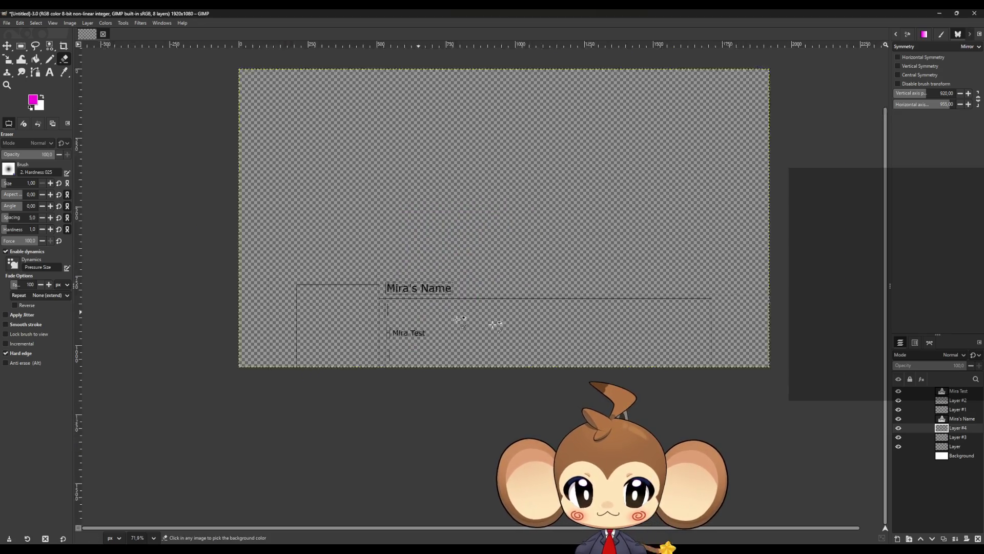
{"action": "scroll", "coordinate": [461, 319], "scroll_direction": "down", "scroll_amount": 1}
{"action": "scroll", "coordinate": [666, 349], "scroll_direction": "up", "scroll_amount": 5}
{"action": "left_click", "coordinate": [50, 59]}
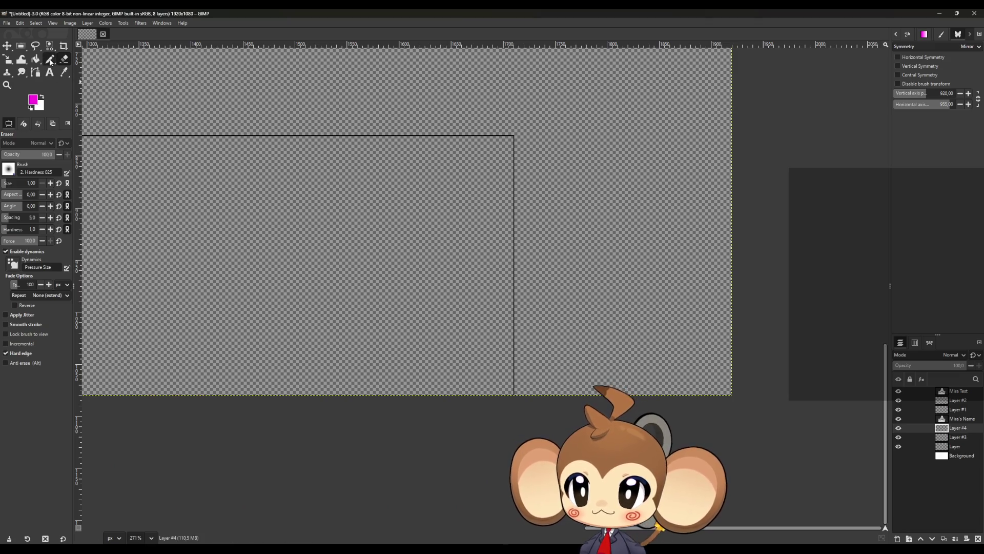
- Draw magenta corner lines from the black border down to the bottom edge
{"action": "scroll", "coordinate": [512, 390], "scroll_direction": "up", "scroll_amount": 8}
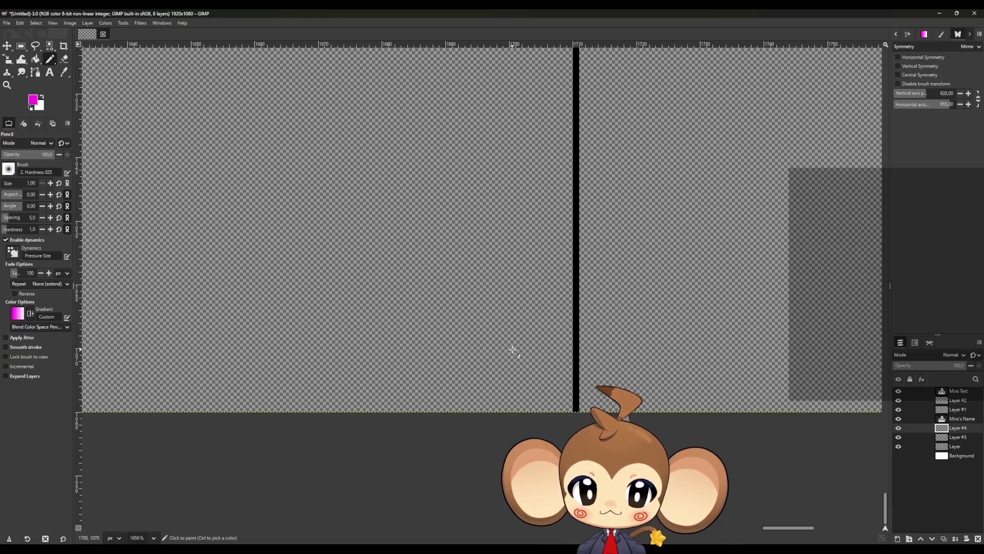
{"action": "left_click", "coordinate": [512, 351]}
{"action": "left_click", "coordinate": [571, 351], "text": "shift"}
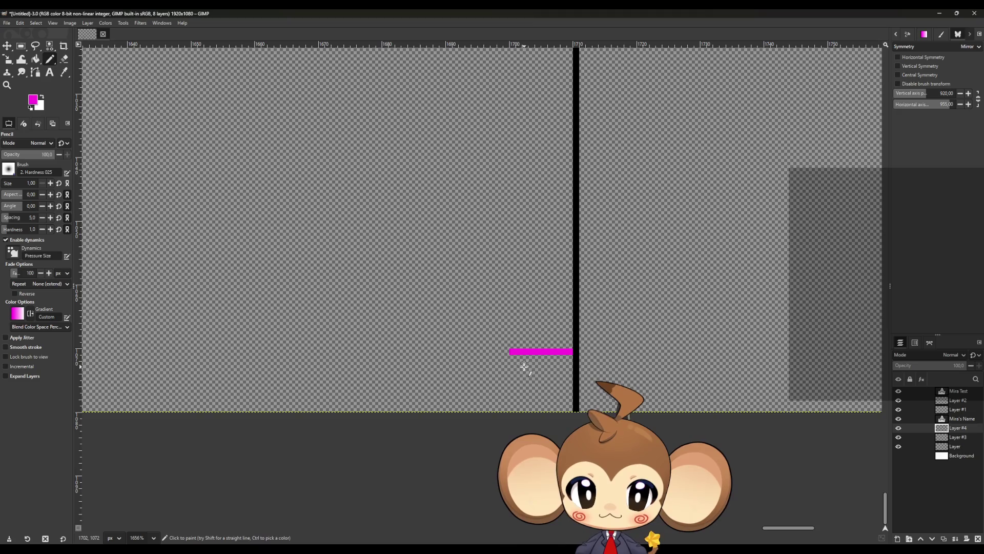
{"action": "left_click", "coordinate": [513, 408], "text": "shift"}
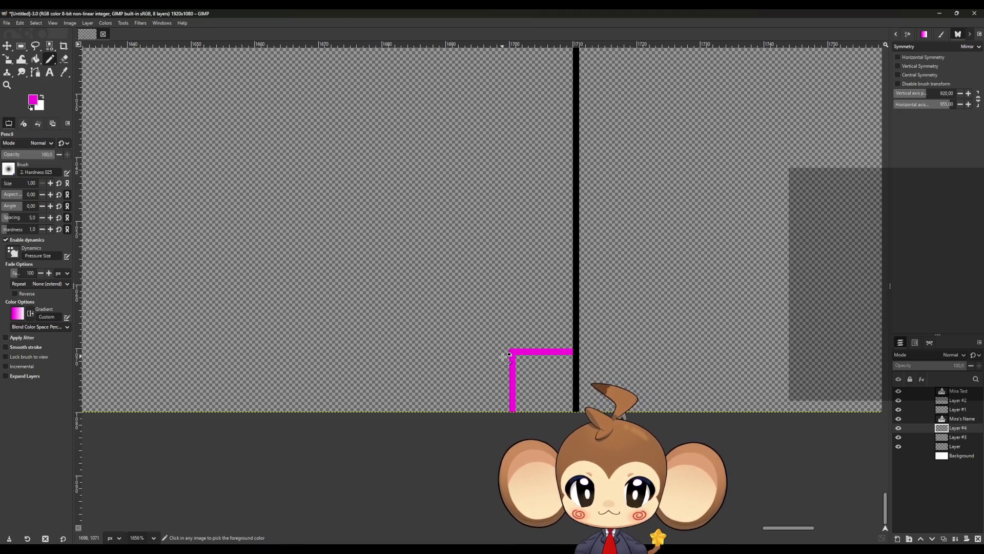
{"action": "scroll", "coordinate": [508, 354], "scroll_direction": "up", "scroll_amount": 3}
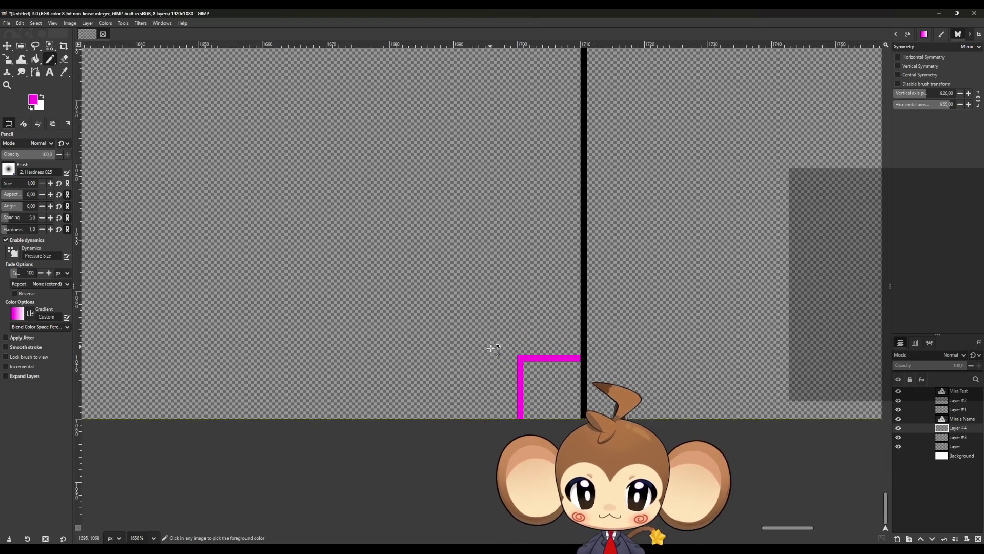
{"action": "scroll", "coordinate": [491, 348], "scroll_direction": "down", "scroll_amount": 1}
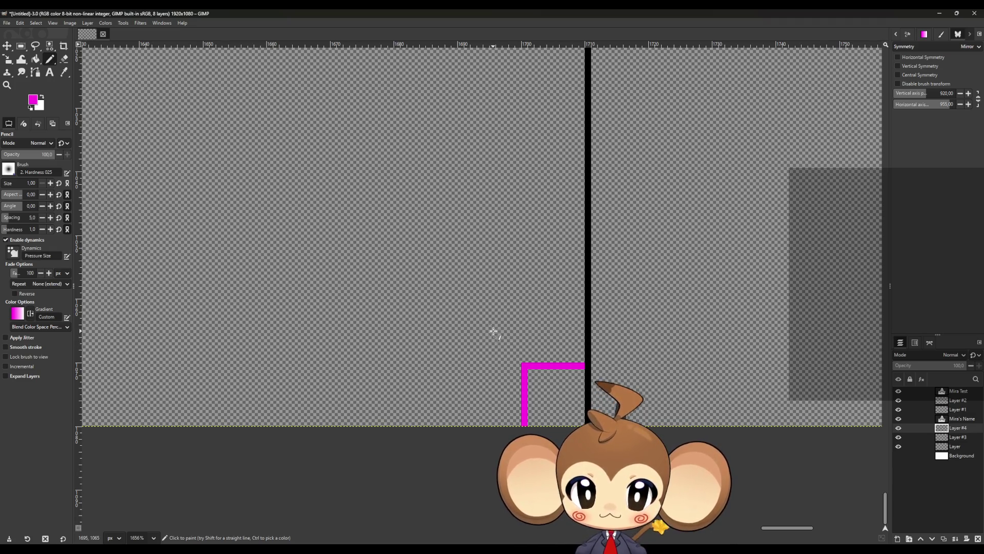
- Draw a small closed magenta square outline above the corner lines
{"action": "left_click", "coordinate": [460, 303]}
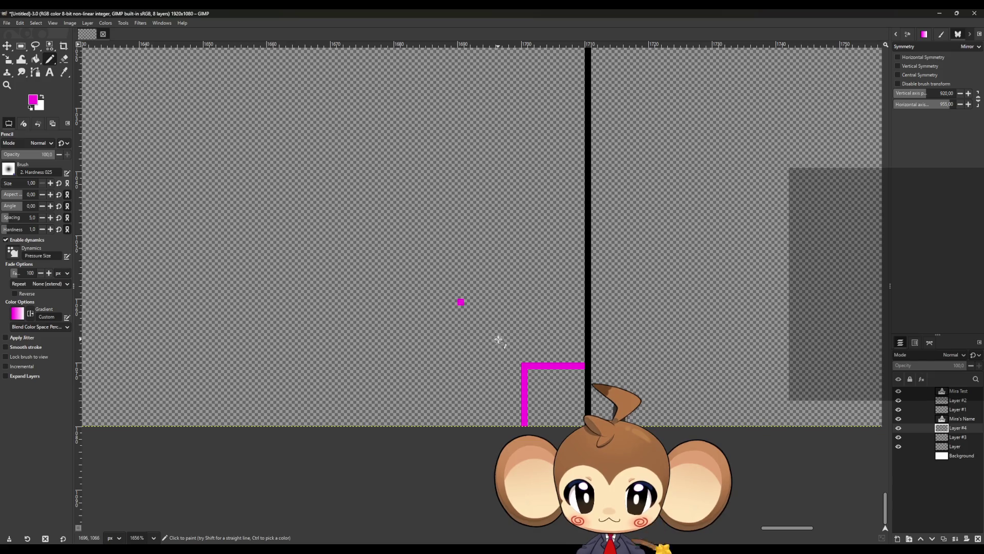
{"action": "left_click", "coordinate": [517, 358]}
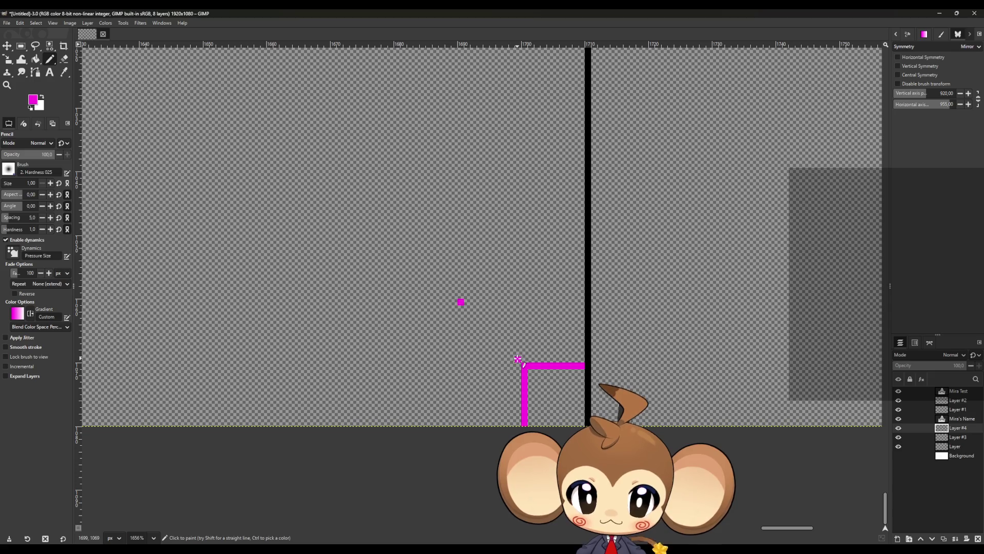
{"action": "left_click", "coordinate": [518, 302], "text": "shift"}
{"action": "left_click", "coordinate": [460, 301], "text": "shift"}
{"action": "left_click", "coordinate": [460, 358], "text": "shift"}
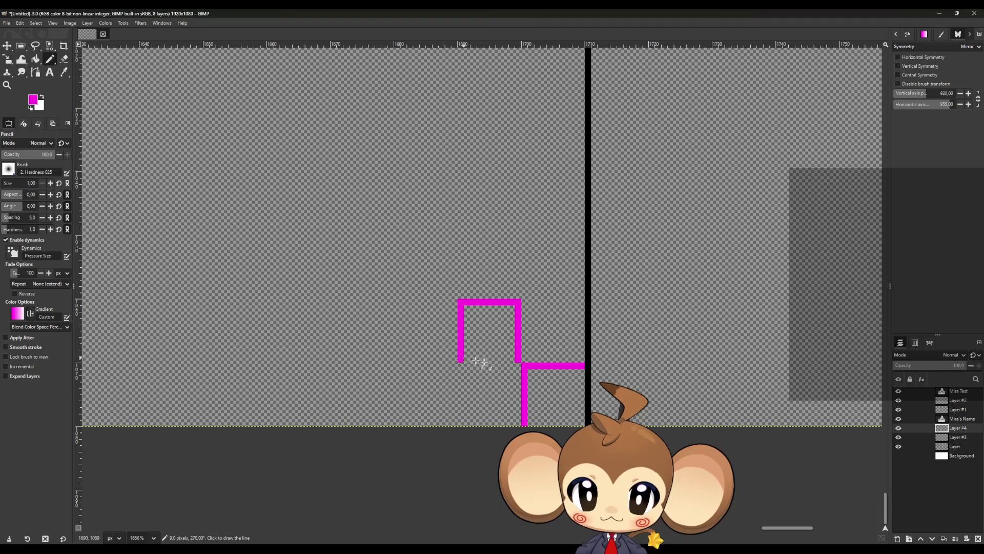
{"action": "left_click", "coordinate": [518, 359], "text": "shift"}
{"action": "scroll", "coordinate": [288, 343], "scroll_direction": "down", "scroll_amount": 5}
{"action": "scroll", "coordinate": [288, 343], "scroll_direction": "down", "scroll_amount": 8}
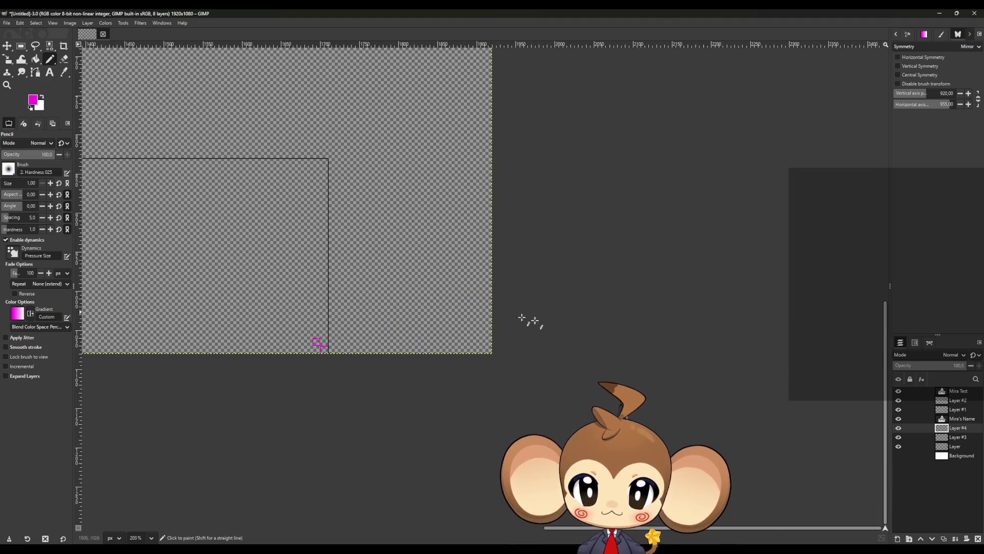
- Draw a larger magenta square around the top grid square
{"action": "scroll", "coordinate": [484, 293], "scroll_direction": "up", "scroll_amount": 2}
{"action": "scroll", "coordinate": [484, 293], "scroll_direction": "down", "scroll_amount": 2}
{"action": "scroll", "coordinate": [425, 308], "scroll_direction": "up", "scroll_amount": 2}
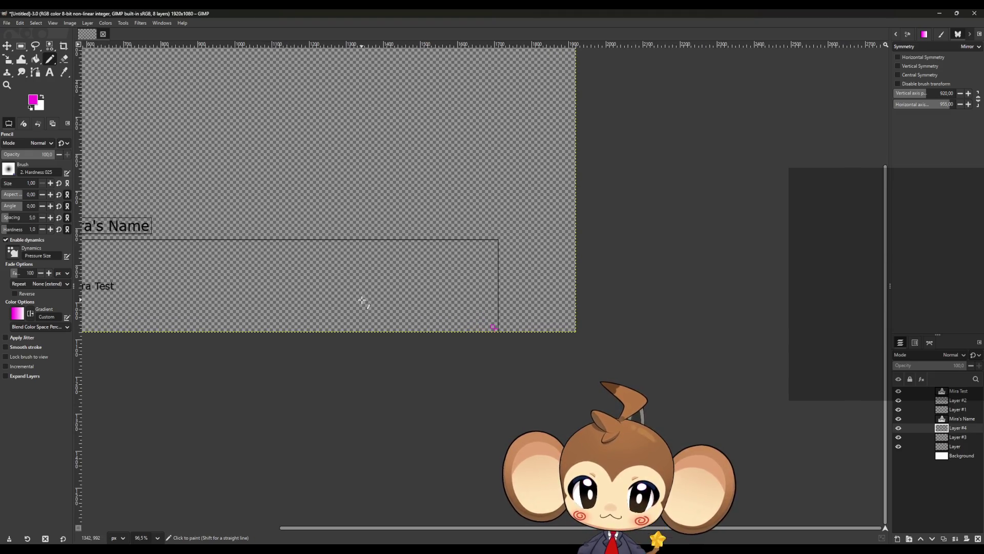
{"action": "scroll", "coordinate": [568, 305], "scroll_direction": "down", "scroll_amount": 2}
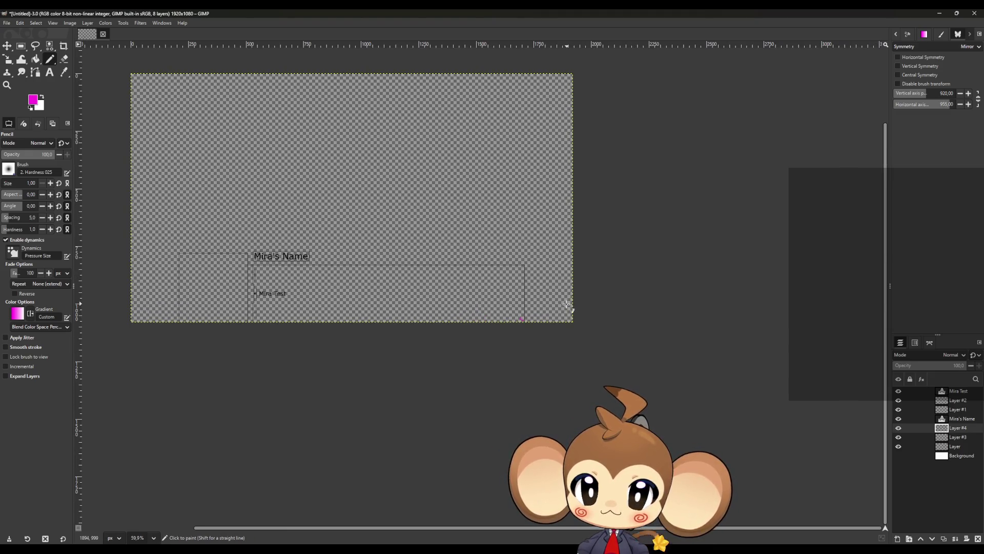
{"action": "scroll", "coordinate": [565, 306], "scroll_direction": "up", "scroll_amount": 9}
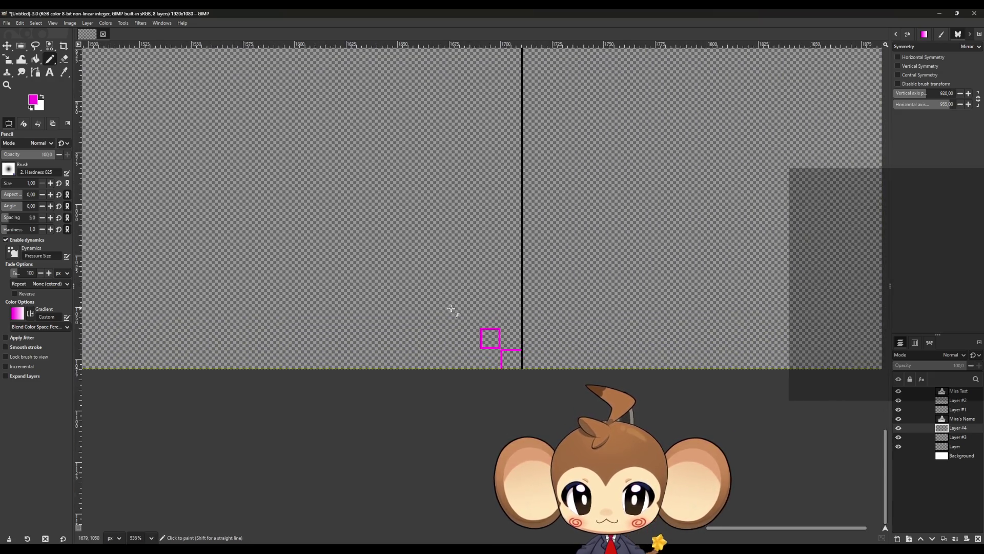
{"action": "scroll", "coordinate": [505, 340], "scroll_direction": "up", "scroll_amount": 1}
{"action": "scroll", "coordinate": [490, 257], "scroll_direction": "down", "scroll_amount": 1}
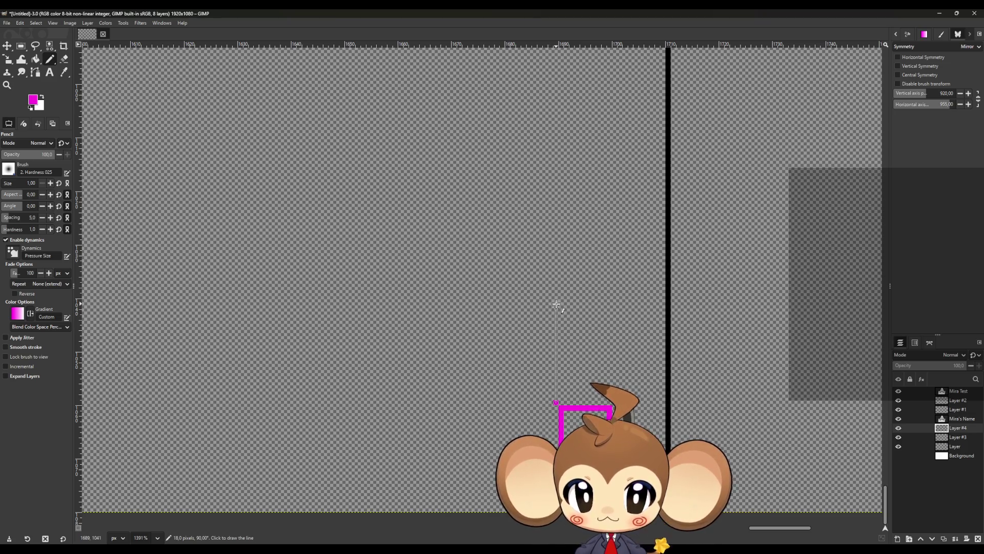
{"action": "left_click", "coordinate": [556, 302], "text": "shift"}
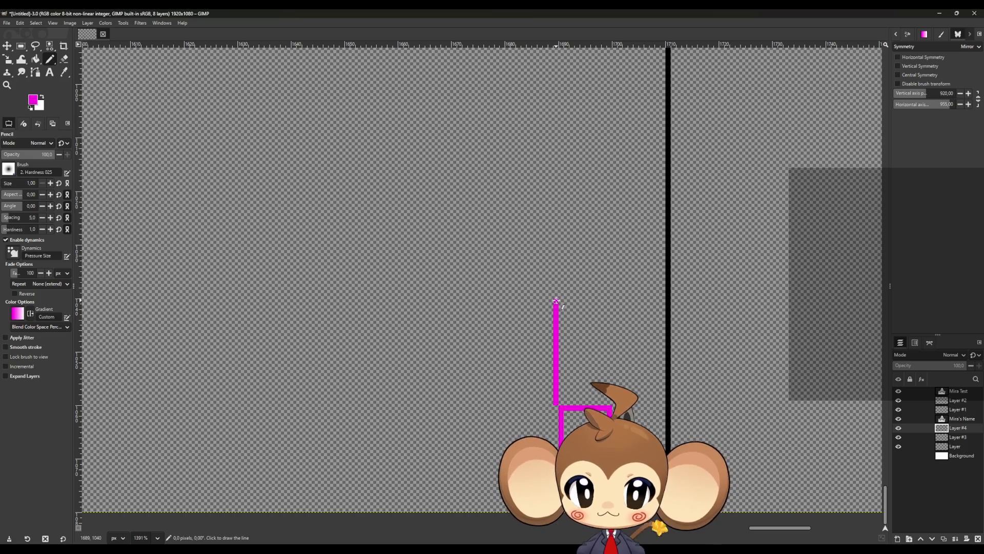
{"action": "left_click", "coordinate": [455, 301], "text": "shift"}
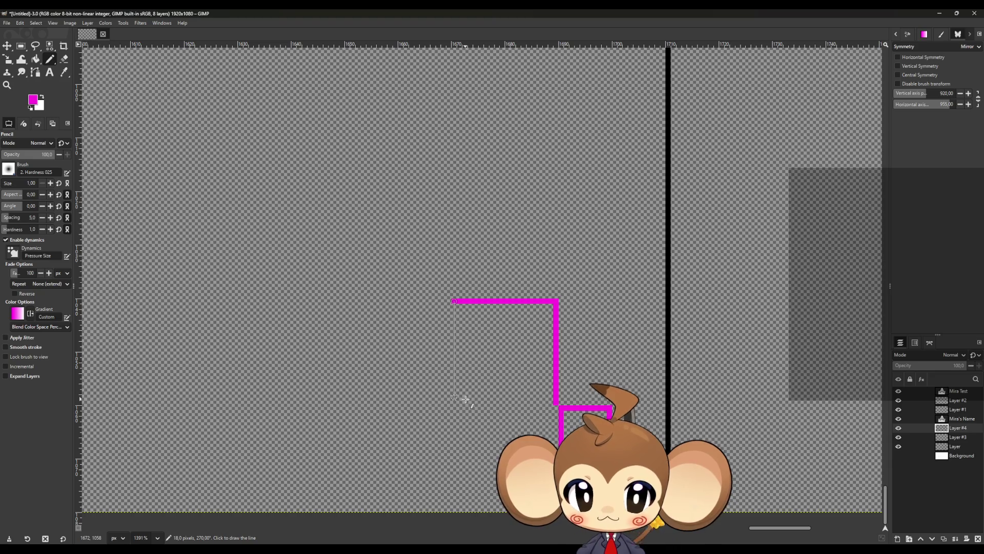
{"action": "left_click", "coordinate": [454, 402], "text": "shift"}
{"action": "left_click", "coordinate": [555, 402], "text": "shift"}
{"action": "scroll", "coordinate": [534, 398], "scroll_direction": "down", "scroll_amount": 10}
{"action": "scroll", "coordinate": [239, 293], "scroll_direction": "up", "scroll_amount": 3}
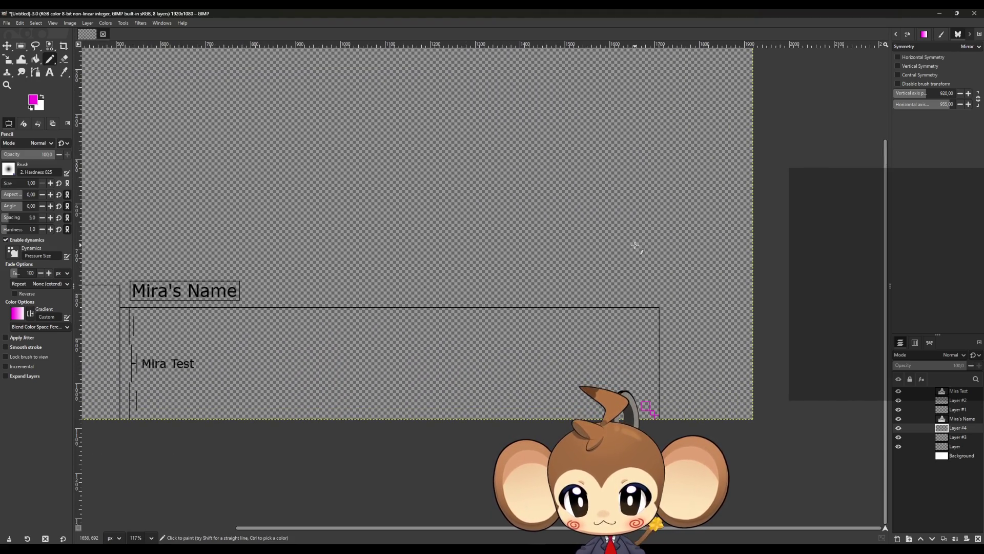
{"action": "scroll", "coordinate": [654, 402], "scroll_direction": "up", "scroll_amount": 10}
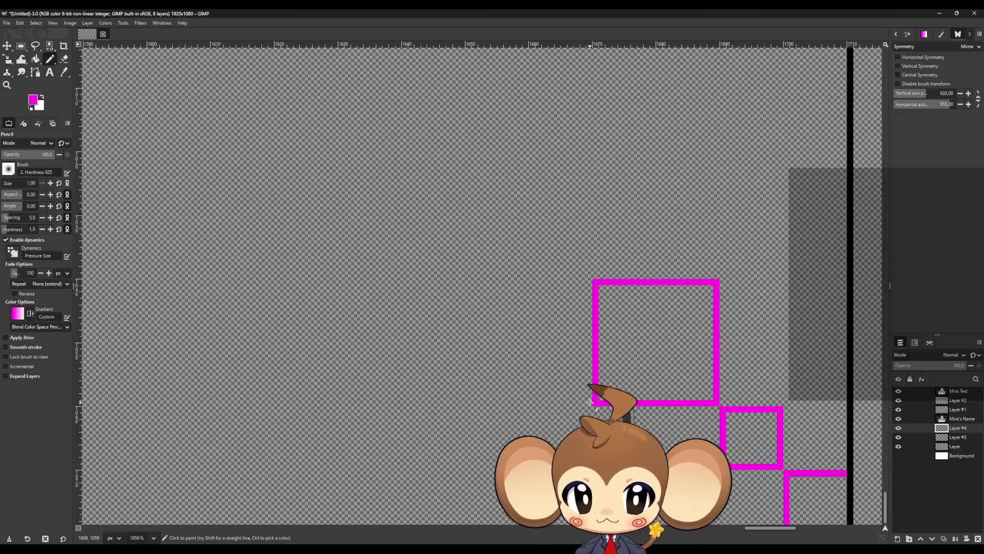
- Draw the outer magenta square's left, top and right edges, undoing a crooked diagonal
{"action": "left_click", "coordinate": [533, 403], "text": "shift"}
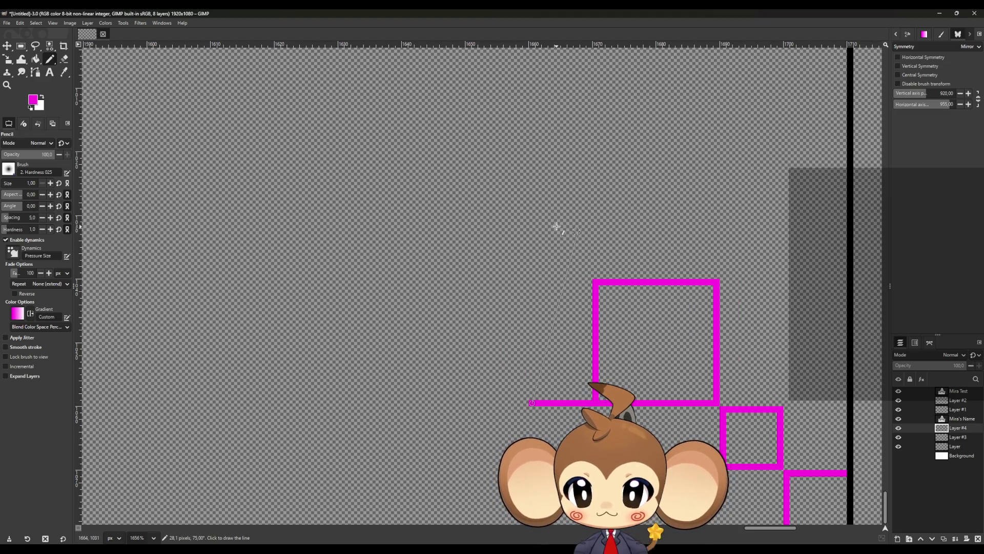
{"action": "left_click", "coordinate": [583, 225], "text": "shift"}
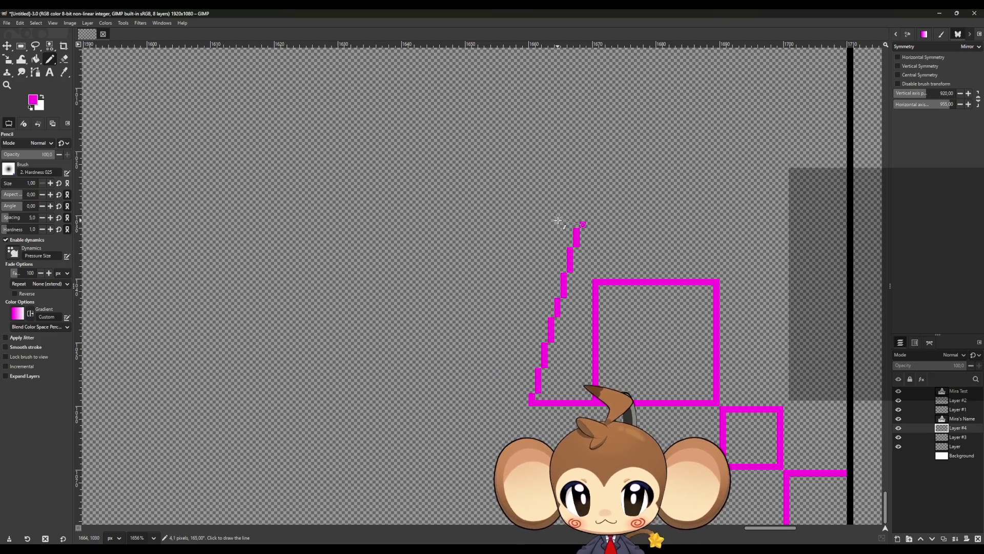
{"action": "key", "text": "ctrl+z"}
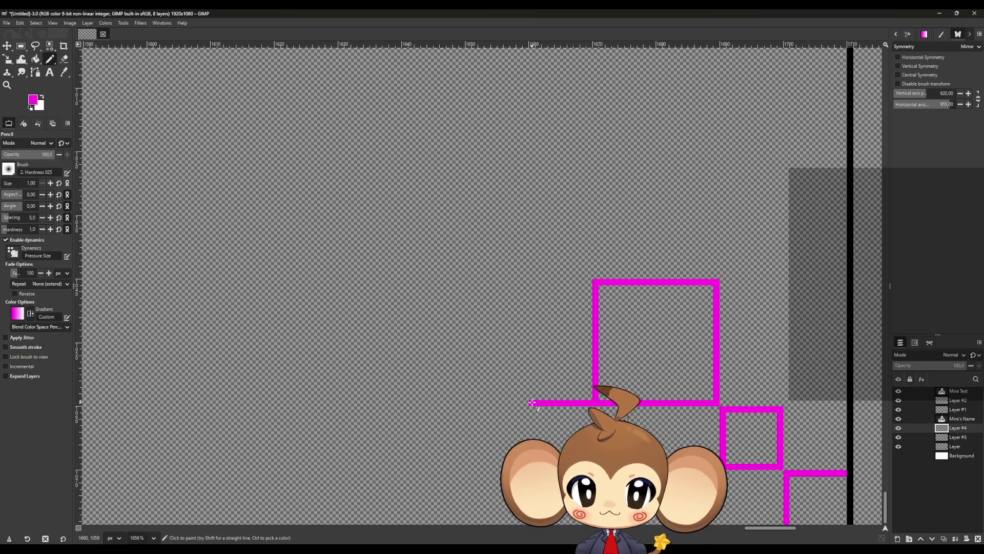
{"action": "left_click", "coordinate": [539, 218], "text": "ctrl+shift"}
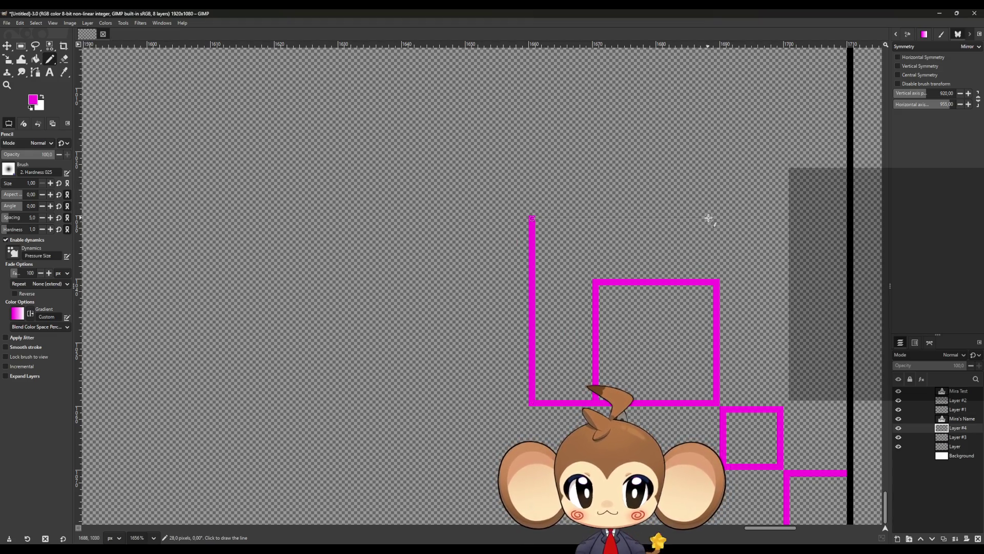
{"action": "left_click", "coordinate": [716, 217], "text": "ctrl+shift"}
{"action": "left_click", "coordinate": [717, 282], "text": "ctrl+shift"}
{"action": "scroll", "coordinate": [717, 283], "scroll_direction": "down", "scroll_amount": 7}
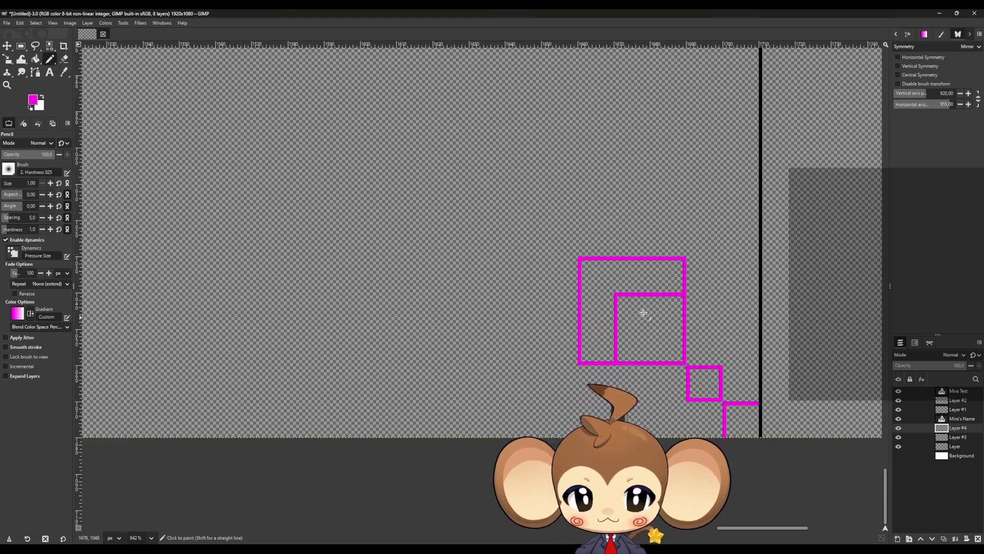
{"action": "scroll", "coordinate": [656, 343], "scroll_direction": "down", "scroll_amount": 2}
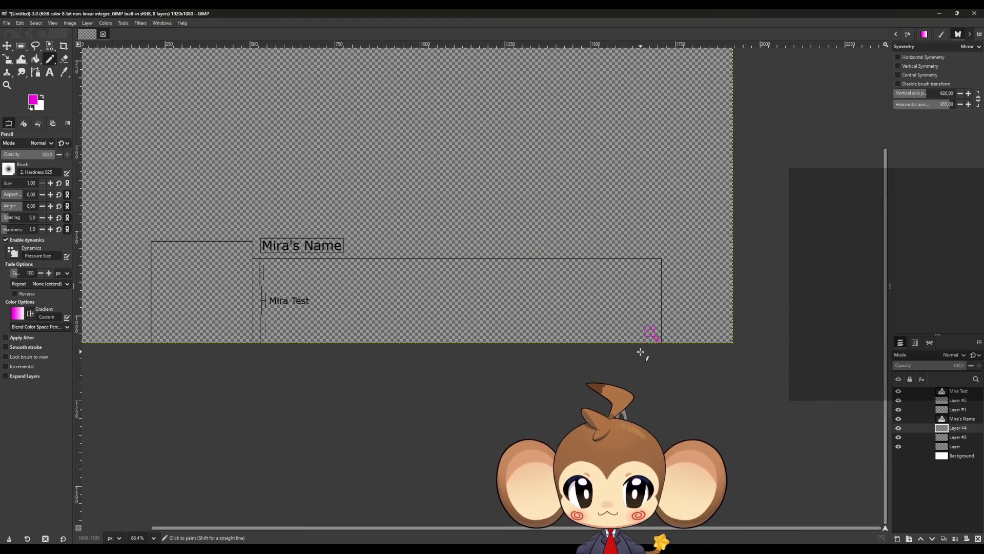
{"action": "scroll", "coordinate": [676, 338], "scroll_direction": "up", "scroll_amount": 3}
{"action": "scroll", "coordinate": [677, 333], "scroll_direction": "down", "scroll_amount": 1}
{"action": "scroll", "coordinate": [669, 335], "scroll_direction": "up", "scroll_amount": 1}
{"action": "scroll", "coordinate": [627, 330], "scroll_direction": "up", "scroll_amount": 6}
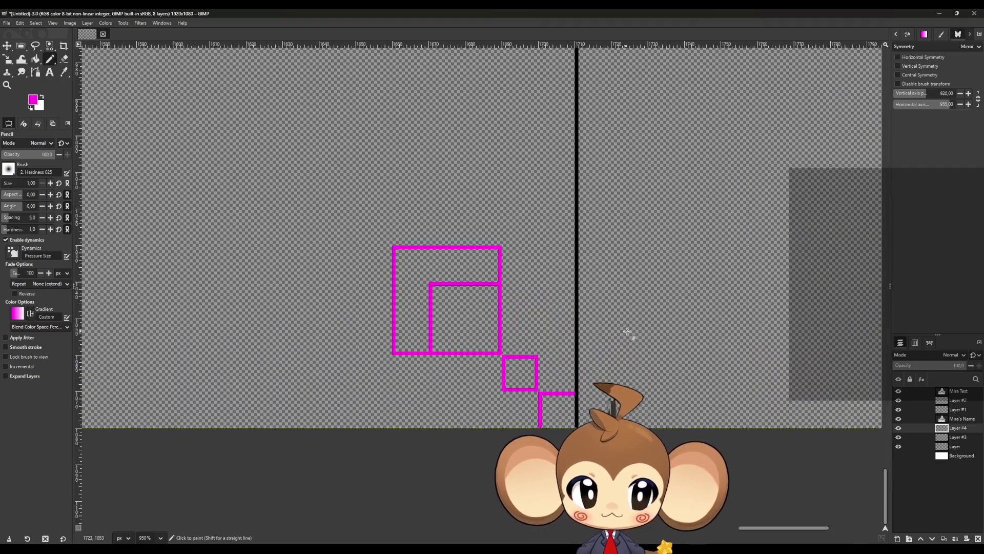
{"action": "left_click", "coordinate": [898, 538]}
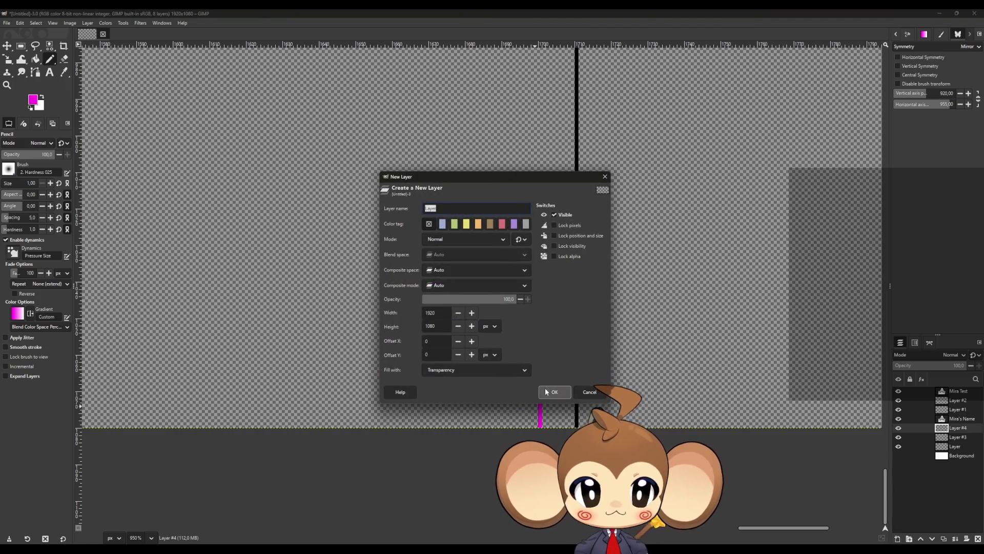
- Add a transparent layer named TextEndIndicator
{"action": "left_click", "coordinate": [549, 391]}
{"action": "double_click", "coordinate": [958, 427]}
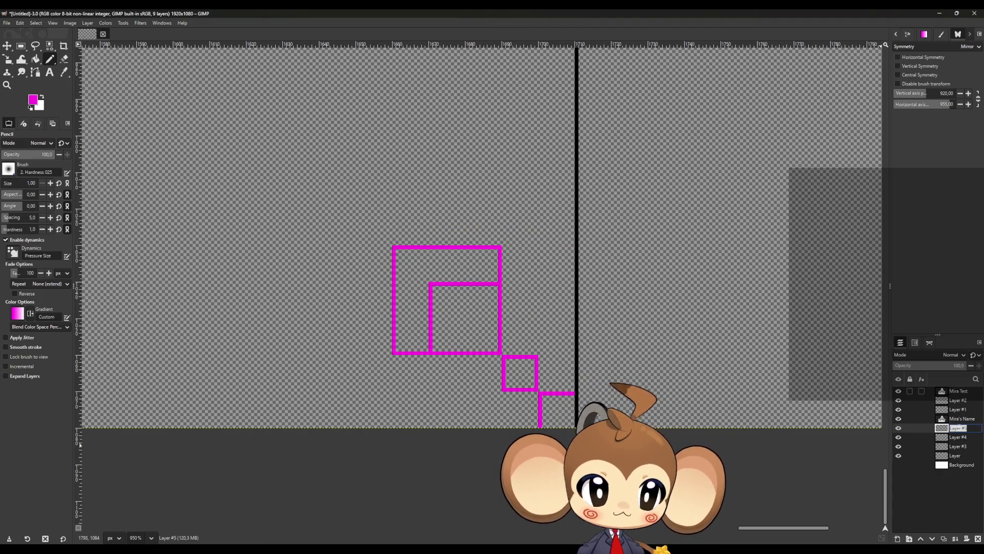
{"action": "type", "text": "TextEndIndi"}
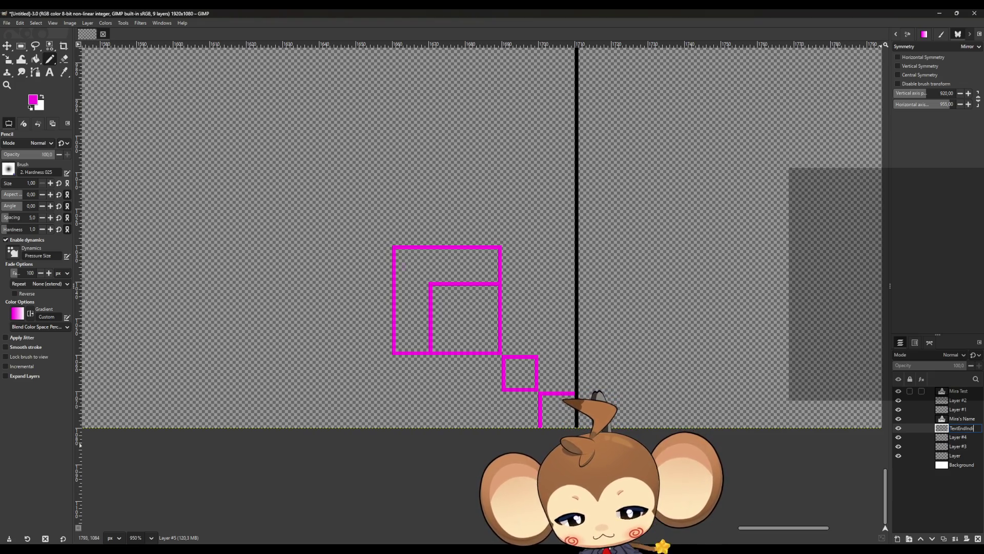
{"action": "type", "text": "cator"}
{"action": "key", "text": "Return"}
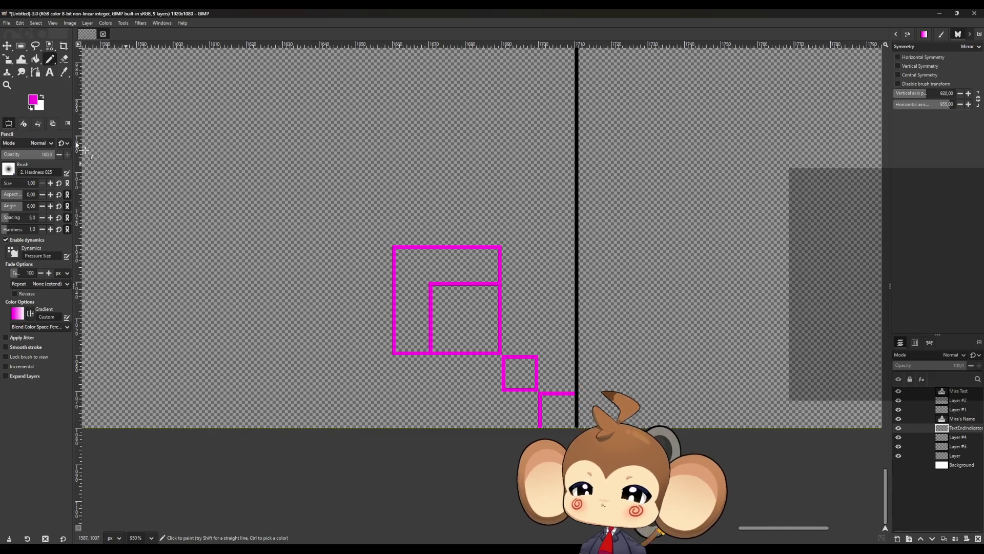
- Switch to white and mark guide pixels on the square's edges, undoing stray corner pixels
{"action": "left_click", "coordinate": [43, 98]}
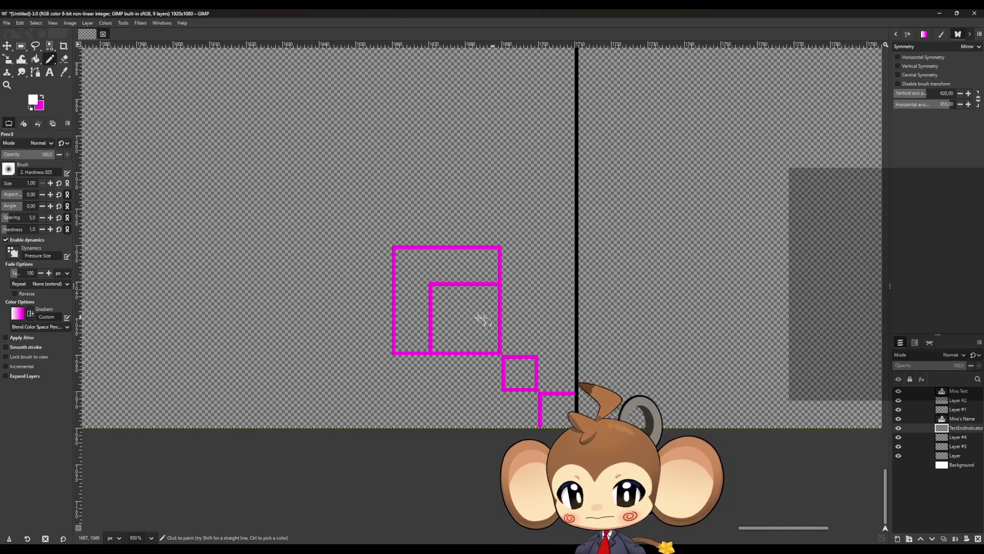
{"action": "scroll", "coordinate": [430, 308], "scroll_direction": "up", "scroll_amount": 5, "text": "ctrl"}
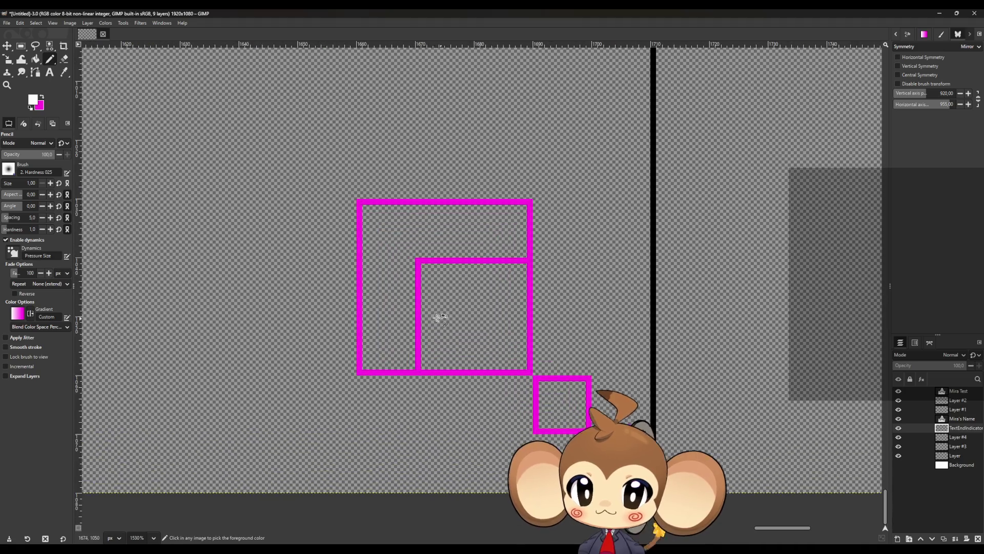
{"action": "scroll", "coordinate": [398, 218], "scroll_direction": "down", "scroll_amount": 2, "text": "ctrl"}
{"action": "scroll", "coordinate": [413, 180], "scroll_direction": "down", "scroll_amount": 2, "text": "ctrl"}
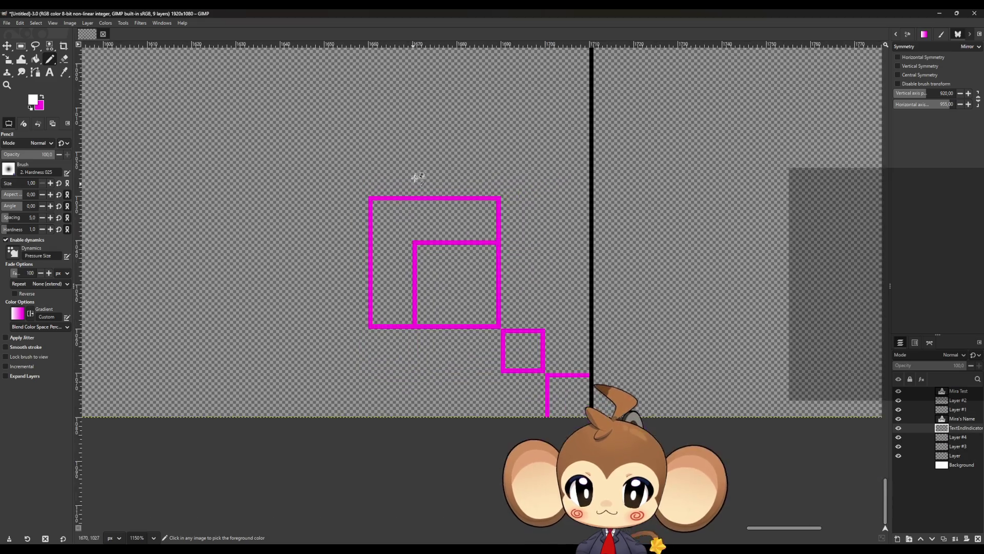
{"action": "scroll", "coordinate": [380, 226], "scroll_direction": "up", "scroll_amount": 2, "text": "ctrl"}
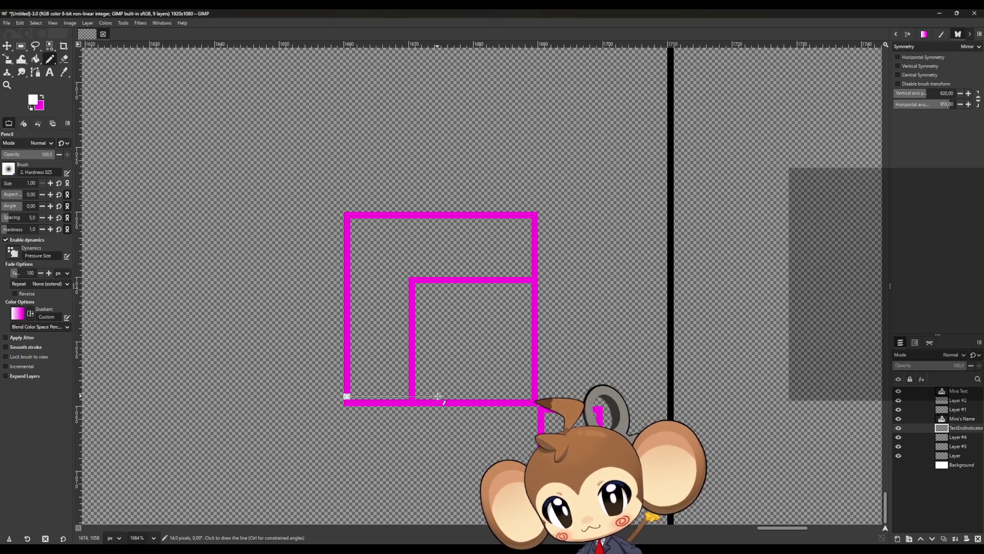
{"action": "key", "text": "ctrl"}
{"action": "key", "text": "ctrl+z"}
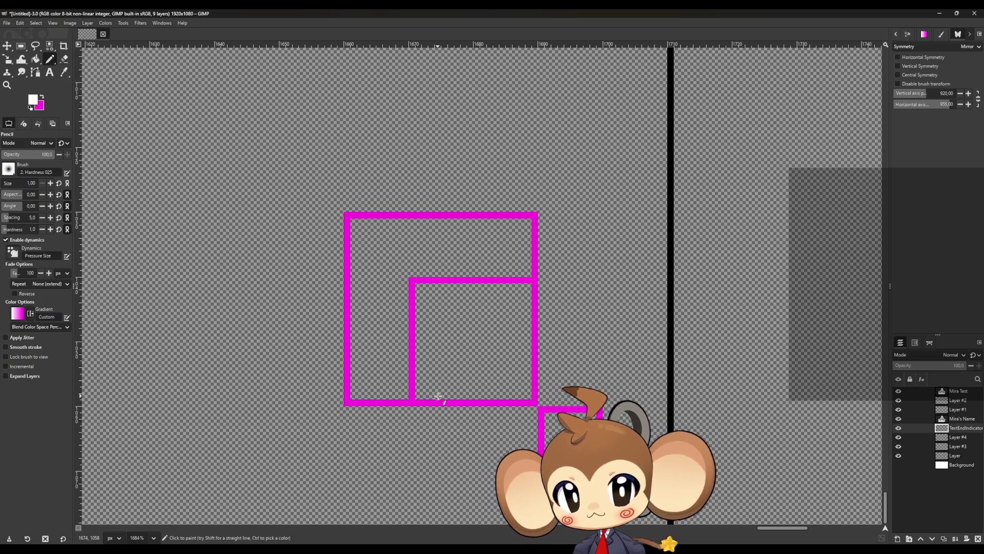
{"action": "left_click", "coordinate": [438, 396]}
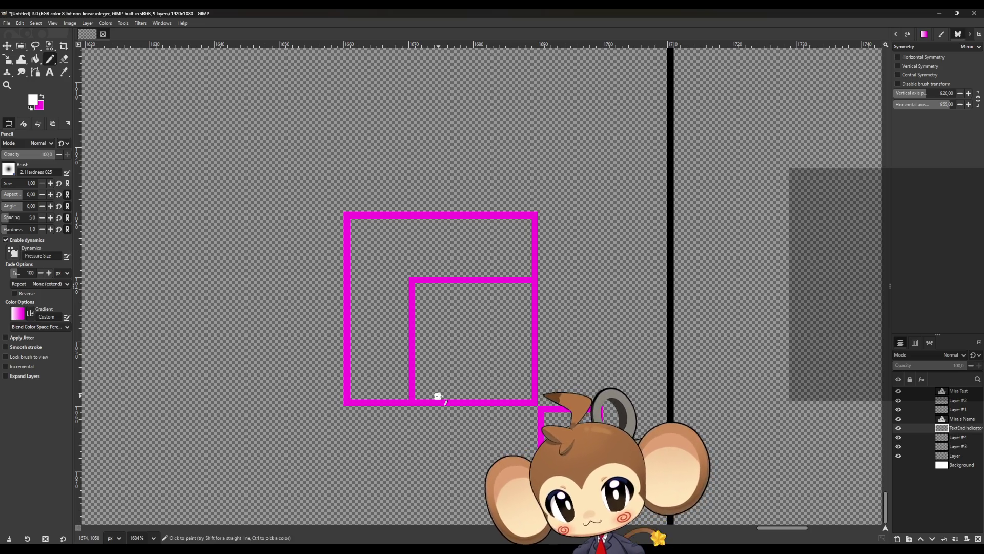
{"action": "left_click", "coordinate": [346, 403]}
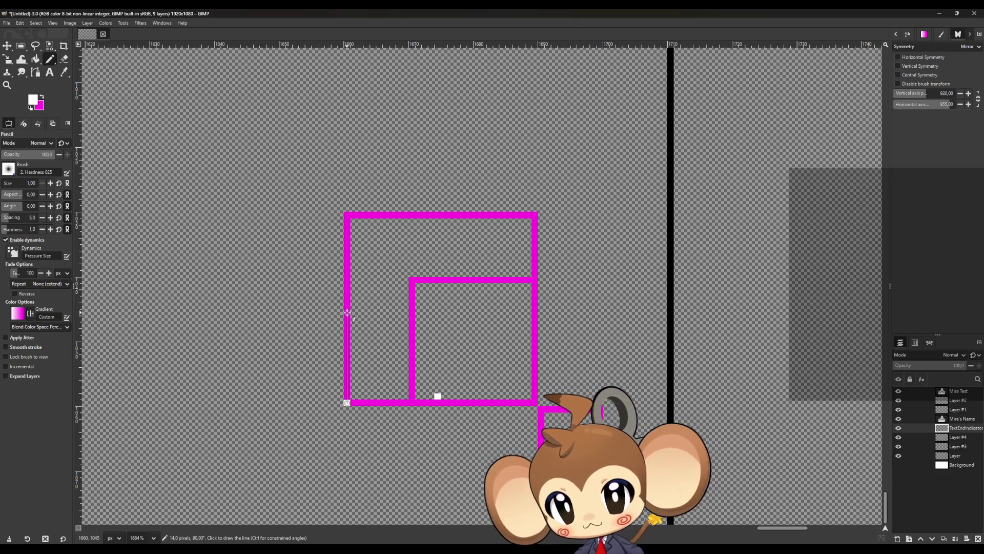
{"action": "key", "text": "ctrl"}
{"action": "key", "text": "ctrl+z"}
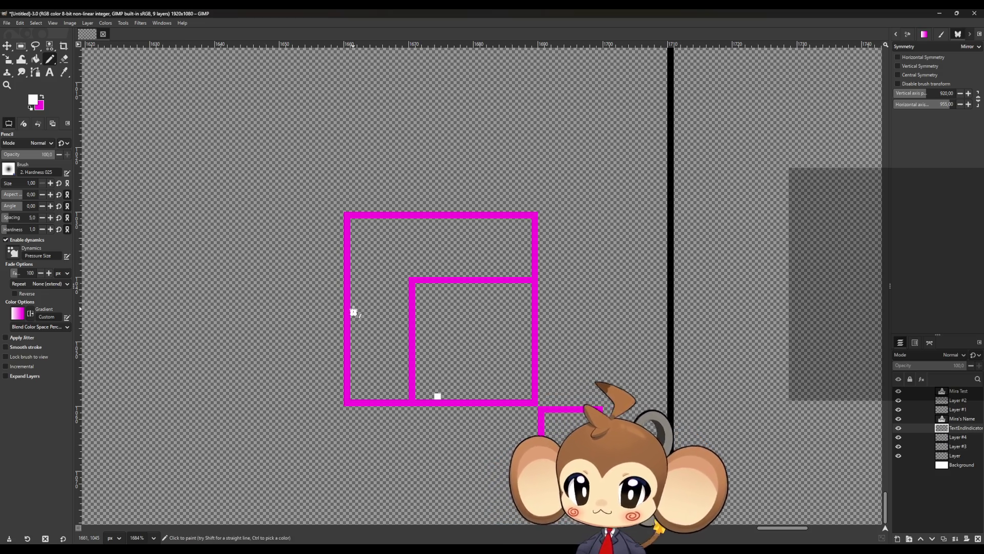
{"action": "left_click", "coordinate": [354, 312]}
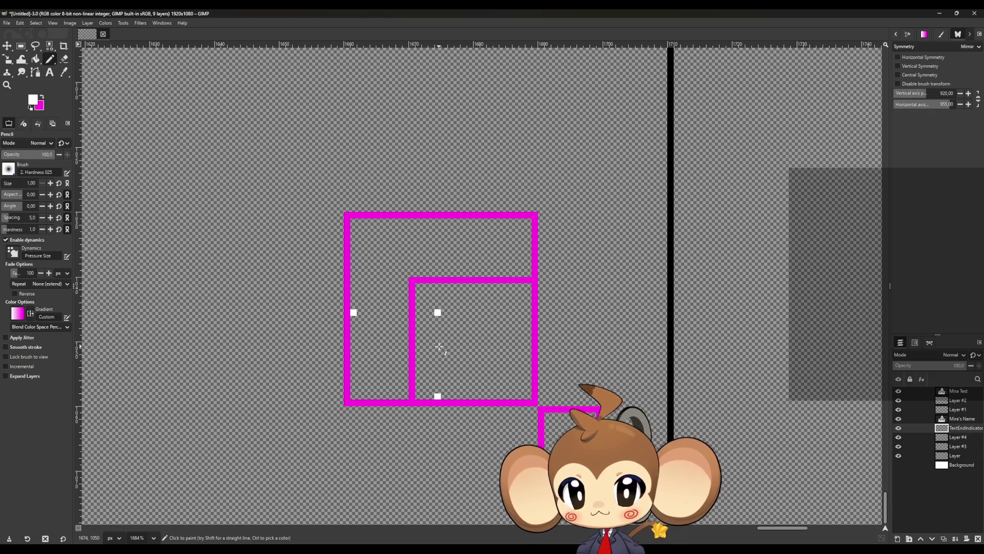
- Outline a downward-pointing white pixel triangle from its tip to its top edge
{"action": "left_click", "coordinate": [439, 345]}
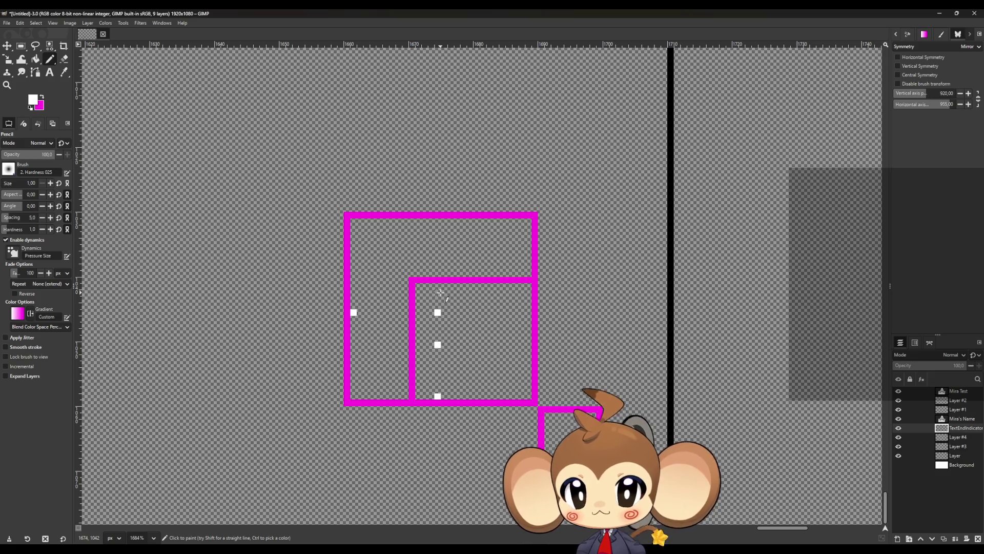
{"action": "left_click", "coordinate": [437, 286]}
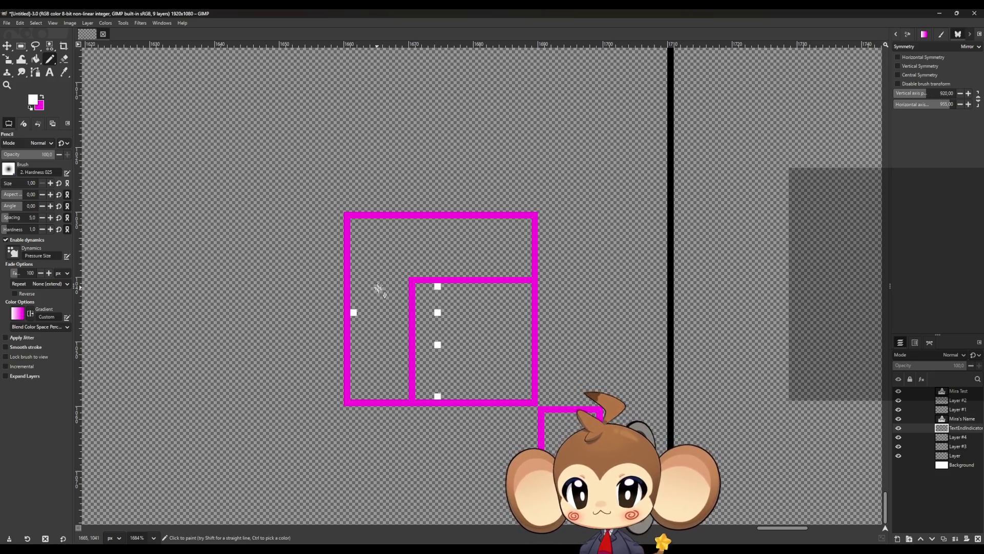
{"action": "left_click", "coordinate": [437, 345]}
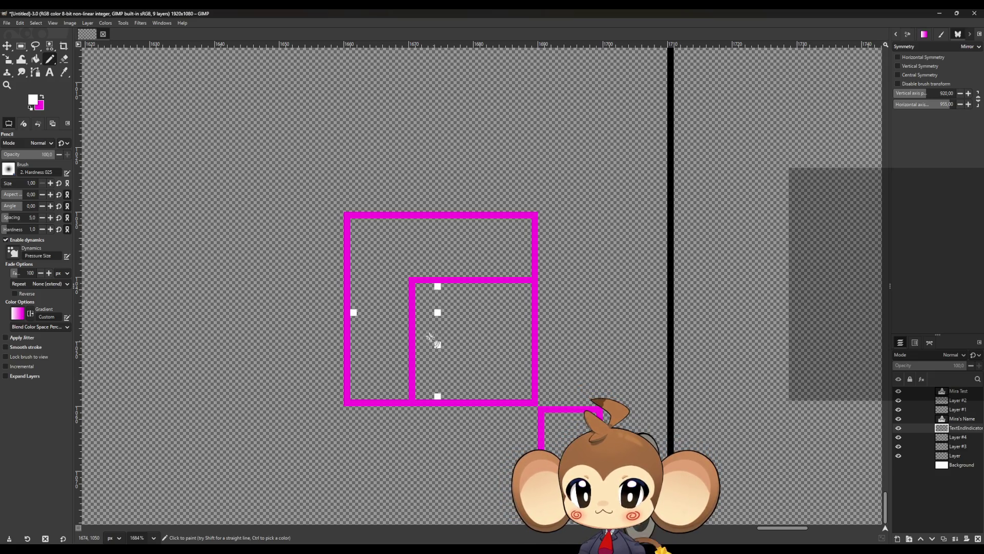
{"action": "left_click", "coordinate": [378, 288], "text": "shift"}
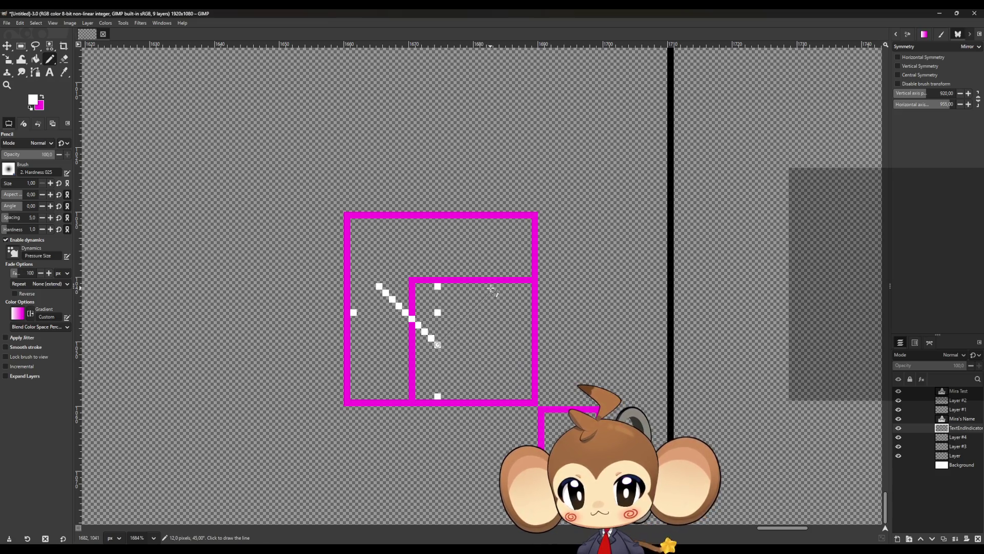
{"action": "left_click", "coordinate": [492, 290], "text": "shift"}
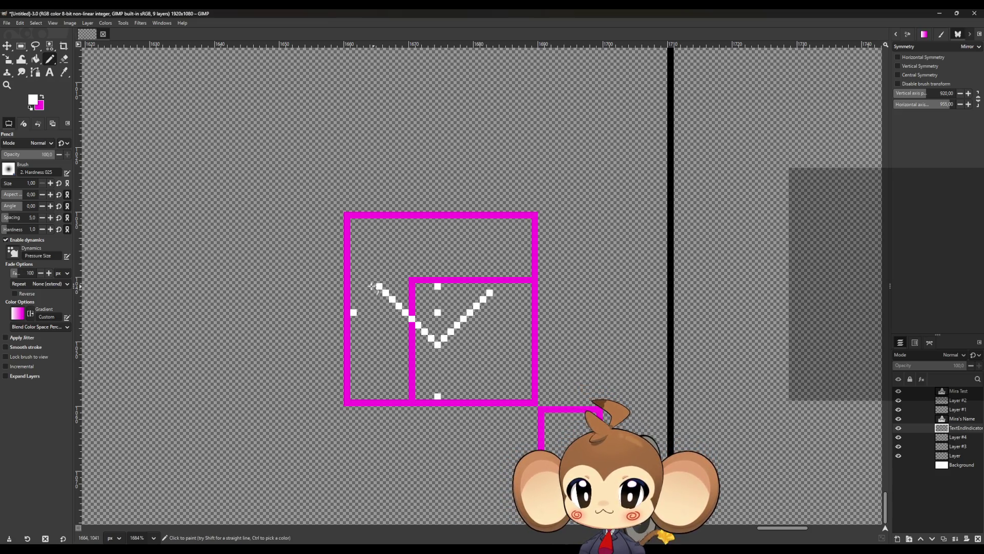
{"action": "left_click", "coordinate": [496, 286], "text": "shift"}
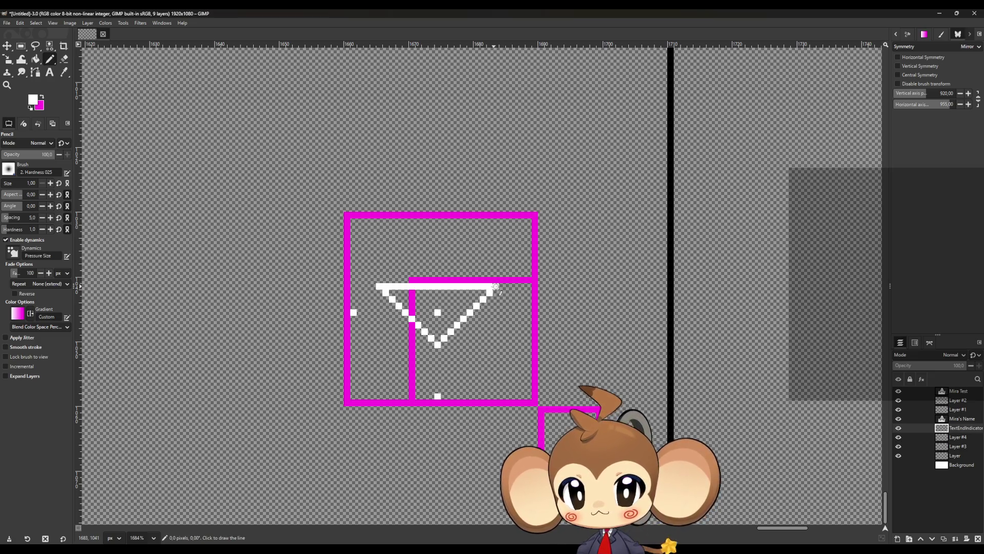
{"action": "left_click", "coordinate": [35, 59]}
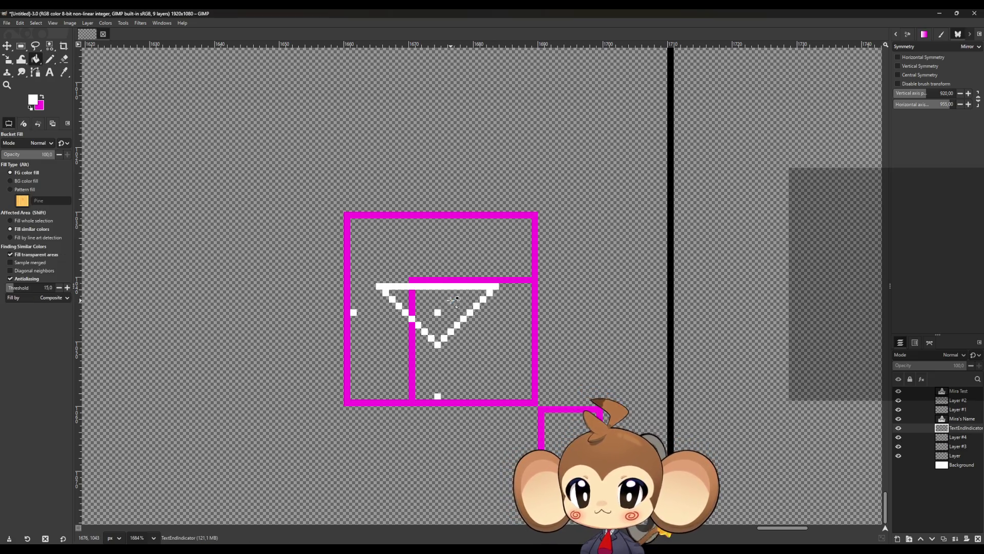
- Fill the triangle solid white and erase the stray white pixel below it
{"action": "left_click", "coordinate": [453, 300]}
{"action": "scroll", "coordinate": [362, 361], "scroll_direction": "down", "scroll_amount": 5}
{"action": "scroll", "coordinate": [351, 366], "scroll_direction": "down", "scroll_amount": 2}
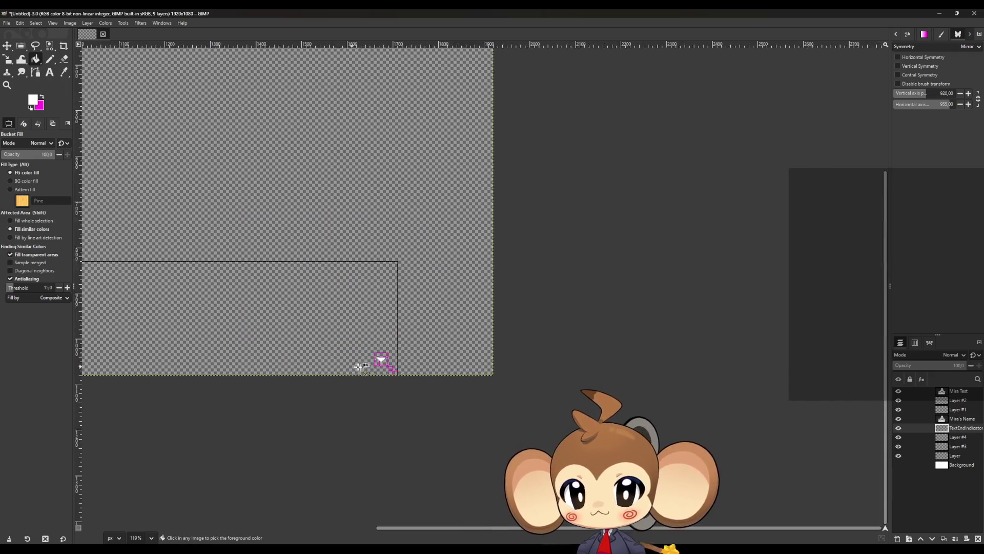
{"action": "scroll", "coordinate": [356, 365], "scroll_direction": "up", "scroll_amount": 7}
{"action": "key", "text": "shift+e"}
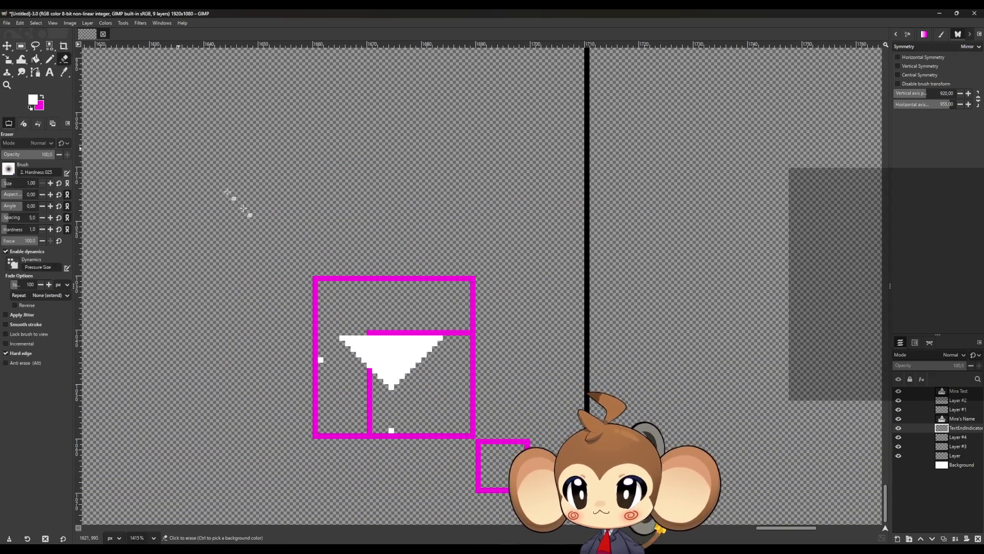
{"action": "scroll", "coordinate": [379, 338], "scroll_direction": "up", "scroll_amount": 4}
{"action": "scroll", "coordinate": [399, 436], "scroll_direction": "down", "scroll_amount": 2}
{"action": "scroll", "coordinate": [374, 402], "scroll_direction": "up", "scroll_amount": 2}
{"action": "left_click", "coordinate": [365, 403]}
- Switch from the Eraser back to the Pencil tool
{"action": "scroll", "coordinate": [440, 328], "scroll_direction": "down", "scroll_amount": 7}
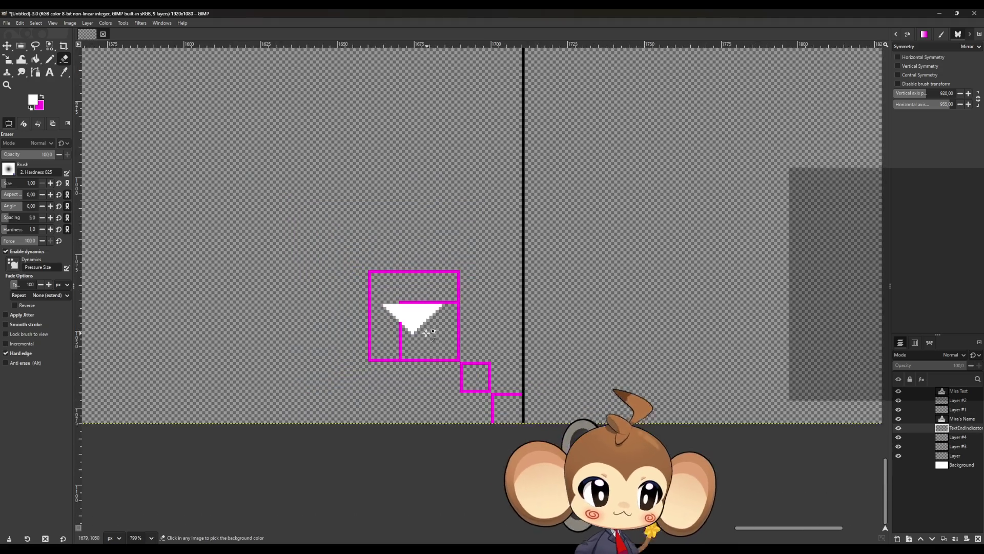
{"action": "scroll", "coordinate": [163, 209], "scroll_direction": "left", "scroll_amount": 3}
{"action": "scroll", "coordinate": [264, 225], "scroll_direction": "up", "scroll_amount": 2}
{"action": "scroll", "coordinate": [638, 280], "scroll_direction": "down", "scroll_amount": 3}
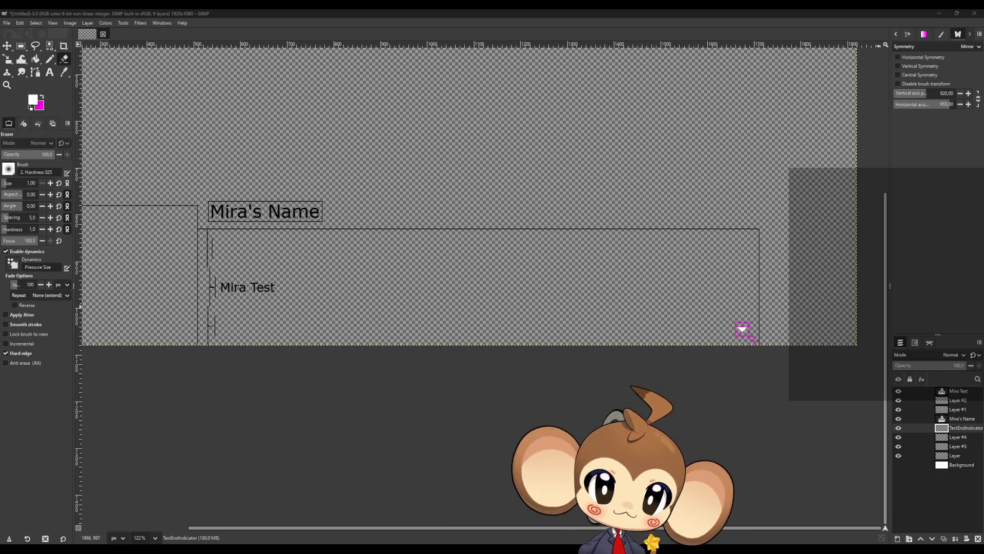
{"action": "scroll", "coordinate": [743, 338], "scroll_direction": "up", "scroll_amount": 10}
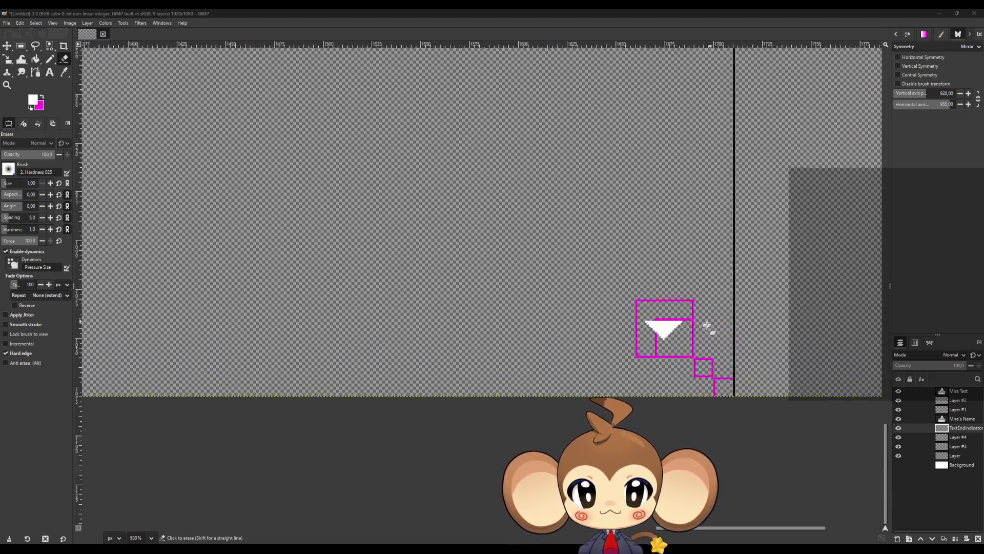
{"action": "scroll", "coordinate": [682, 341], "scroll_direction": "up", "scroll_amount": 5}
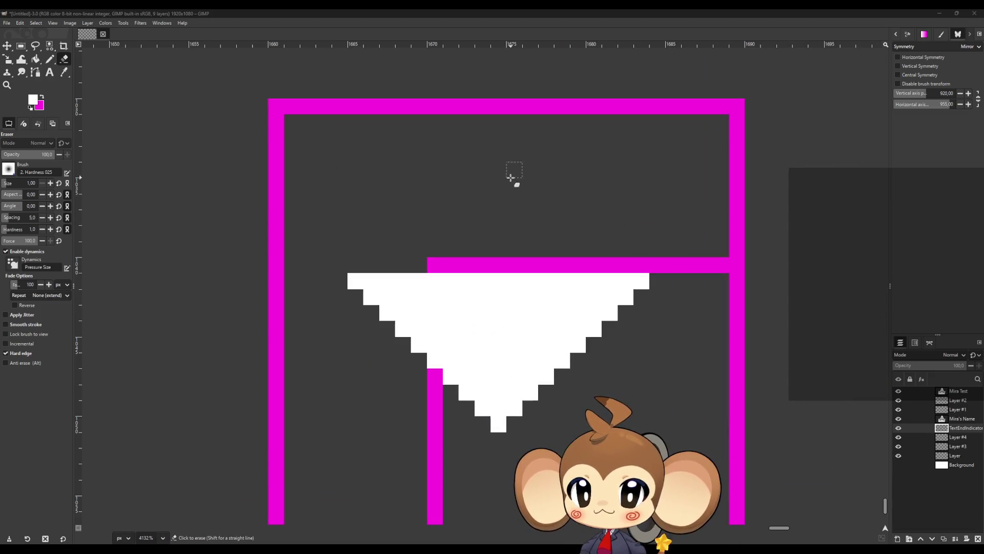
{"action": "key", "text": "n"}
{"action": "scroll", "coordinate": [472, 318], "scroll_direction": "down", "scroll_amount": 6}
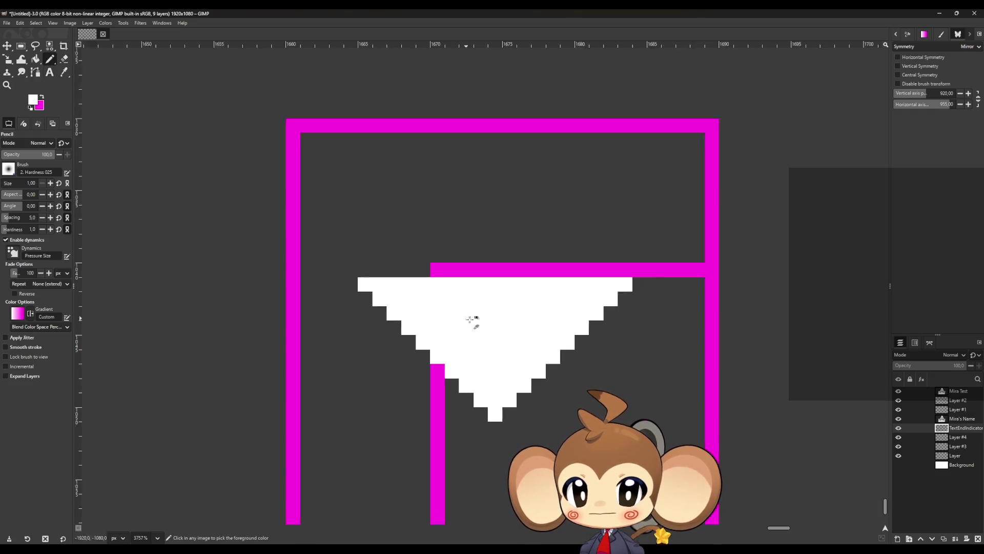
{"action": "scroll", "coordinate": [532, 313], "scroll_direction": "up", "scroll_amount": 3}
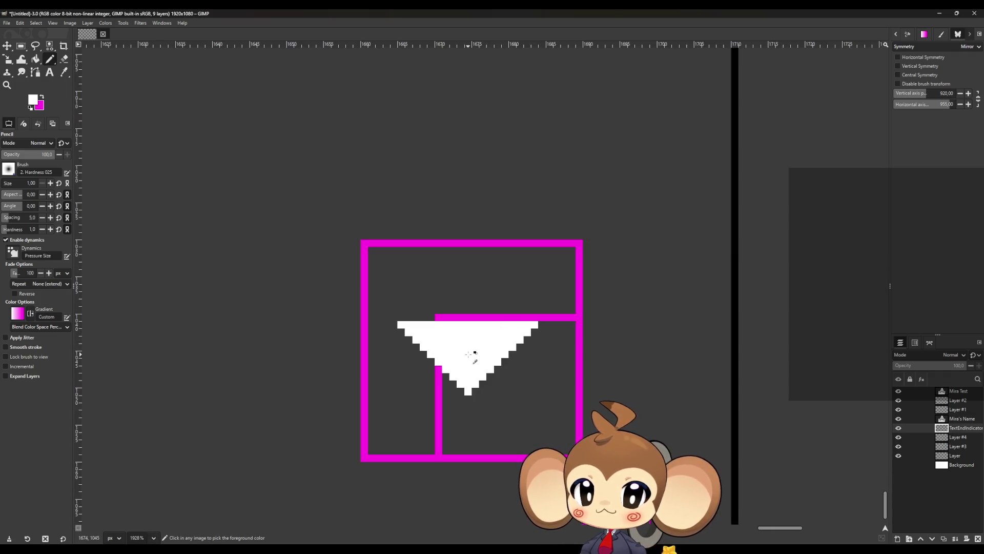
{"action": "left_click", "coordinate": [897, 538]}
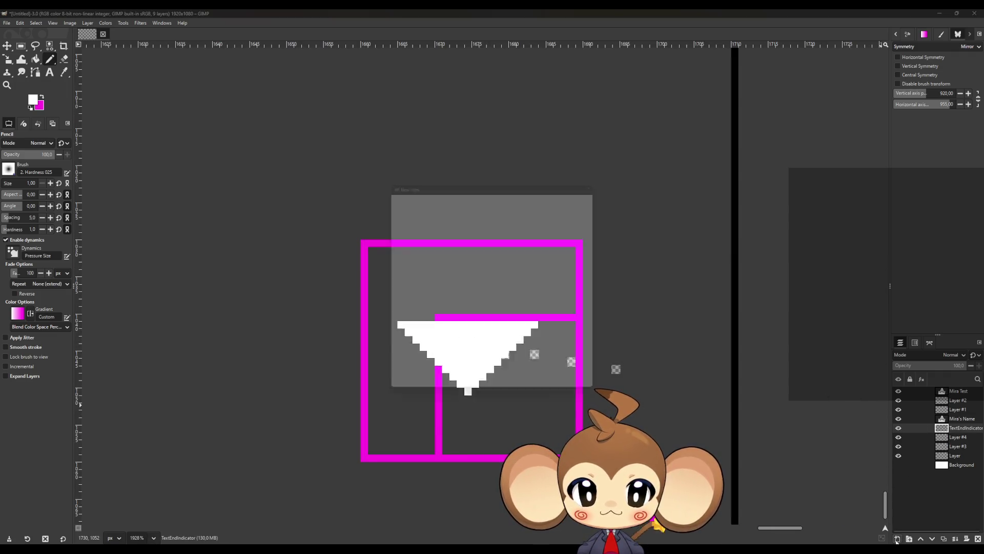
- Create the empty Layer #5 and preview a Gaussian Blur on it
{"action": "left_click", "coordinate": [554, 391]}
{"action": "left_click", "coordinate": [87, 23]}
{"action": "mouse_move", "coordinate": [111, 111]}
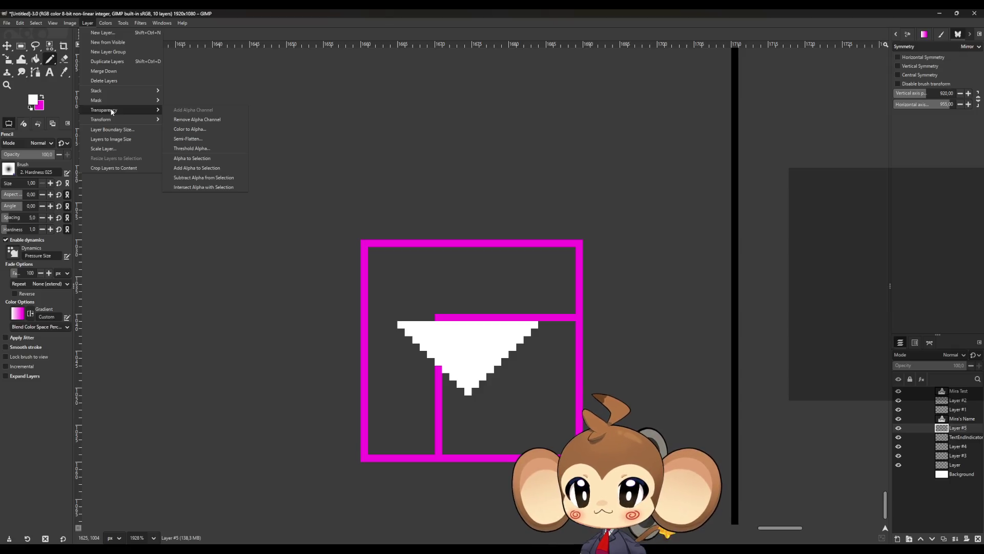
{"action": "mouse_move", "coordinate": [140, 24]}
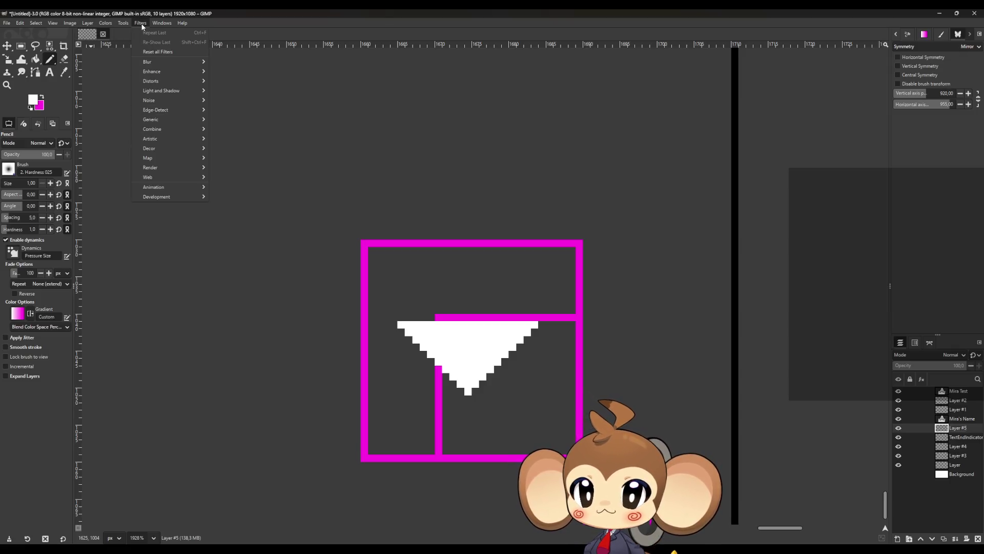
{"action": "mouse_move", "coordinate": [167, 60]}
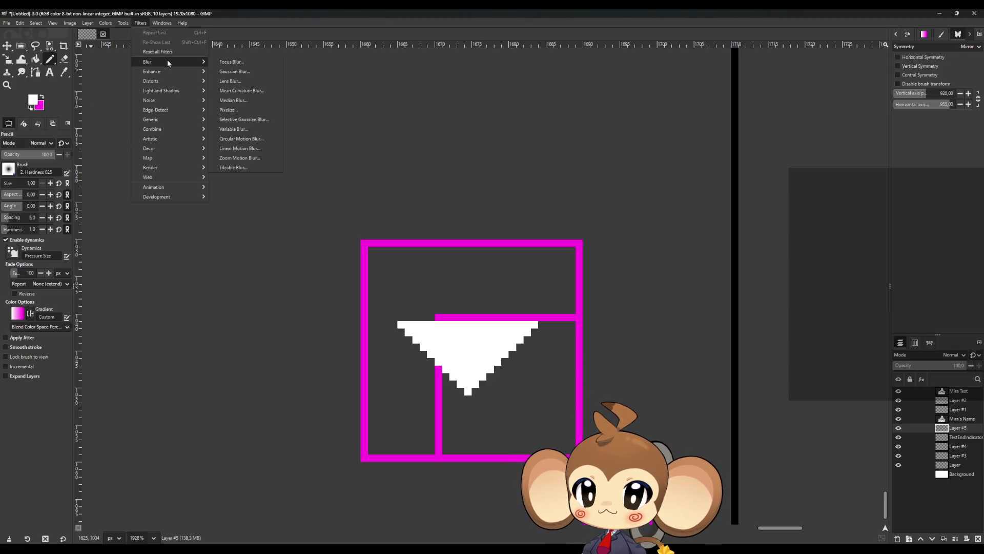
{"action": "left_click", "coordinate": [244, 72]}
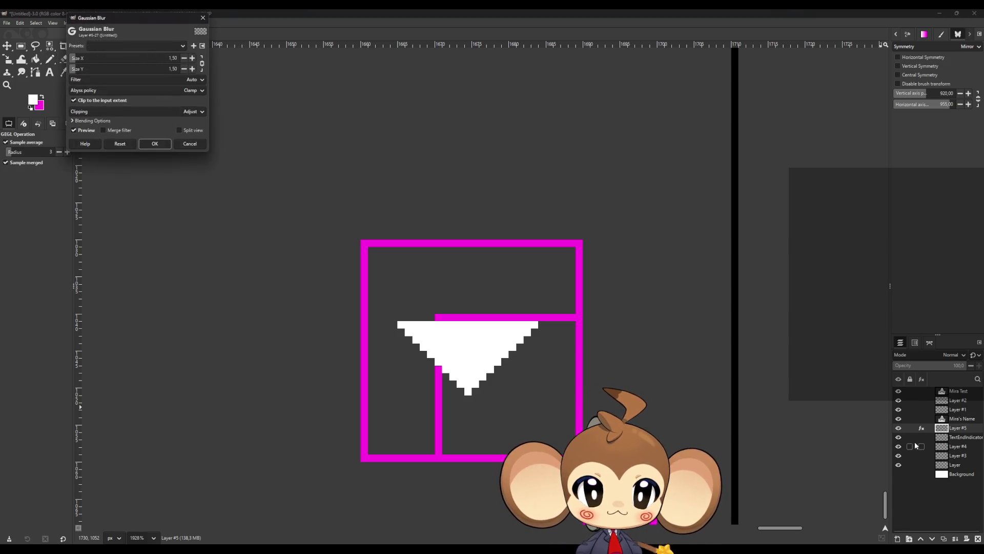
- Compare layer visibility, cancel the blur, and hide the TextEndIndicator layer
{"action": "left_click", "coordinate": [898, 438]}
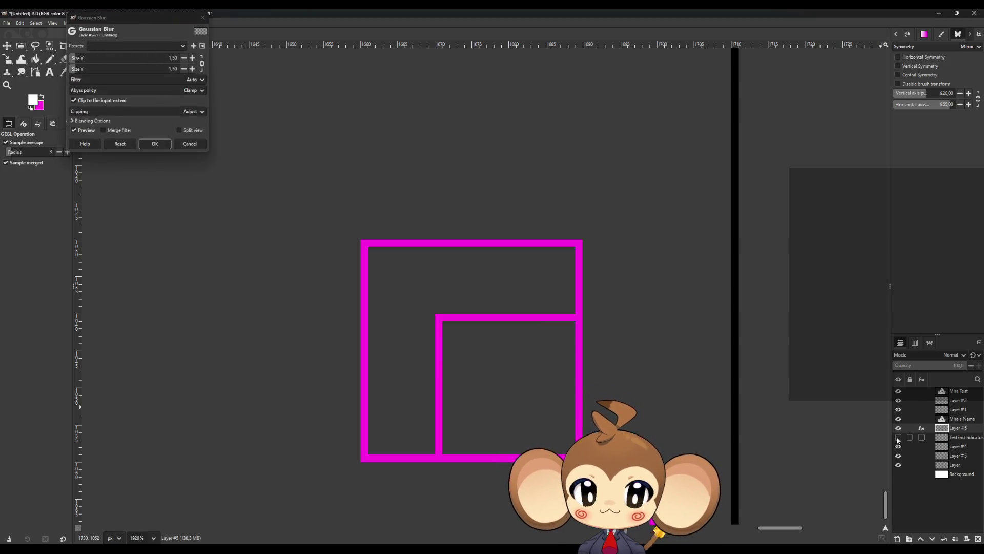
{"action": "left_click", "coordinate": [898, 437]}
{"action": "left_click", "coordinate": [898, 428]}
{"action": "left_click", "coordinate": [898, 437]}
{"action": "left_click", "coordinate": [898, 437]}
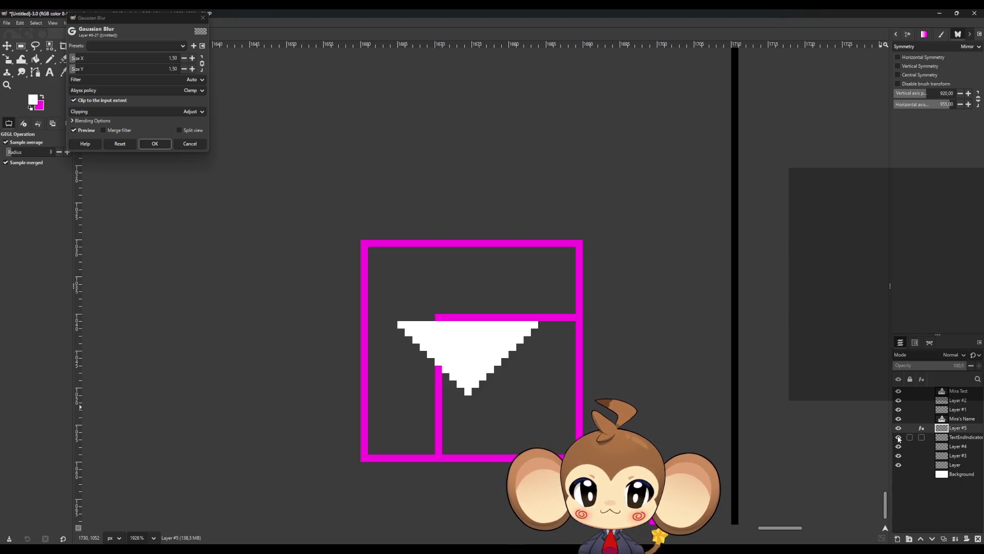
{"action": "left_click", "coordinate": [190, 144]}
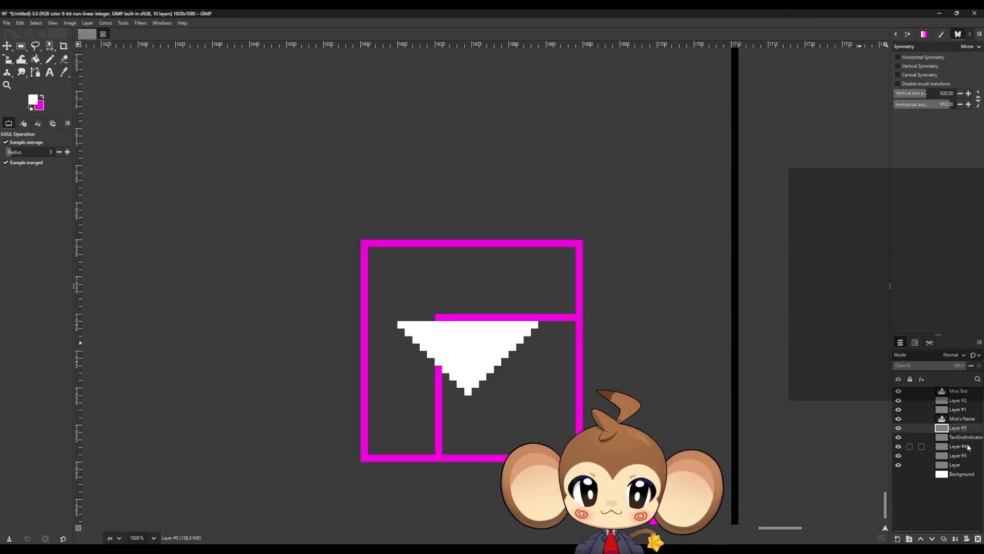
{"action": "left_click", "coordinate": [898, 436]}
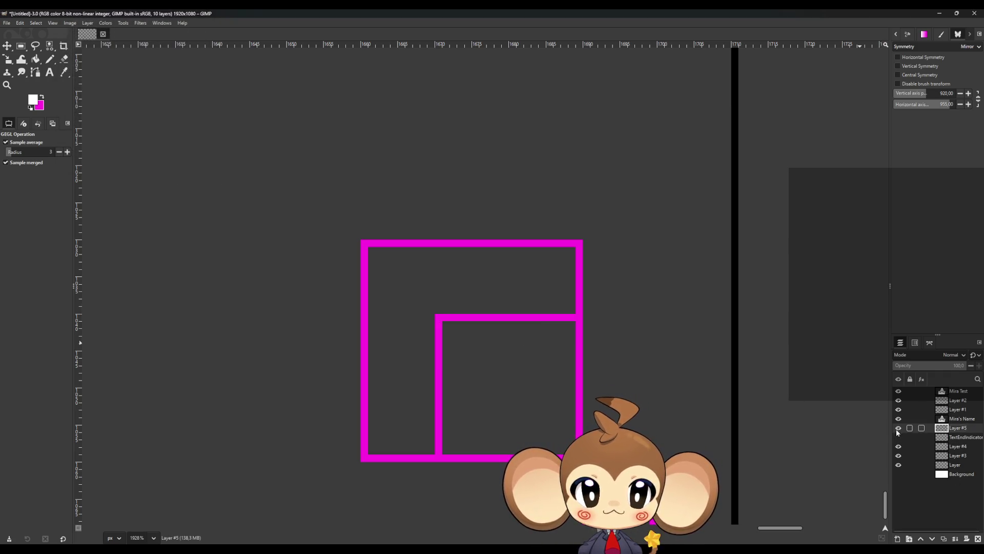
{"action": "scroll", "coordinate": [523, 370], "scroll_direction": "down", "scroll_amount": 8, "text": "ctrl"}
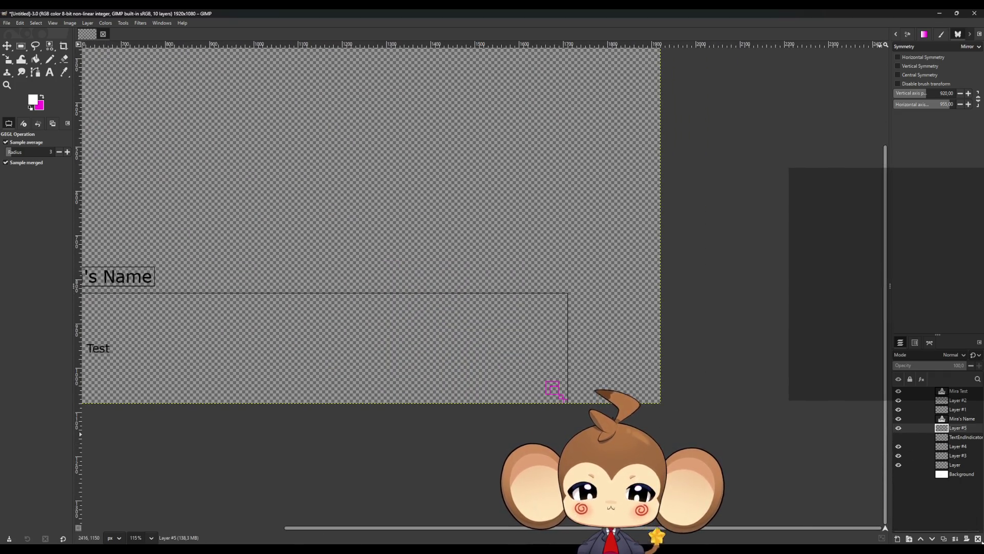
- Delete Layer #5, duplicate TextEndIndicator, and make the copy visible
{"action": "left_click", "coordinate": [978, 539]}
{"action": "left_click", "coordinate": [943, 538]}
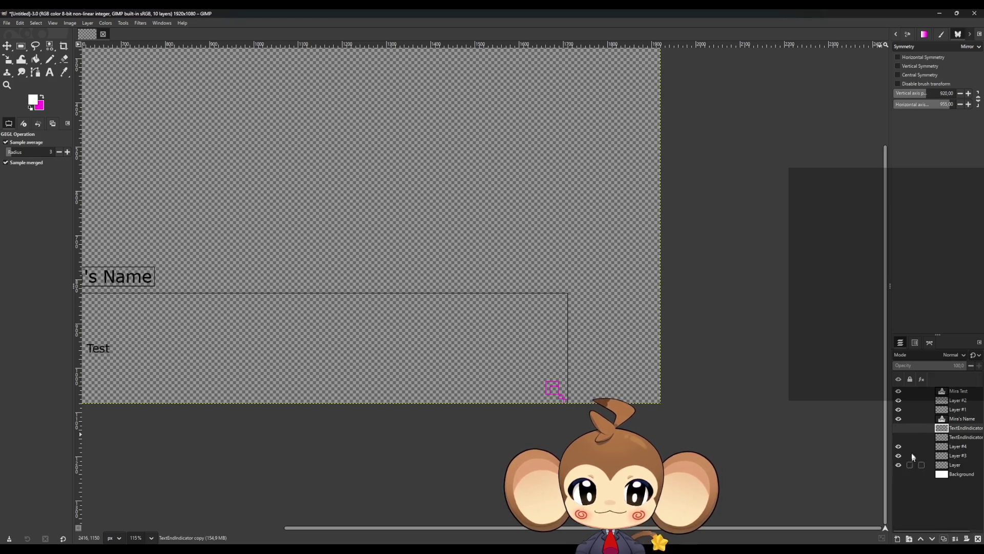
{"action": "left_click", "coordinate": [898, 427]}
{"action": "scroll", "coordinate": [541, 375], "scroll_direction": "up", "scroll_amount": 8}
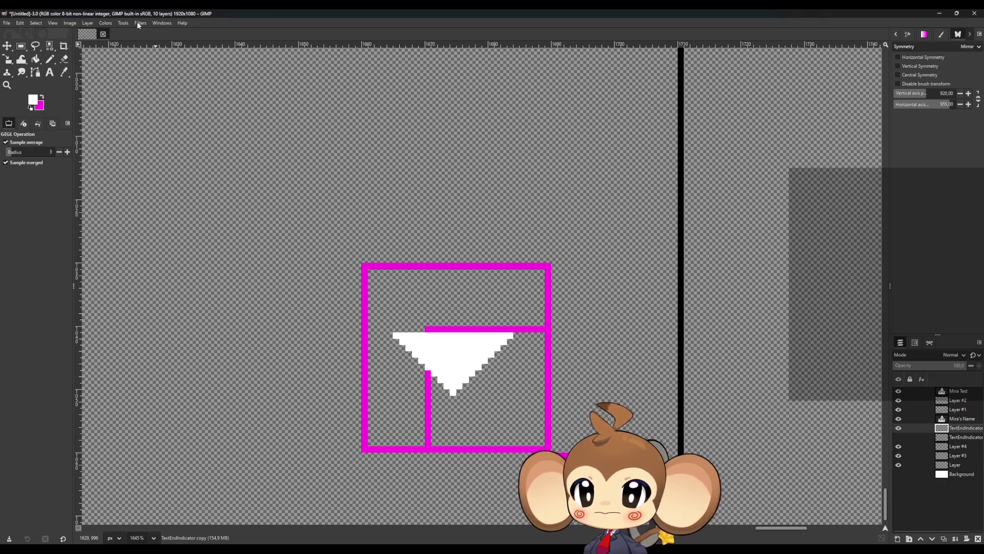
- Apply a 0.50 Gaussian Blur to the TextEndIndicator copy
{"action": "left_click", "coordinate": [140, 23]}
{"action": "mouse_move", "coordinate": [151, 72]}
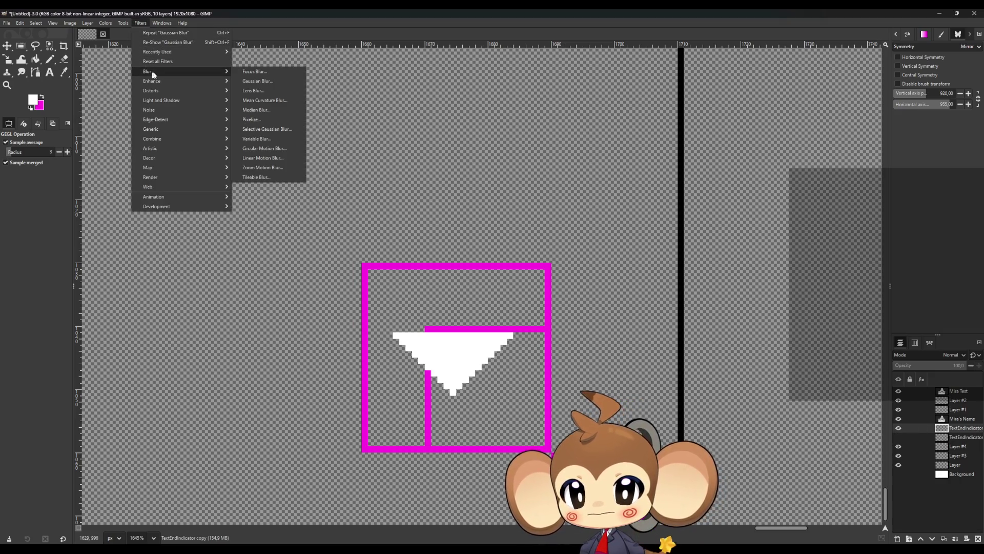
{"action": "left_click", "coordinate": [262, 81]}
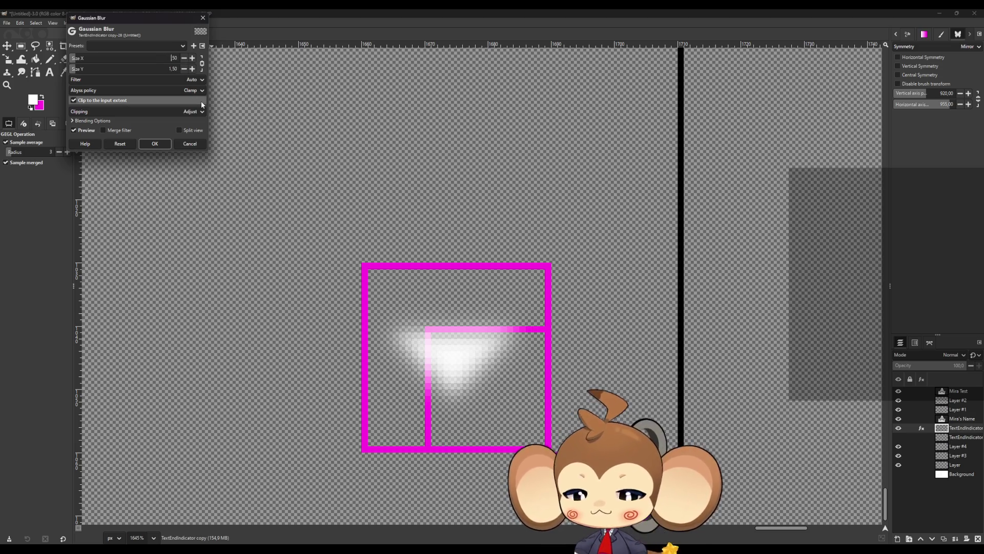
{"action": "key", "text": "Delete"}
{"action": "key", "text": "Delete"}
{"action": "key", "text": "Delete"}
{"action": "key", "text": "Return"}
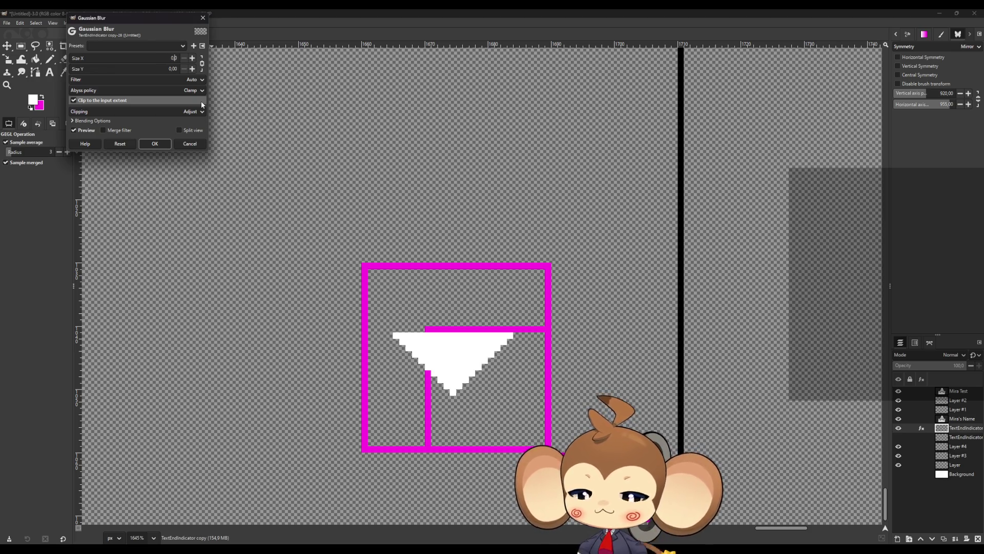
{"action": "type", "text": "50"}
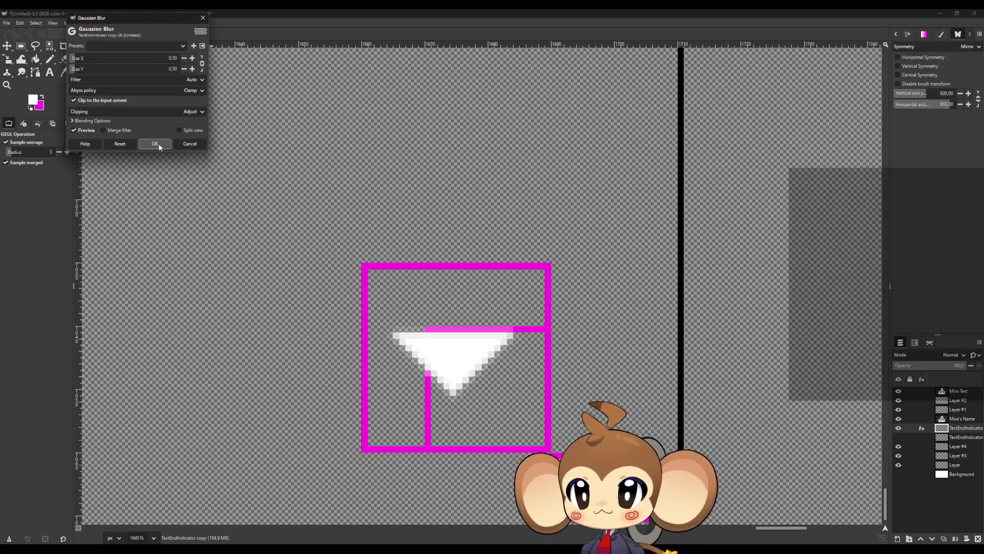
{"action": "left_click", "coordinate": [155, 143]}
{"action": "scroll", "coordinate": [406, 237], "scroll_direction": "down", "scroll_amount": 8, "text": "ctrl"}
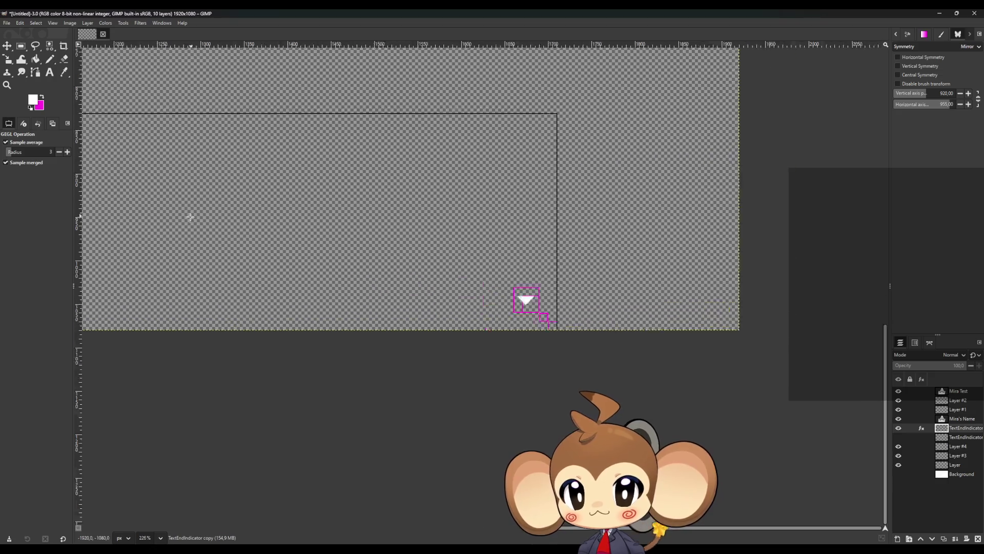
- Hide the blurred copy, then show, select and duplicate the original TextEndIndicator layer
{"action": "scroll", "coordinate": [510, 261], "scroll_direction": "down", "scroll_amount": 3, "text": "ctrl"}
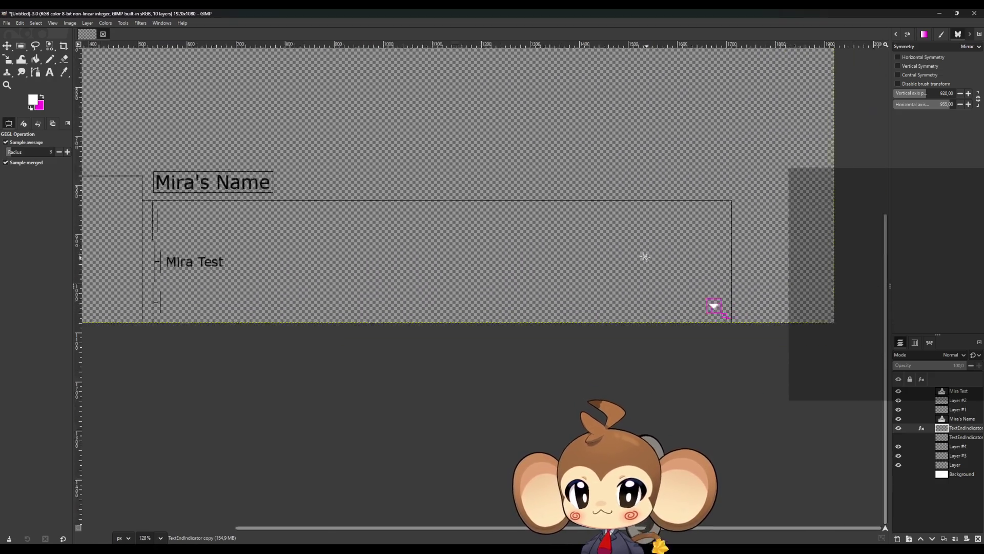
{"action": "scroll", "coordinate": [441, 227], "scroll_direction": "up", "scroll_amount": 2, "text": "ctrl"}
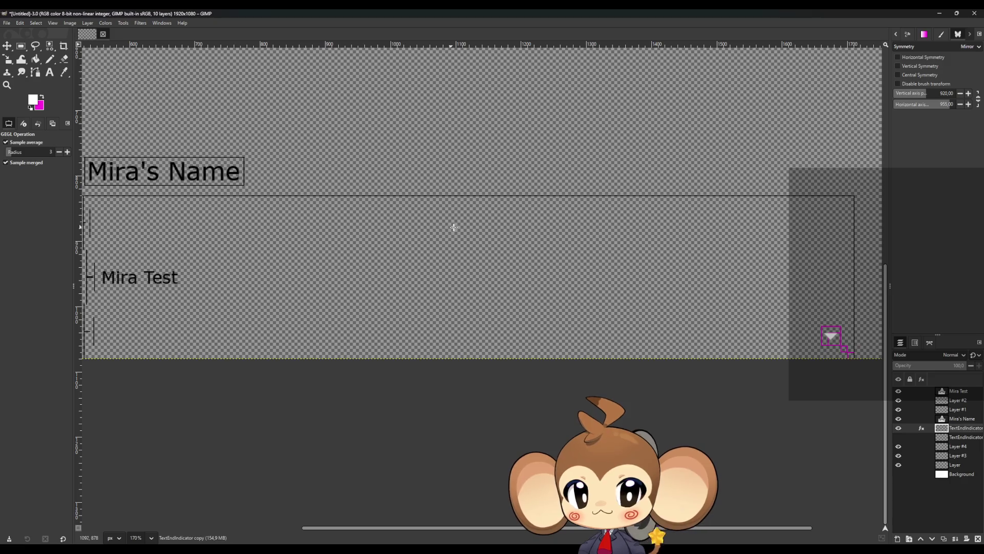
{"action": "scroll", "coordinate": [441, 226], "scroll_direction": "down", "scroll_amount": 2}
{"action": "scroll", "coordinate": [461, 261], "scroll_direction": "up", "scroll_amount": 4}
{"action": "scroll", "coordinate": [464, 260], "scroll_direction": "up", "scroll_amount": 5}
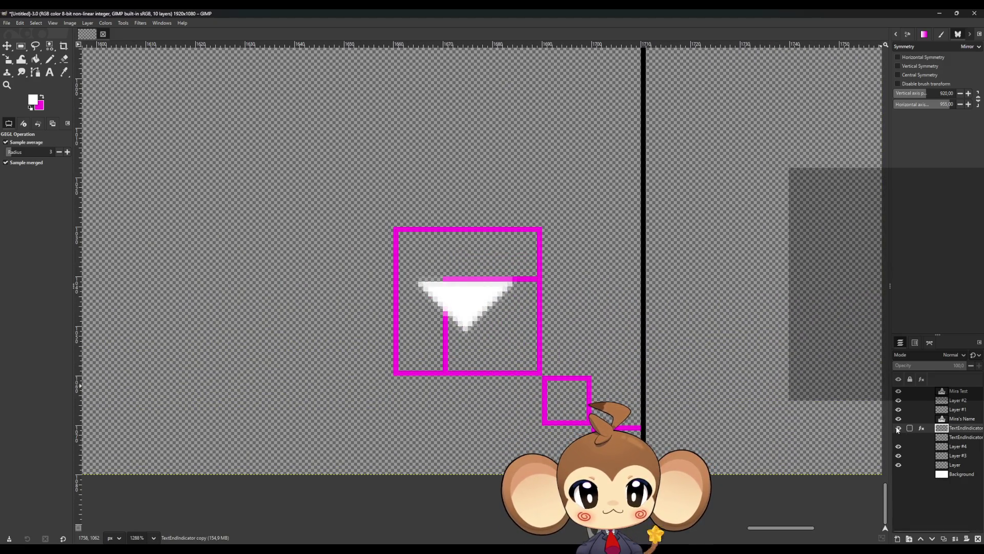
{"action": "left_click", "coordinate": [898, 428]}
{"action": "left_click", "coordinate": [898, 437]}
{"action": "left_click", "coordinate": [940, 442]}
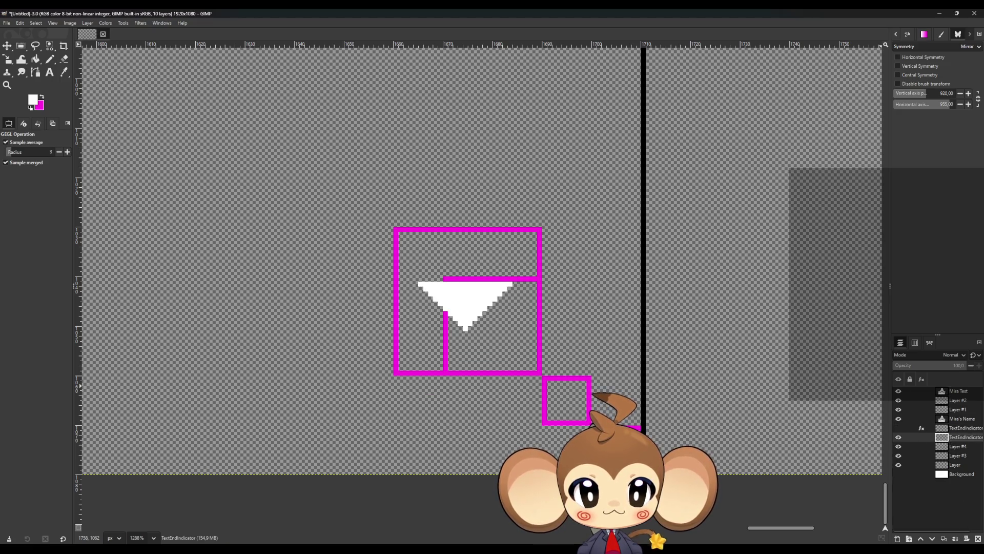
{"action": "left_click", "coordinate": [943, 539]}
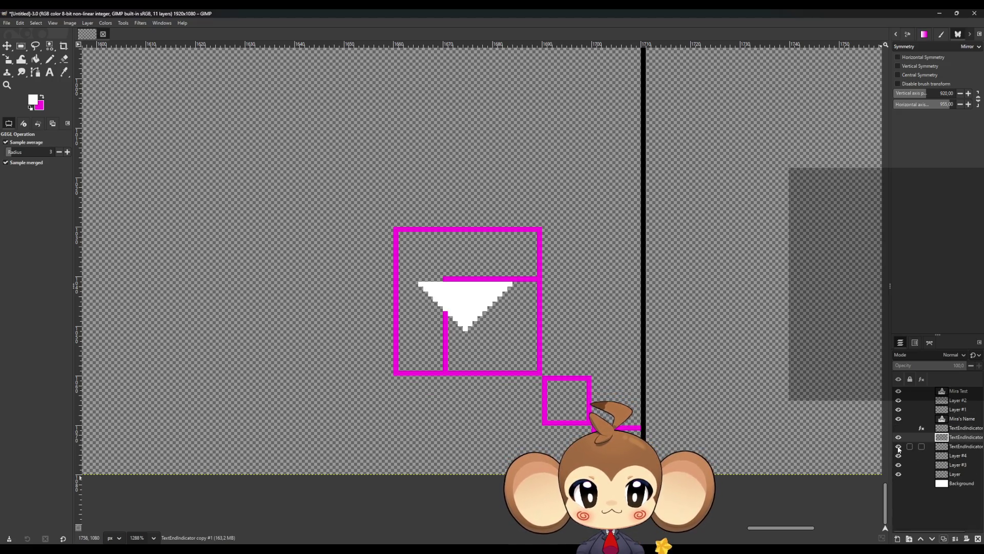
- Pencil in white pixels to widen the triangle's left and right edges
{"action": "scroll", "coordinate": [484, 323], "scroll_direction": "up", "scroll_amount": 4, "text": "ctrl"}
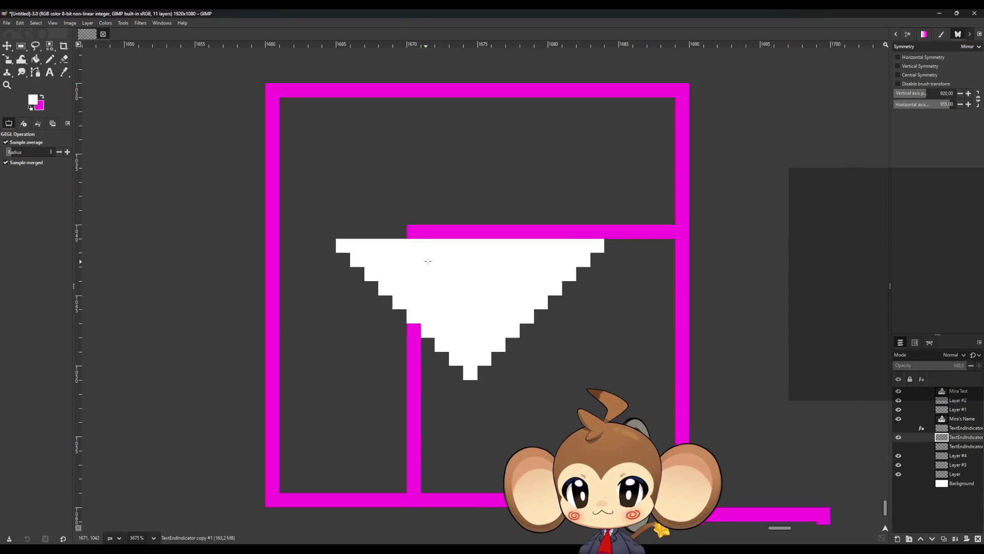
{"action": "left_click", "coordinate": [49, 59]}
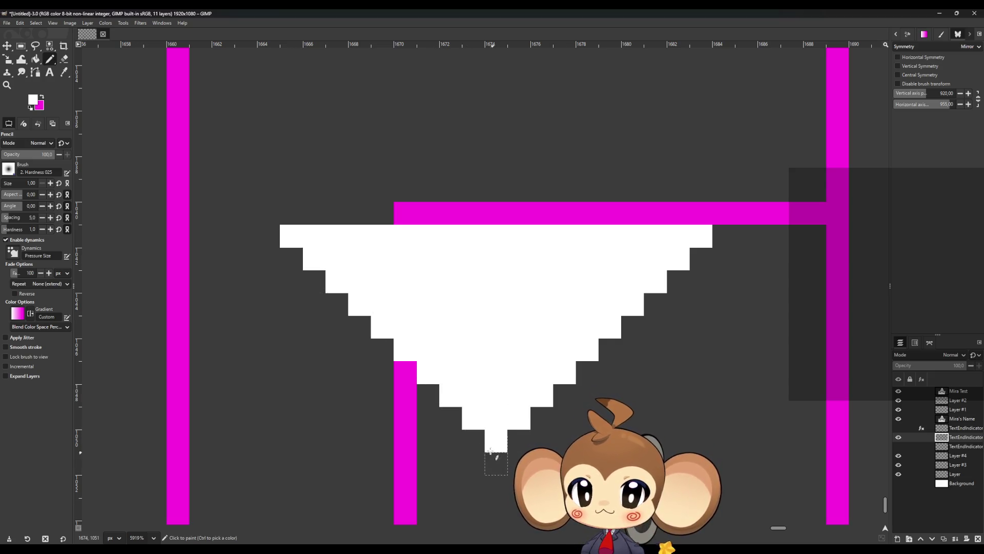
{"action": "left_click", "coordinate": [482, 446]}
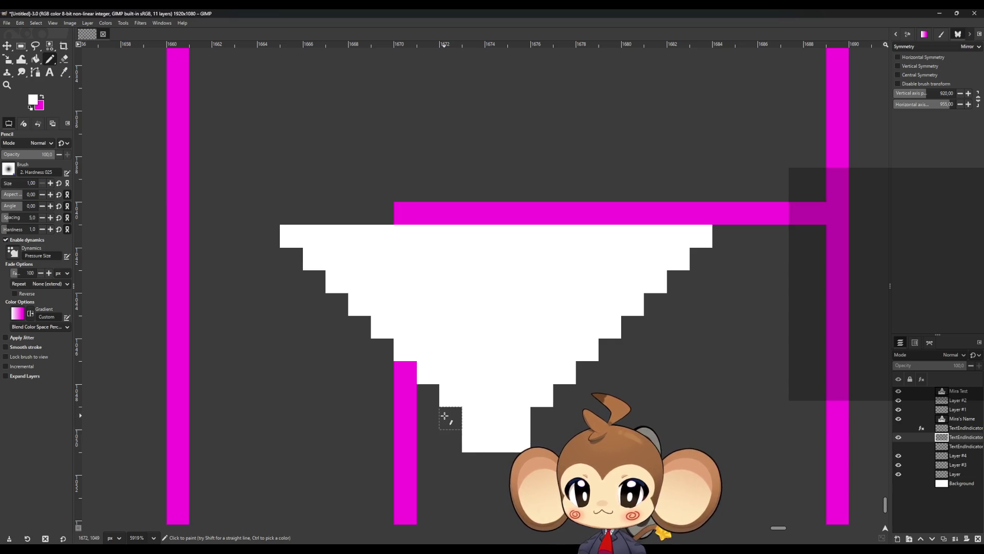
{"action": "left_click", "coordinate": [267, 239], "text": "shift"}
{"action": "left_click", "coordinate": [269, 255]}
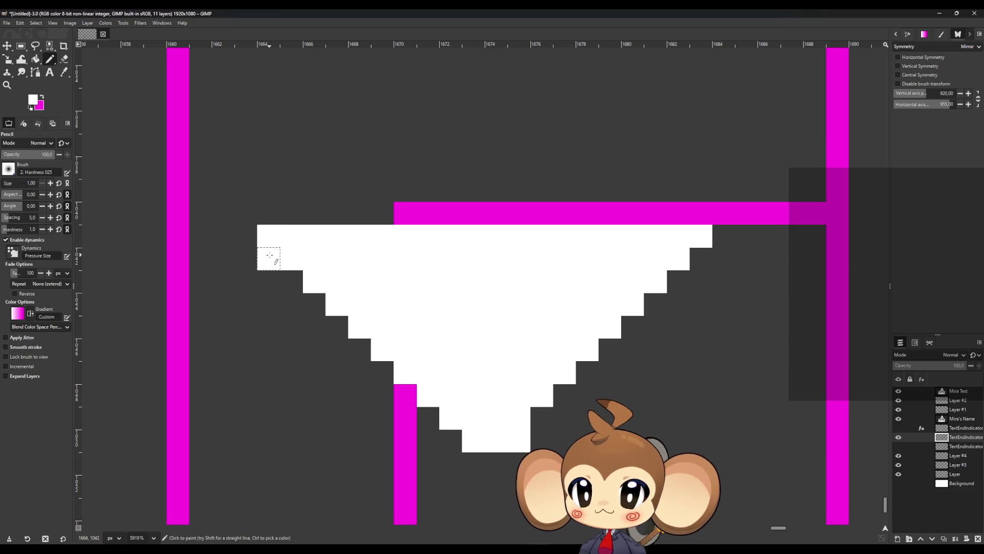
{"action": "left_click", "coordinate": [450, 441], "text": "shift"}
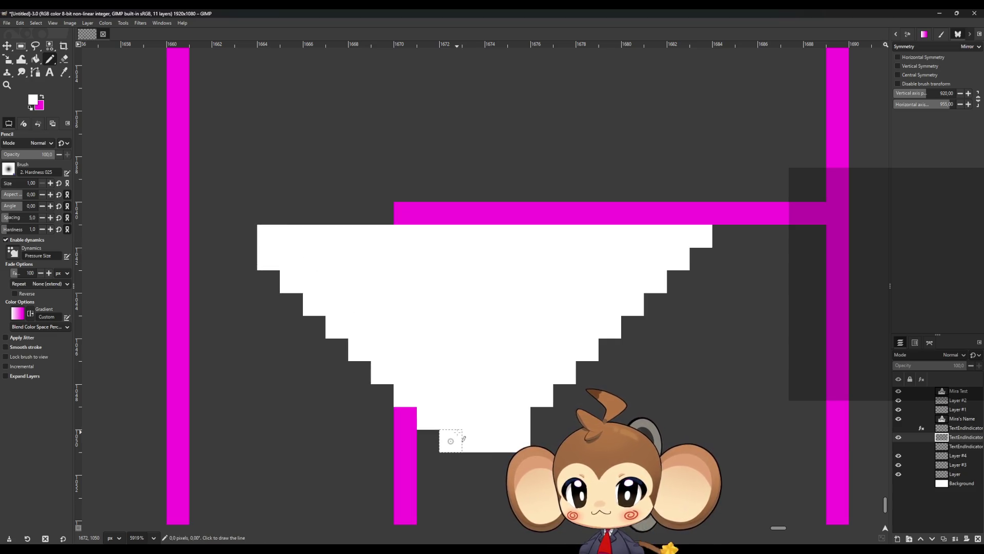
{"action": "left_click", "coordinate": [701, 259]}
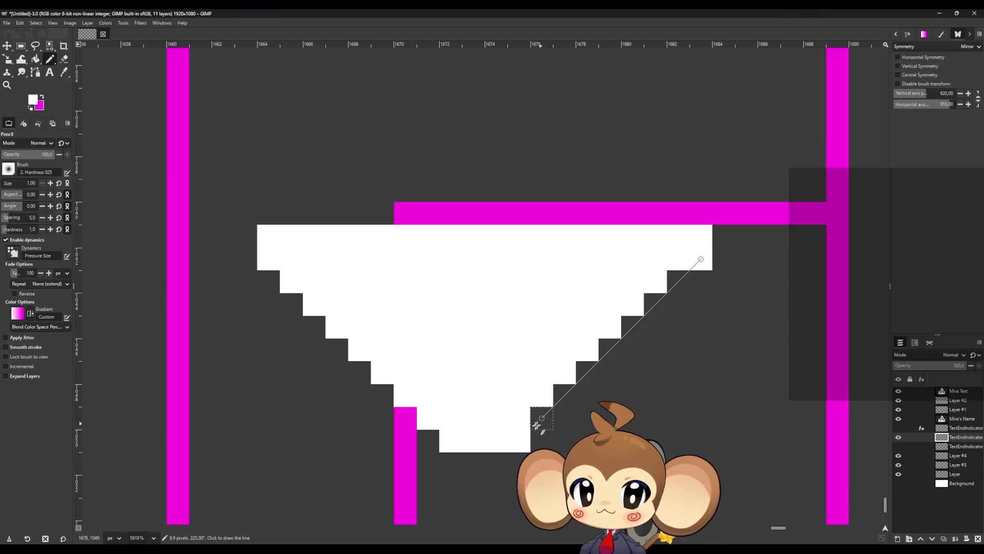
{"action": "left_click", "coordinate": [519, 441], "text": "shift"}
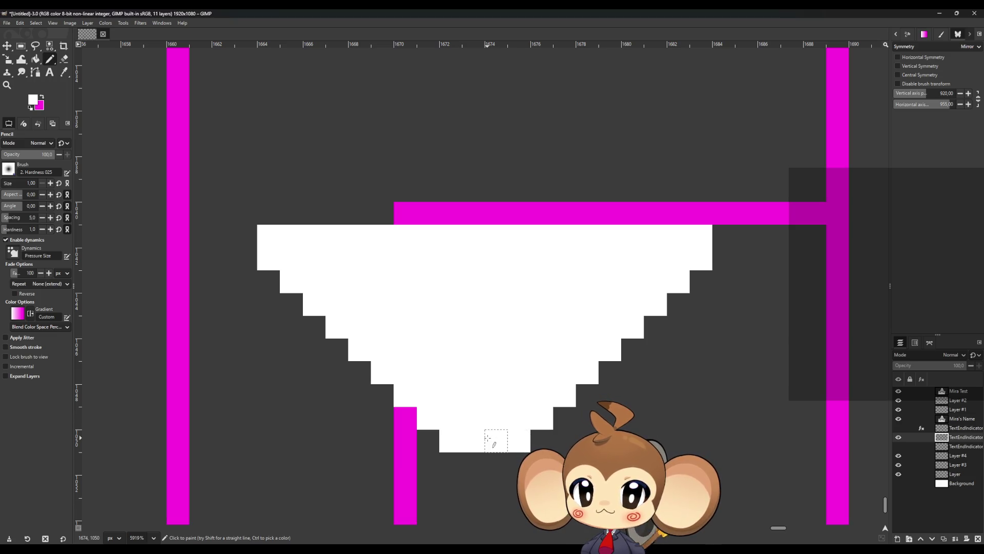
- Extend the triangle's right staircase edge by one pixel
{"action": "scroll", "coordinate": [487, 437], "scroll_direction": "down", "scroll_amount": 1}
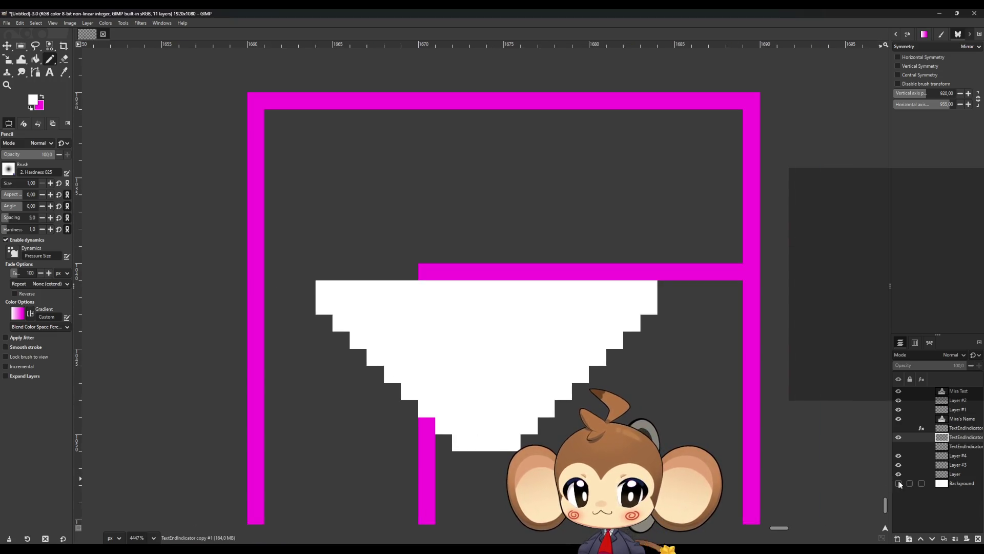
{"action": "left_click", "coordinate": [898, 437]}
{"action": "left_click", "coordinate": [899, 437]}
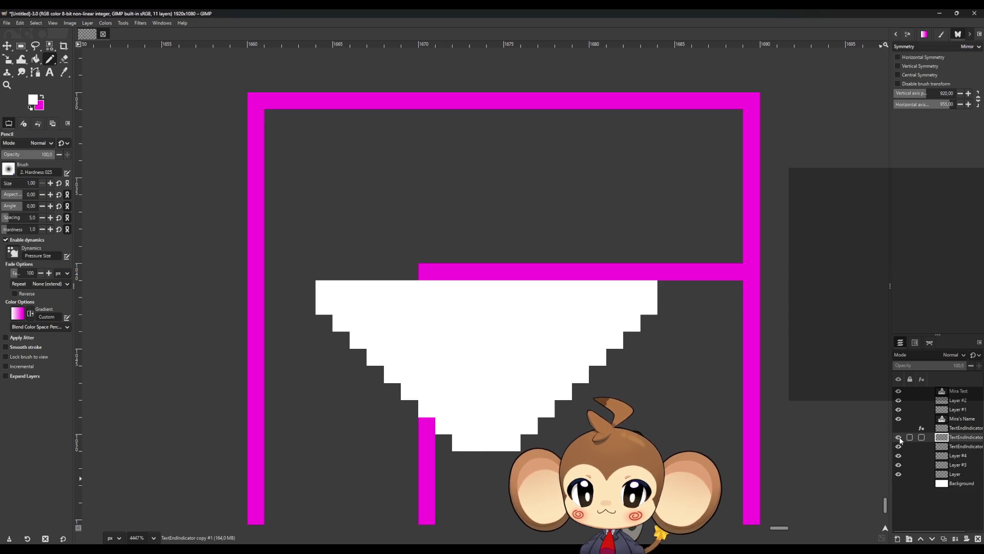
{"action": "left_click_drag", "start_coordinate": [652, 345], "coordinate": [673, 297]}
{"action": "scroll", "coordinate": [468, 405], "scroll_direction": "down", "scroll_amount": 4}
{"action": "scroll", "coordinate": [468, 402], "scroll_direction": "up", "scroll_amount": 3}
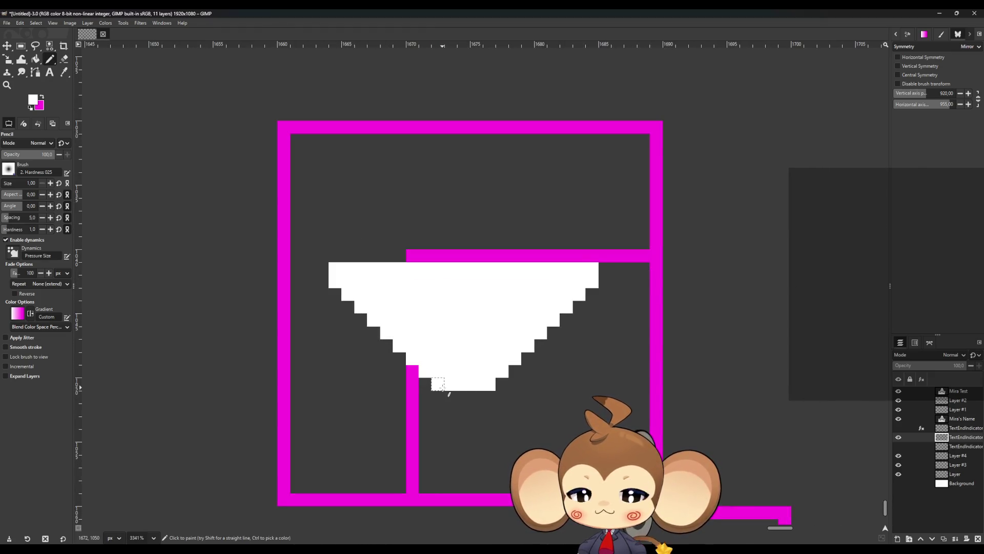
- Erase the left and right end pixels of the triangle's bottom row
{"action": "left_click", "coordinate": [64, 59]}
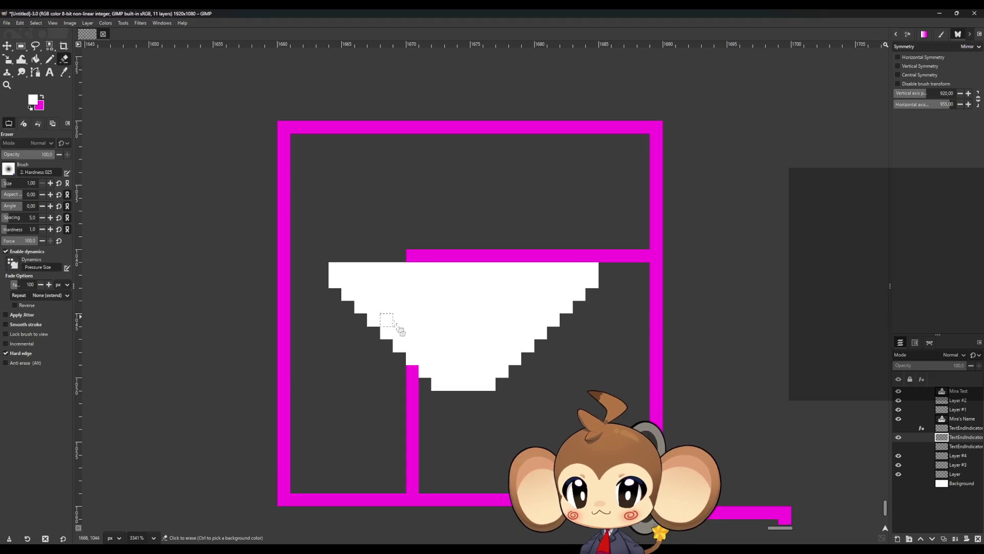
{"action": "left_click", "coordinate": [438, 384]}
{"action": "left_click", "coordinate": [489, 384]}
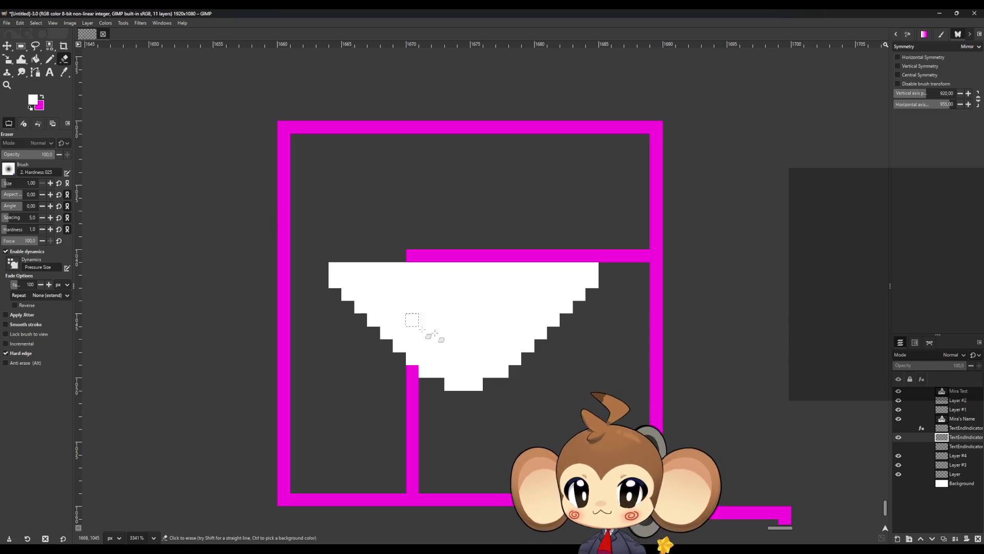
{"action": "scroll", "coordinate": [595, 374], "scroll_direction": "down", "scroll_amount": 4}
{"action": "scroll", "coordinate": [594, 374], "scroll_direction": "down", "scroll_amount": 1}
{"action": "scroll", "coordinate": [524, 339], "scroll_direction": "up", "scroll_amount": 2}
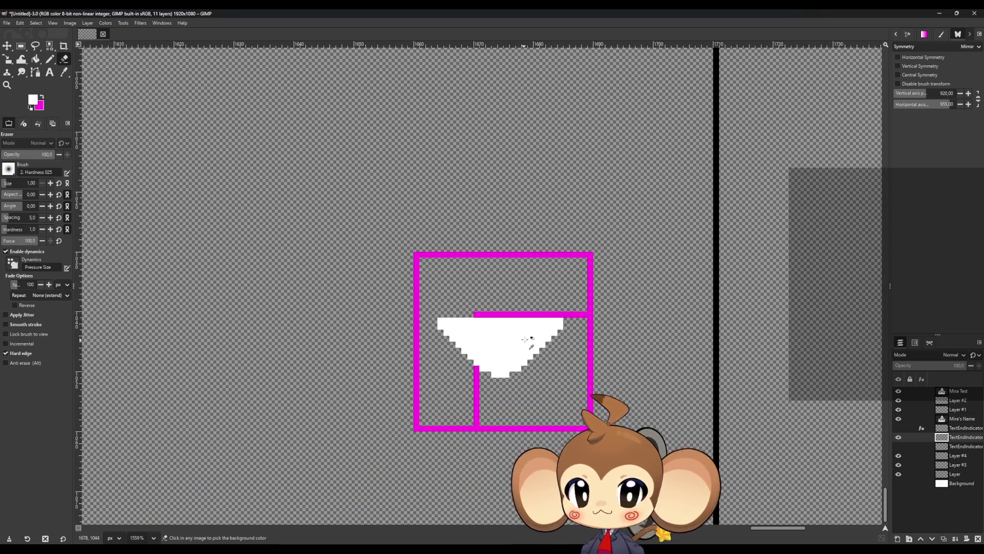
- Move edge pixels outward, widening both sides of the white triangle
{"action": "scroll", "coordinate": [523, 320], "scroll_direction": "up", "scroll_amount": 3}
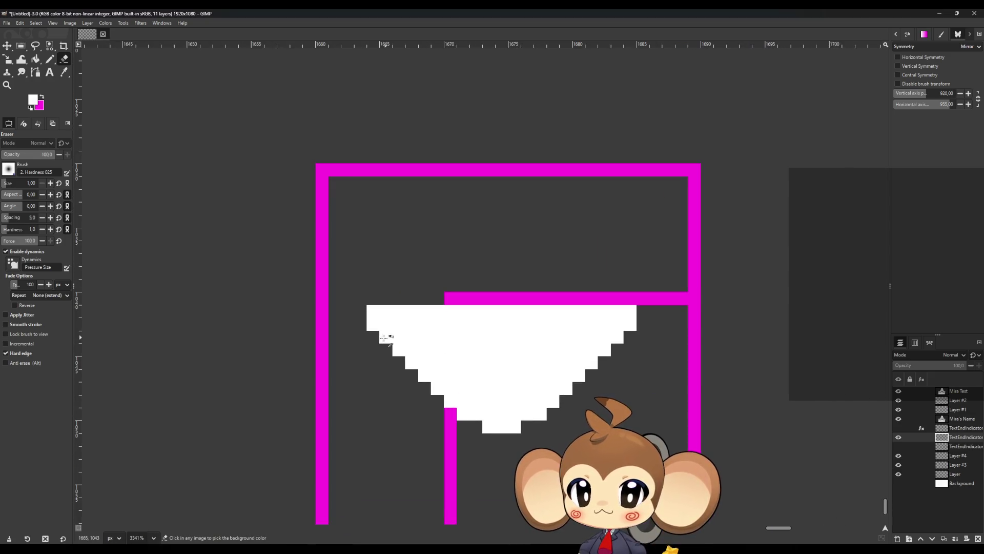
{"action": "left_click", "coordinate": [390, 335]}
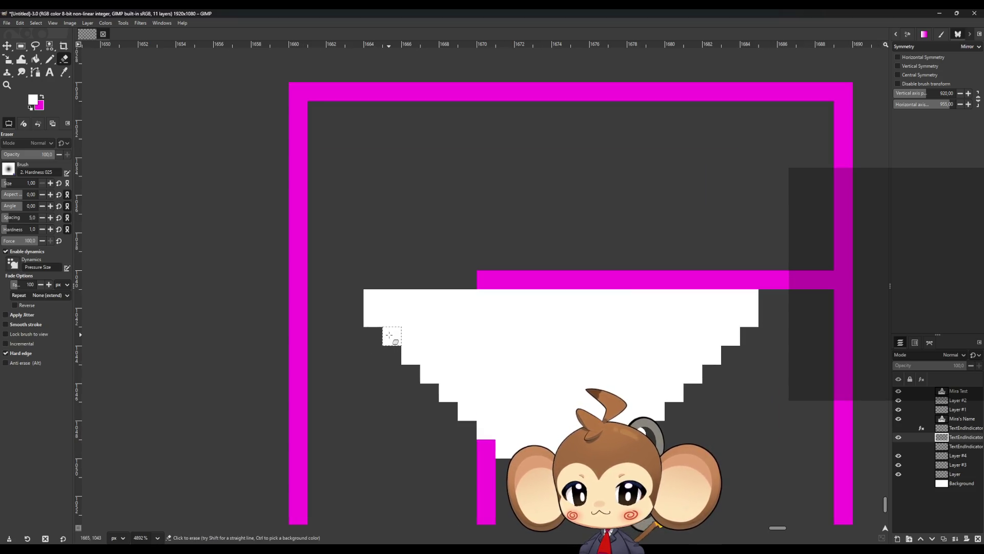
{"action": "left_click", "coordinate": [730, 336]}
{"action": "left_click", "coordinate": [50, 59]}
{"action": "left_click", "coordinate": [748, 336]}
{"action": "left_click", "coordinate": [373, 336]}
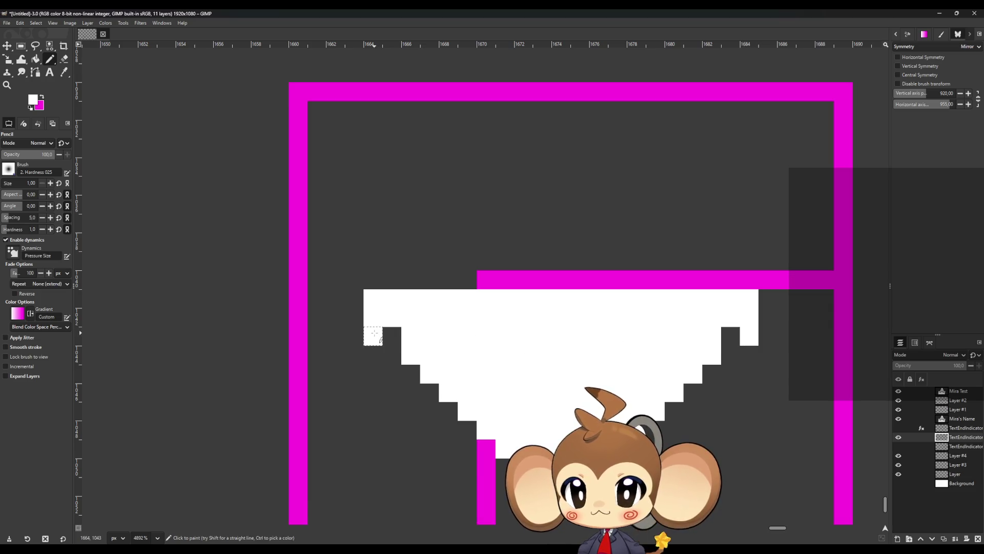
{"action": "left_click", "coordinate": [390, 355]}
{"action": "left_click", "coordinate": [392, 373]}
{"action": "left_click", "coordinate": [730, 354]}
{"action": "left_click", "coordinate": [733, 370]}
- Extend both staircases downward and fill the dark gaps with white
{"action": "left_click", "coordinate": [715, 388]}
{"action": "left_click", "coordinate": [695, 409]}
{"action": "left_click", "coordinate": [410, 392]}
{"action": "left_click", "coordinate": [429, 410]}
{"action": "left_click", "coordinate": [449, 430]}
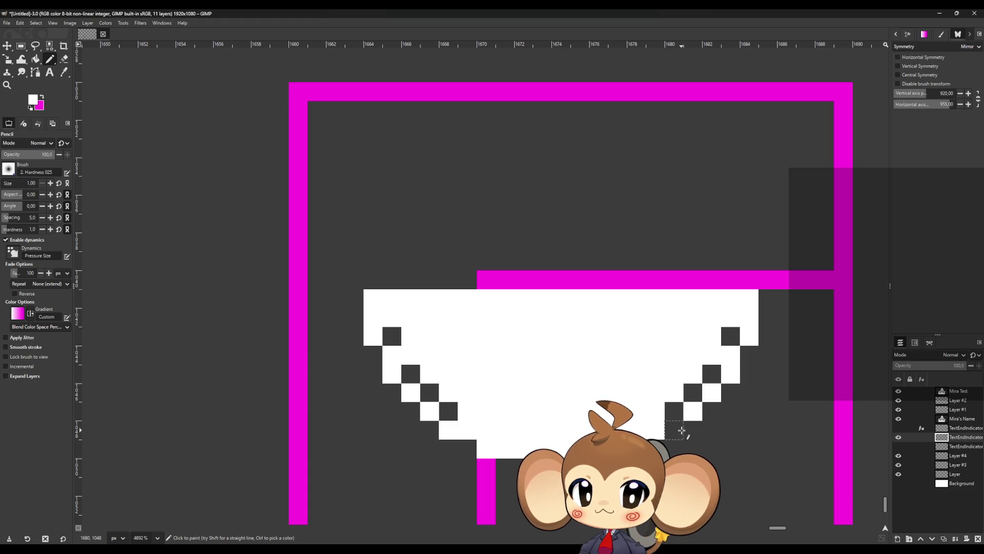
{"action": "mouse_move", "coordinate": [676, 416]}
{"action": "left_mouse_down"}
{"action": "mouse_move", "coordinate": [712, 373]}
{"action": "mouse_move", "coordinate": [714, 336]}
{"action": "mouse_move", "coordinate": [451, 406]}
{"action": "mouse_move", "coordinate": [401, 341]}
{"action": "mouse_move", "coordinate": [428, 373]}
{"action": "left_mouse_up"}
{"action": "scroll", "coordinate": [461, 358], "scroll_direction": "down", "scroll_amount": 5, "text": "ctrl"}
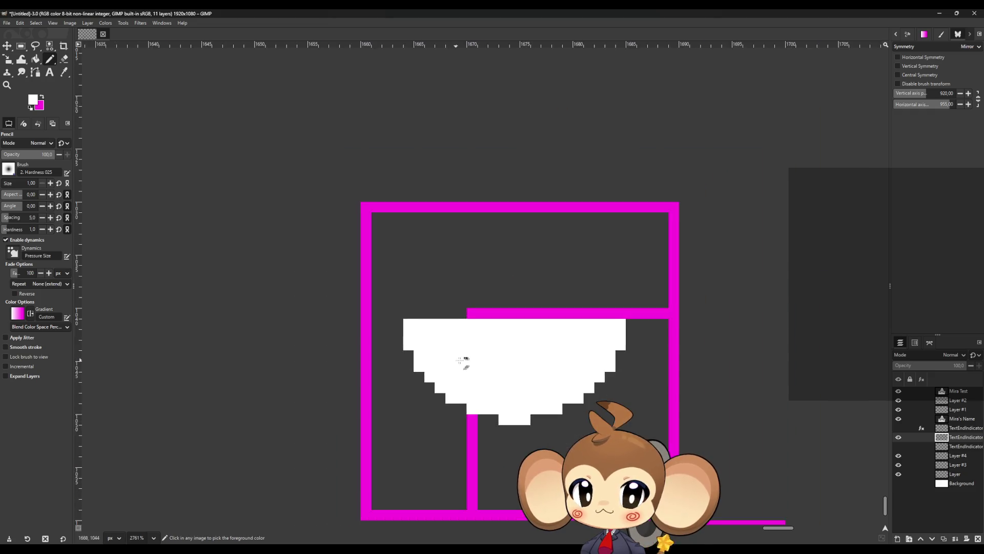
- Erase pixels from the lower-left staircase steps, undoing unwanted strokes
{"action": "scroll", "coordinate": [566, 393], "scroll_direction": "up", "scroll_amount": 5, "text": "ctrl"}
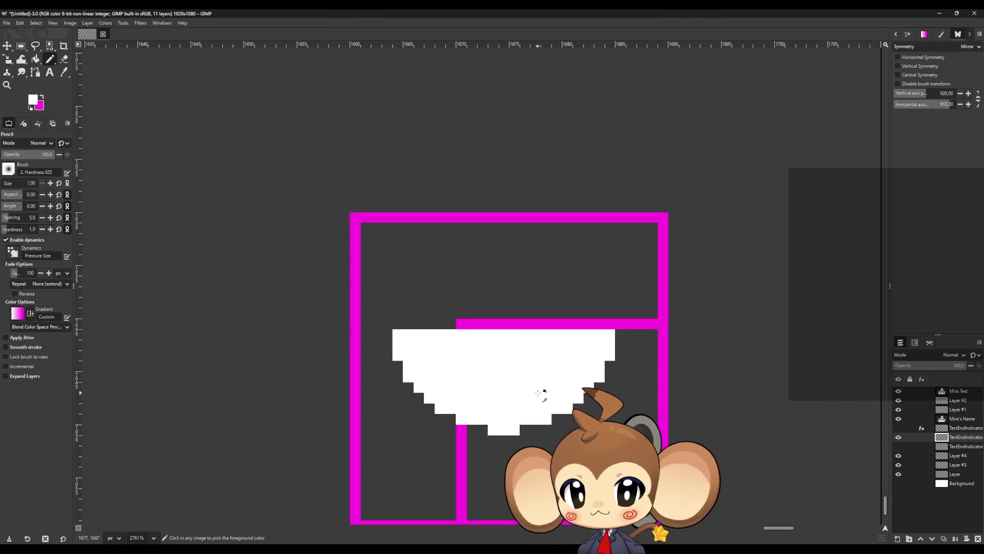
{"action": "left_click", "coordinate": [64, 59]}
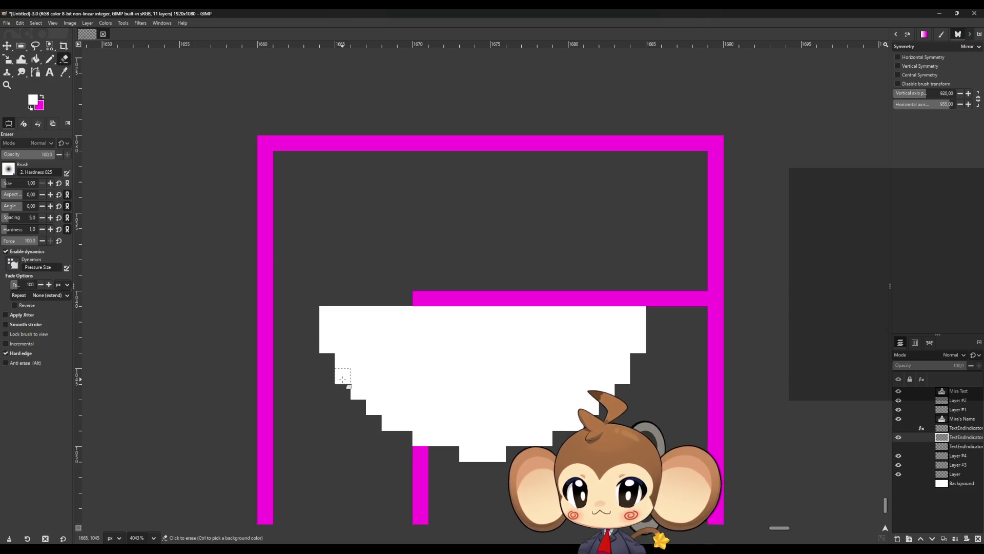
{"action": "left_click_drag", "start_coordinate": [342, 380], "coordinate": [374, 408]}
{"action": "key", "text": "ctrl"}
{"action": "key", "text": "ctrl+z"}
{"action": "key", "text": "ctrl+z"}
{"action": "key", "text": "ctrl+z"}
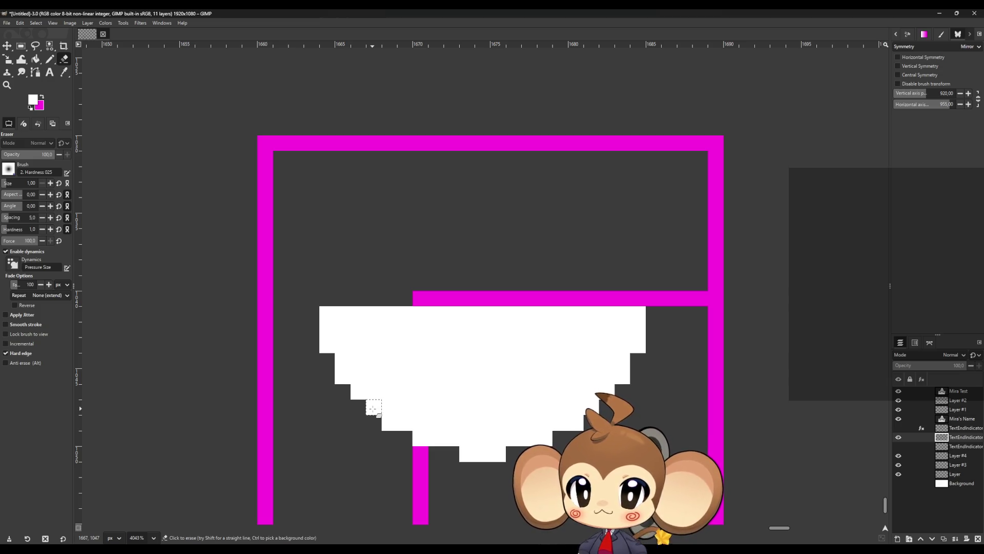
{"action": "left_click_drag", "start_coordinate": [384, 423], "coordinate": [418, 440]}
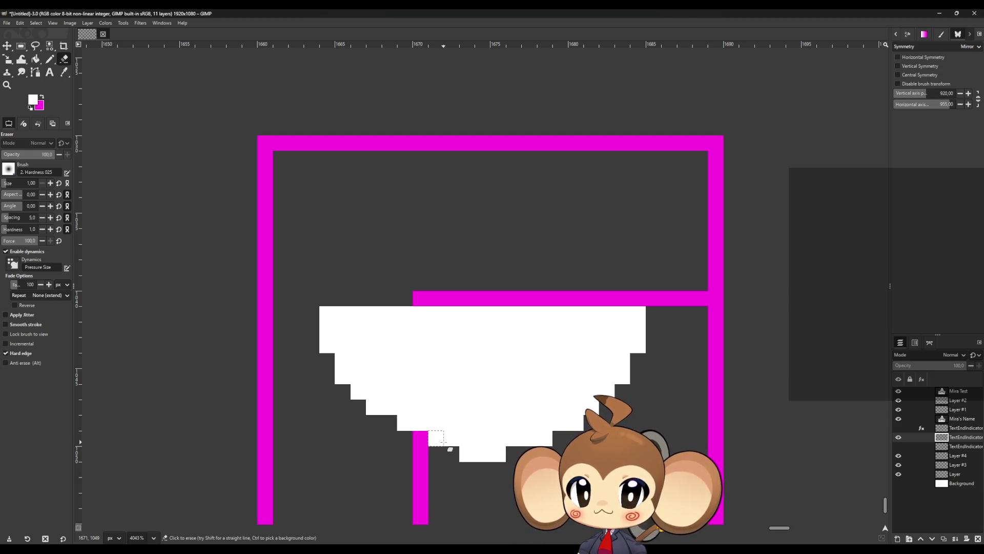
{"action": "key", "text": "ctrl+z"}
{"action": "key", "text": "ctrl+z"}
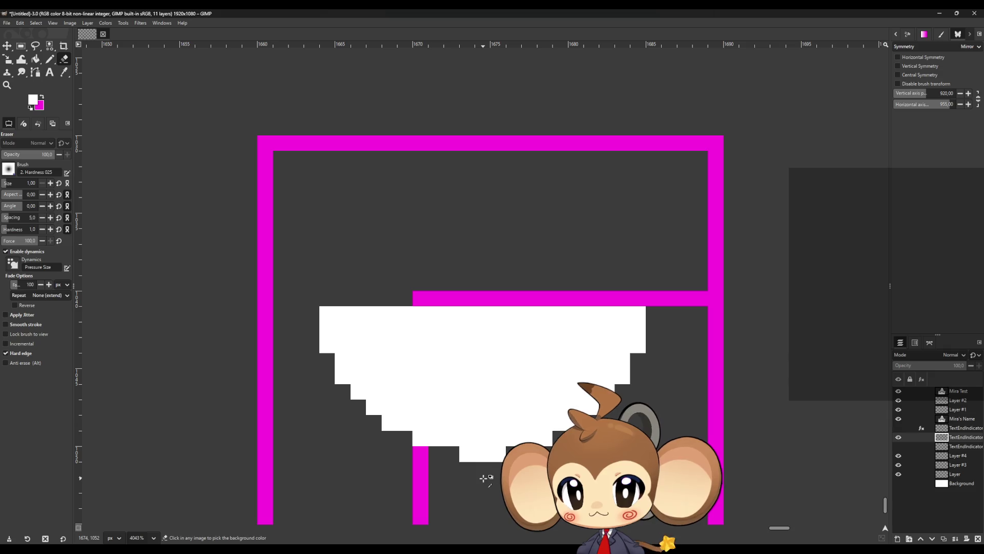
{"action": "left_click", "coordinate": [420, 438]}
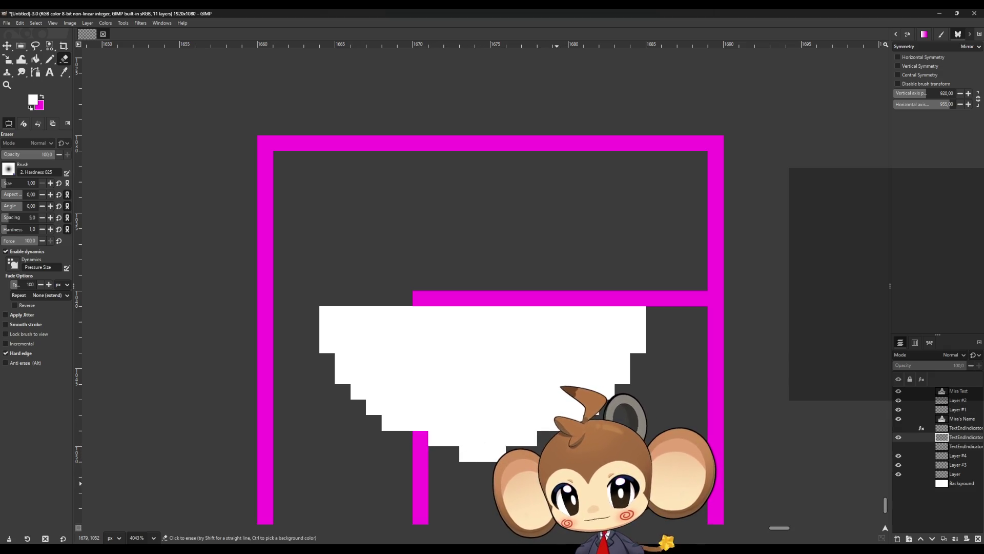
{"action": "left_click", "coordinate": [390, 422]}
{"action": "left_click", "coordinate": [405, 422]}
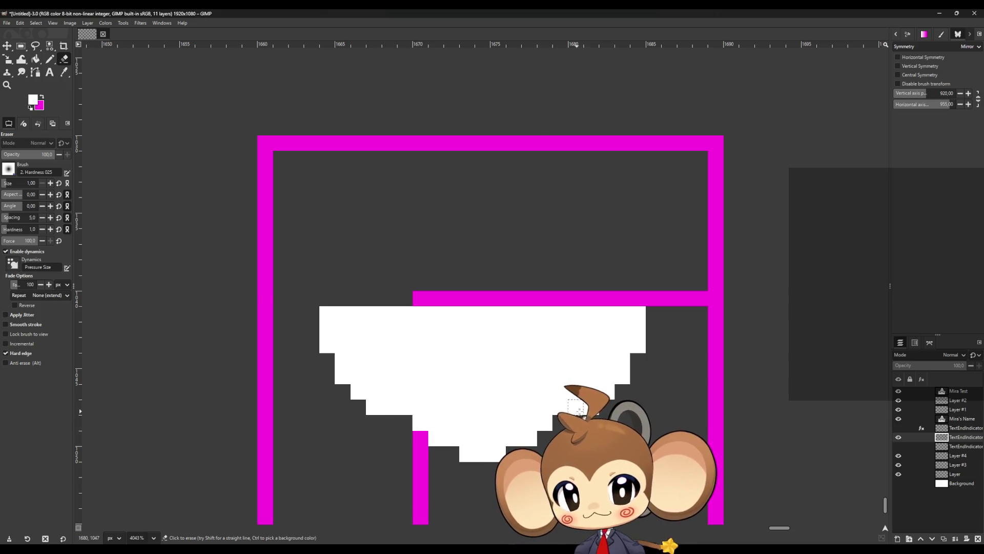
{"action": "left_click_drag", "start_coordinate": [386, 407], "coordinate": [371, 406]}
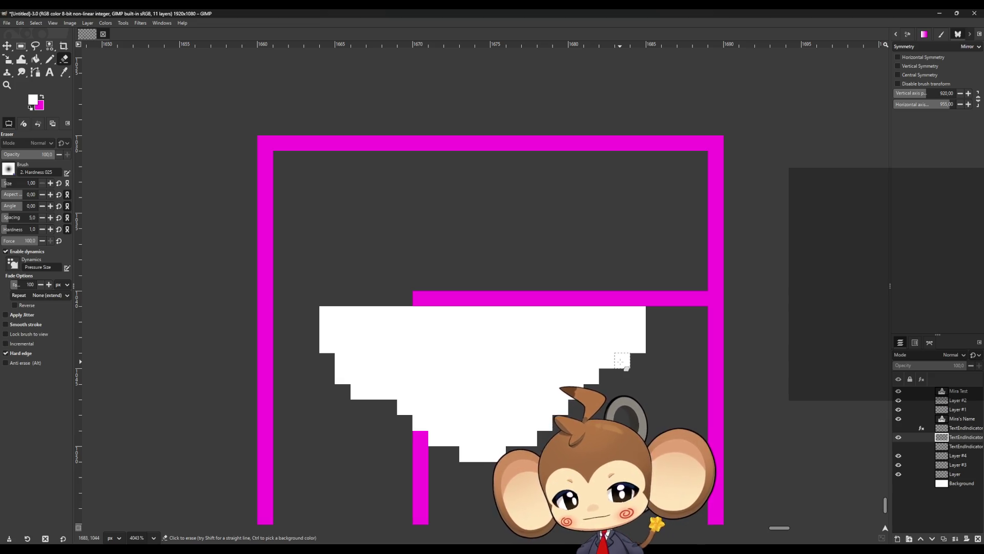
- Trim the right edge and left staircase pixels, restoring one left-step pixel
{"action": "left_click", "coordinate": [618, 351]}
{"action": "left_click_drag", "start_coordinate": [637, 345], "coordinate": [639, 323]}
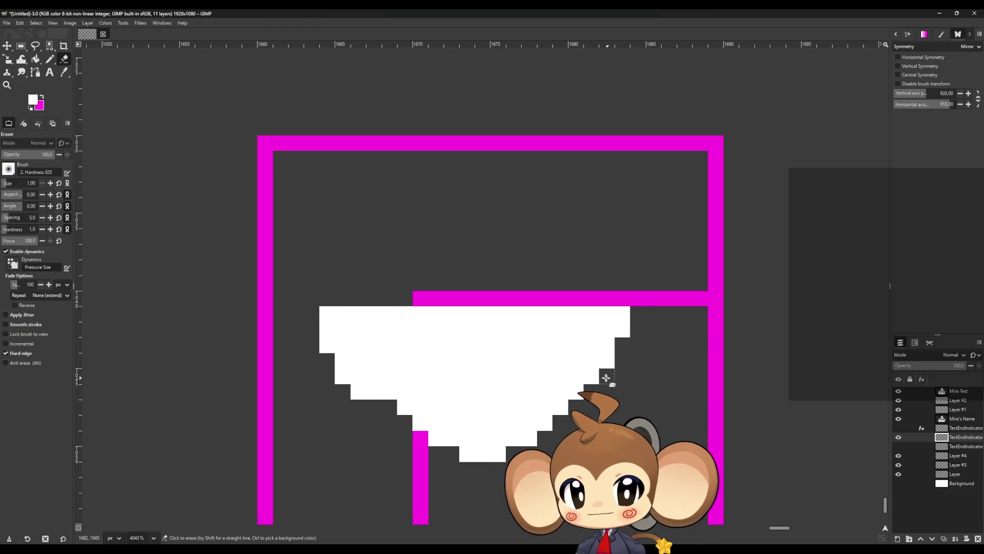
{"action": "mouse_move", "coordinate": [375, 375]}
{"action": "left_mouse_down"}
{"action": "mouse_move", "coordinate": [336, 375]}
{"action": "mouse_move", "coordinate": [377, 391]}
{"action": "mouse_move", "coordinate": [355, 391]}
{"action": "left_mouse_up"}
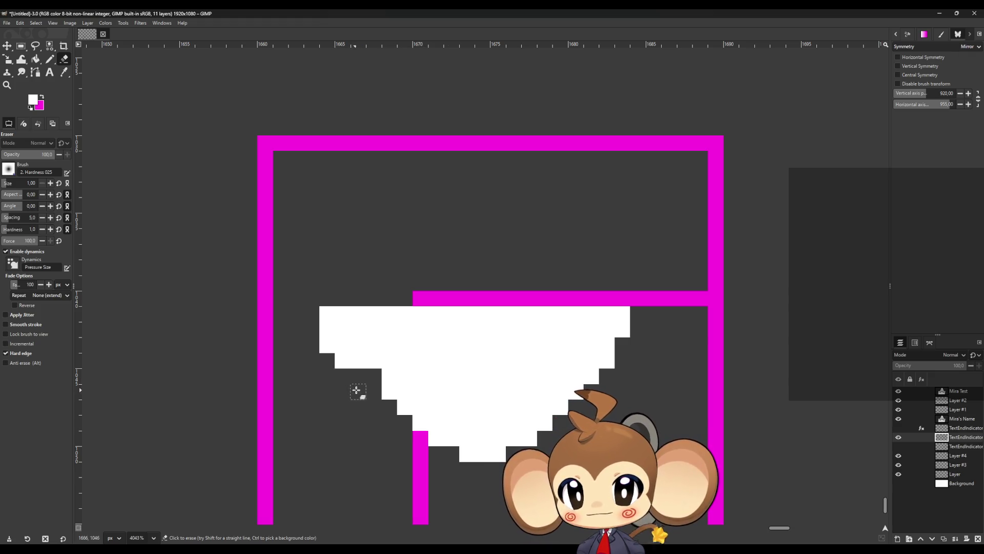
{"action": "left_click", "coordinate": [50, 59]}
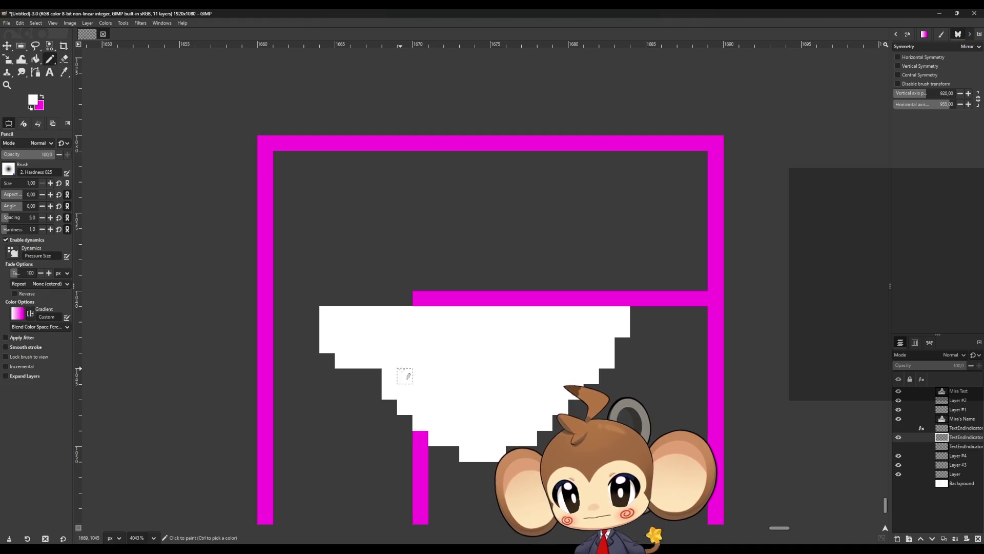
{"action": "left_click", "coordinate": [373, 376]}
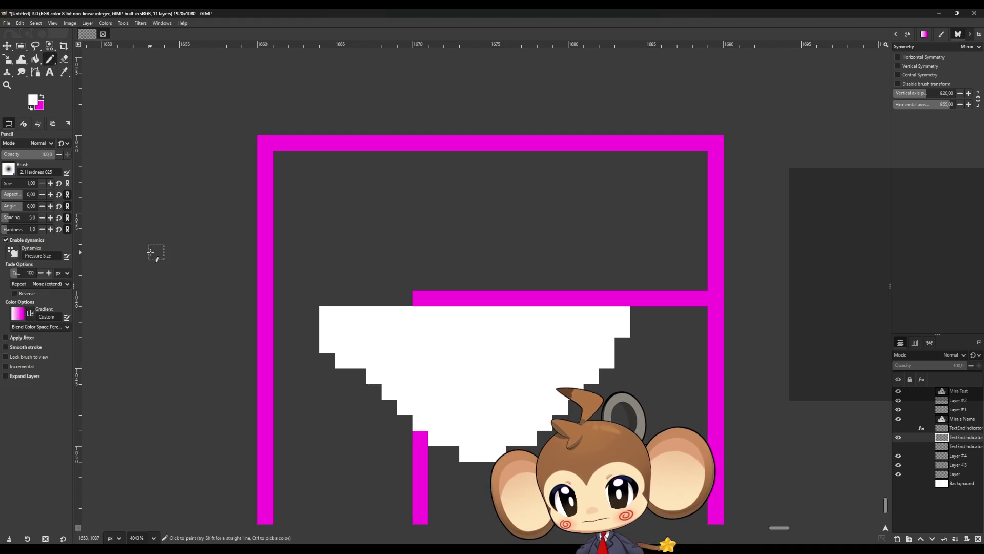
{"action": "left_click", "coordinate": [64, 59]}
{"action": "left_click_drag", "start_coordinate": [343, 365], "coordinate": [327, 310]}
{"action": "scroll", "coordinate": [419, 252], "scroll_direction": "down", "scroll_amount": 6}
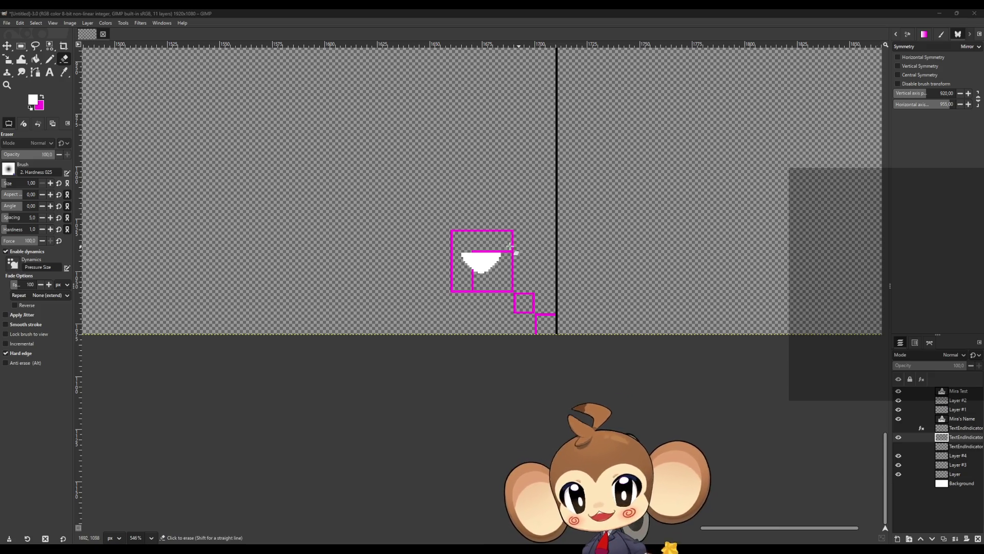
- Erase diagonal staircases along the triangle's left and right edges
{"action": "scroll", "coordinate": [511, 253], "scroll_direction": "up", "scroll_amount": 10}
{"action": "scroll", "coordinate": [410, 257], "scroll_direction": "down", "scroll_amount": 3}
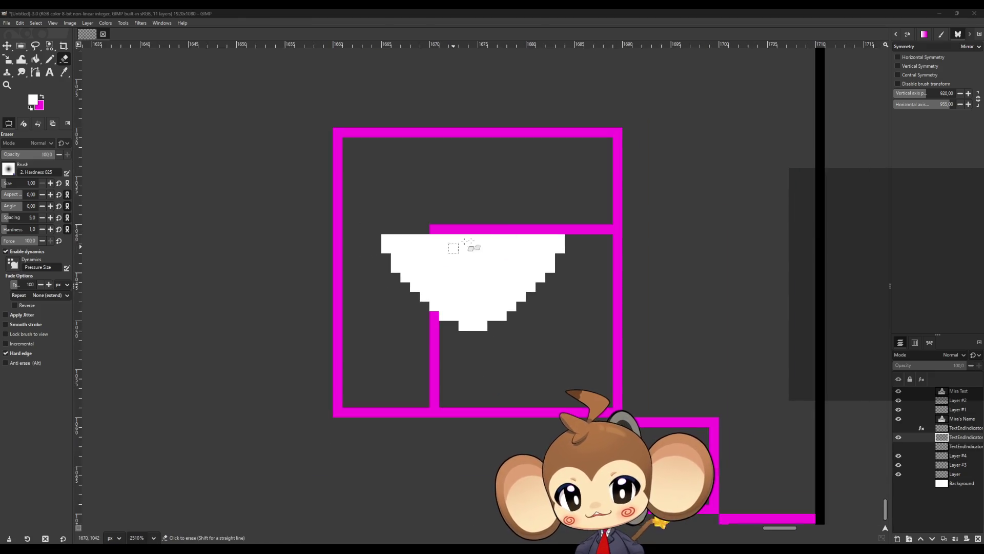
{"action": "scroll", "coordinate": [571, 193], "scroll_direction": "up", "scroll_amount": 3}
{"action": "scroll", "coordinate": [229, 237], "scroll_direction": "down", "scroll_amount": 2}
{"action": "scroll", "coordinate": [148, 240], "scroll_direction": "up", "scroll_amount": 2}
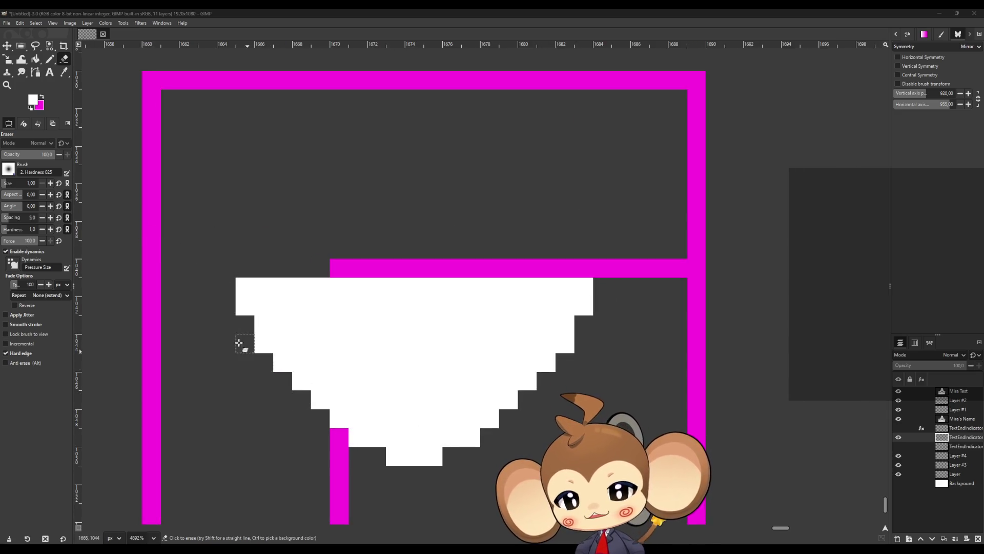
{"action": "left_click_drag", "start_coordinate": [268, 348], "coordinate": [365, 441]}
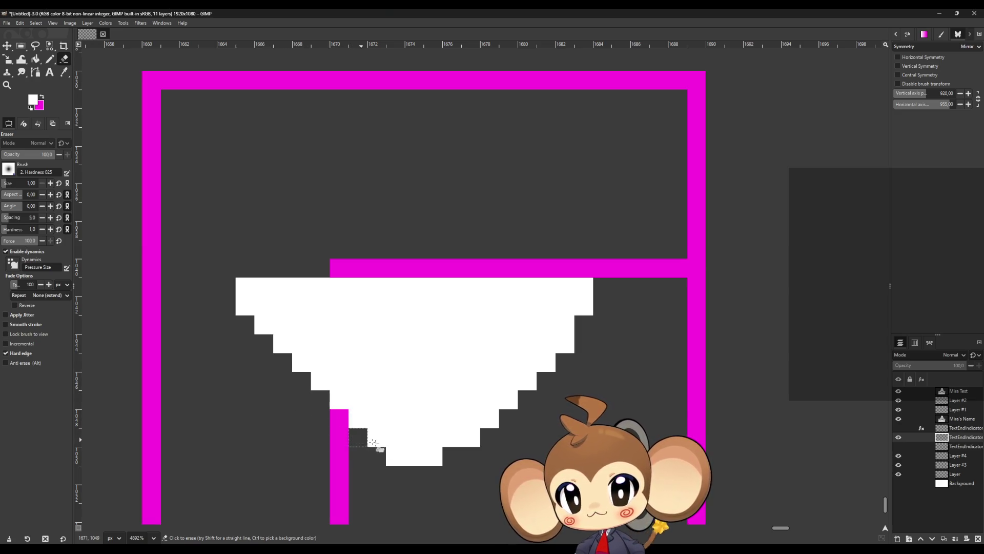
{"action": "left_click_drag", "start_coordinate": [472, 441], "coordinate": [565, 345]}
{"action": "scroll", "coordinate": [561, 395], "scroll_direction": "down", "scroll_amount": 5}
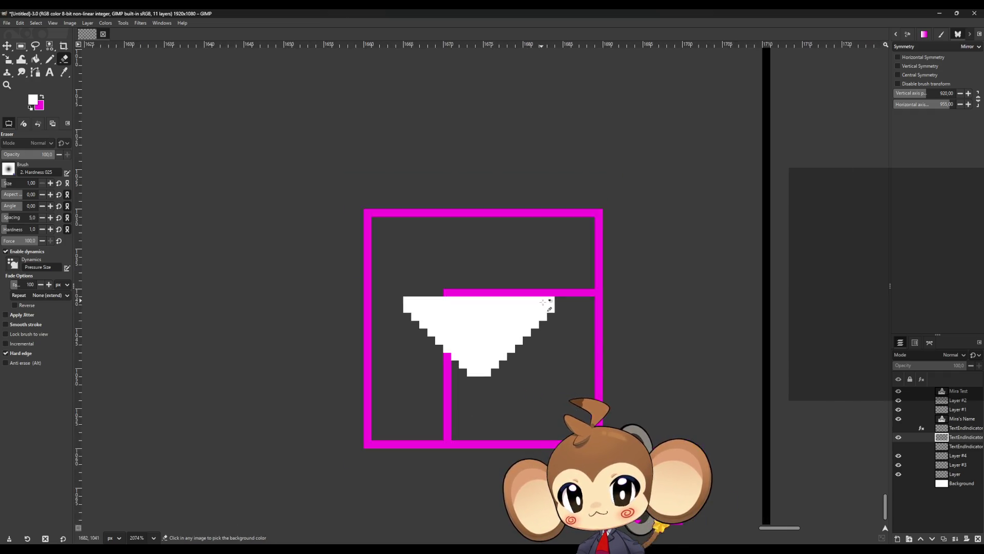
{"action": "scroll", "coordinate": [548, 297], "scroll_direction": "up", "scroll_amount": 3}
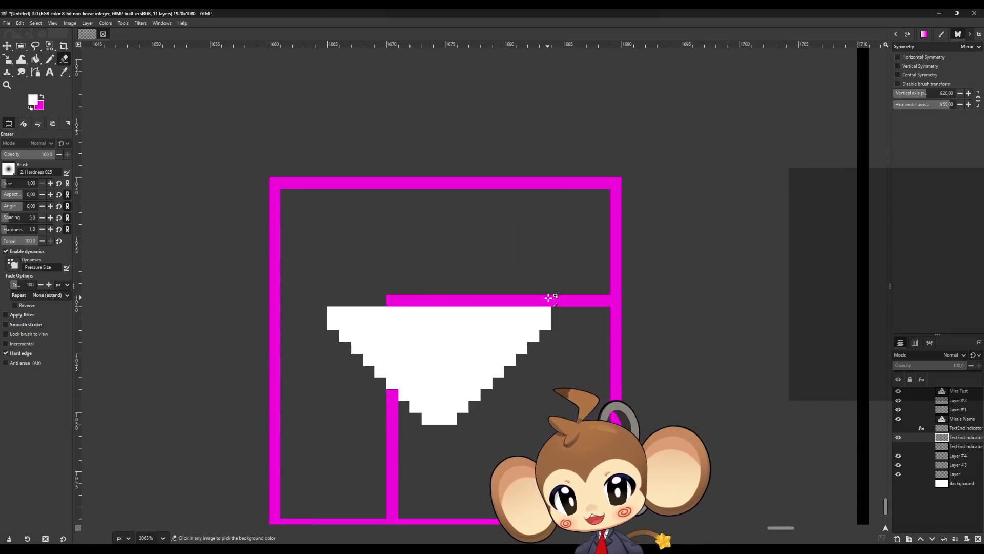
- Pencil white pixels into the gaps and down the left staircase edge
{"action": "left_click", "coordinate": [50, 58]}
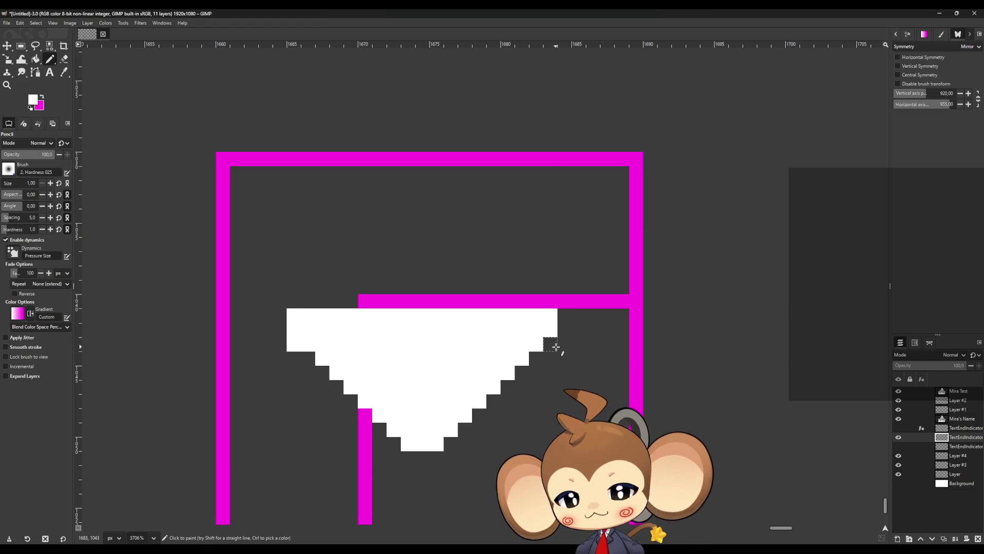
{"action": "left_click", "coordinate": [294, 344]}
{"action": "left_click", "coordinate": [309, 358]}
{"action": "left_click", "coordinate": [522, 373]}
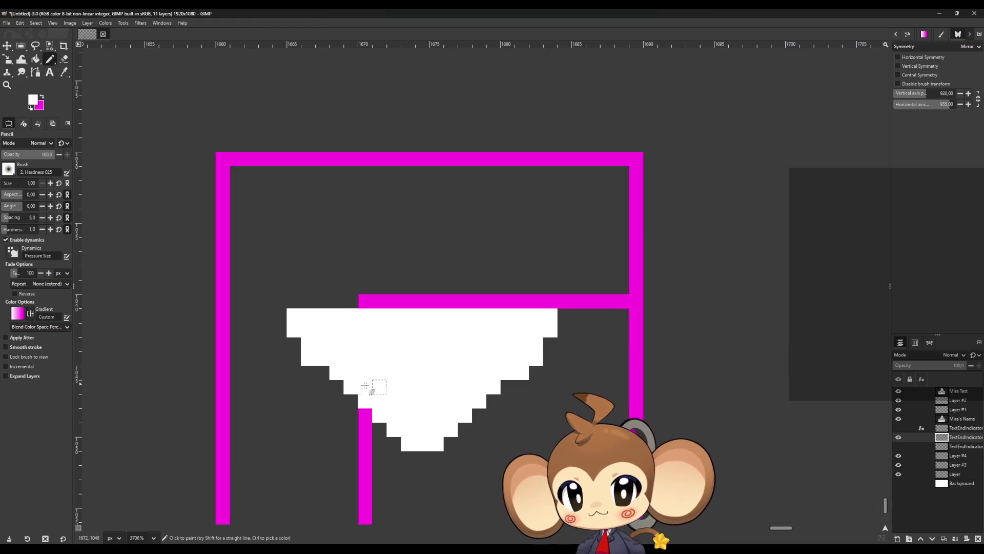
{"action": "left_click", "coordinate": [322, 372]}
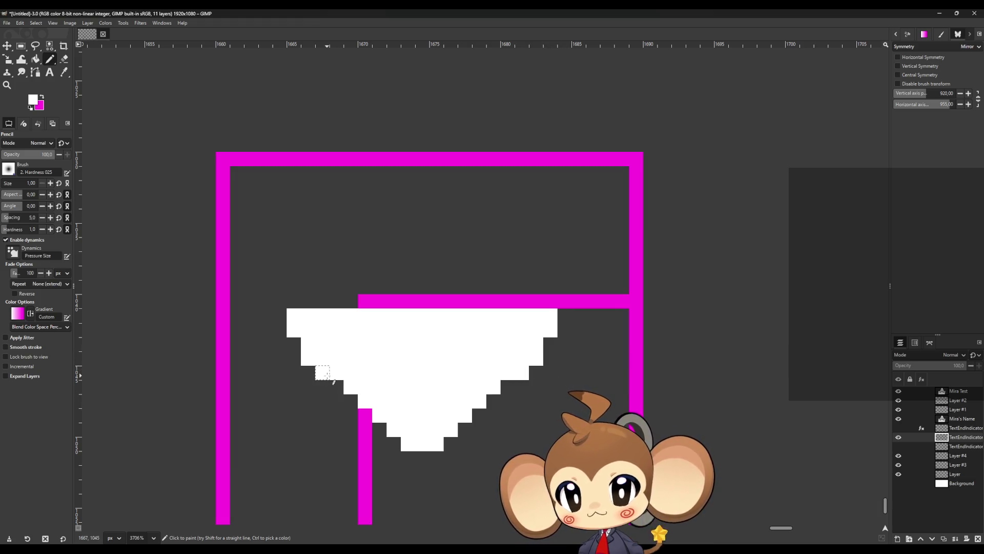
{"action": "left_click", "coordinate": [337, 387]}
{"action": "left_click", "coordinate": [351, 401]}
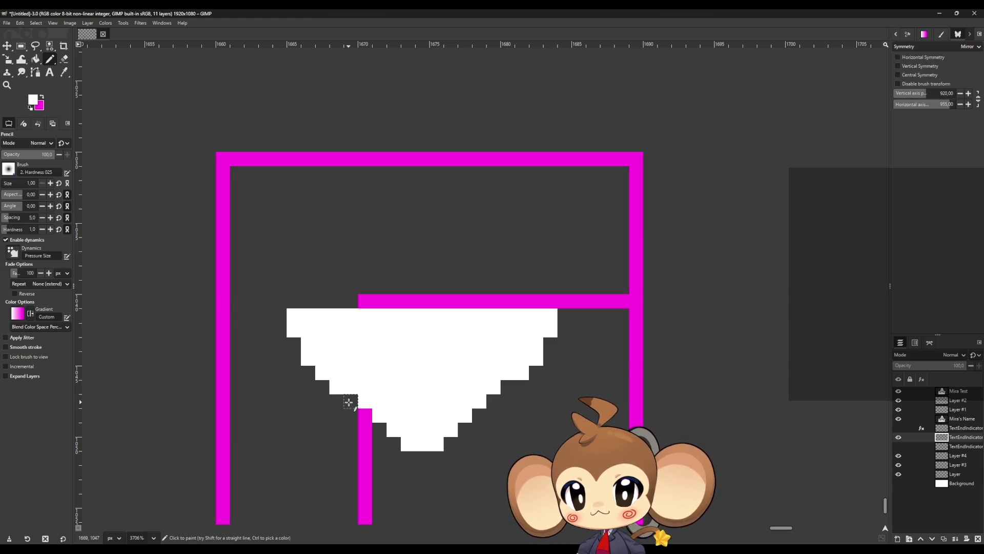
{"action": "left_click", "coordinate": [365, 416]}
{"action": "left_click", "coordinate": [379, 430]}
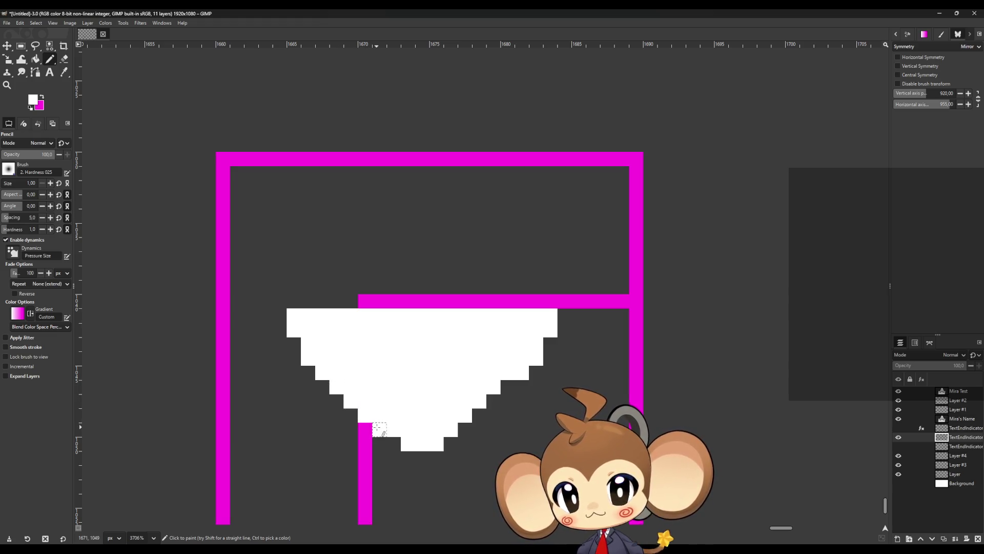
- Add white steps down the right edge and widen the bottom row on both ends
{"action": "left_click", "coordinate": [507, 386]}
{"action": "left_click", "coordinate": [493, 400]}
{"action": "left_click", "coordinate": [479, 415]}
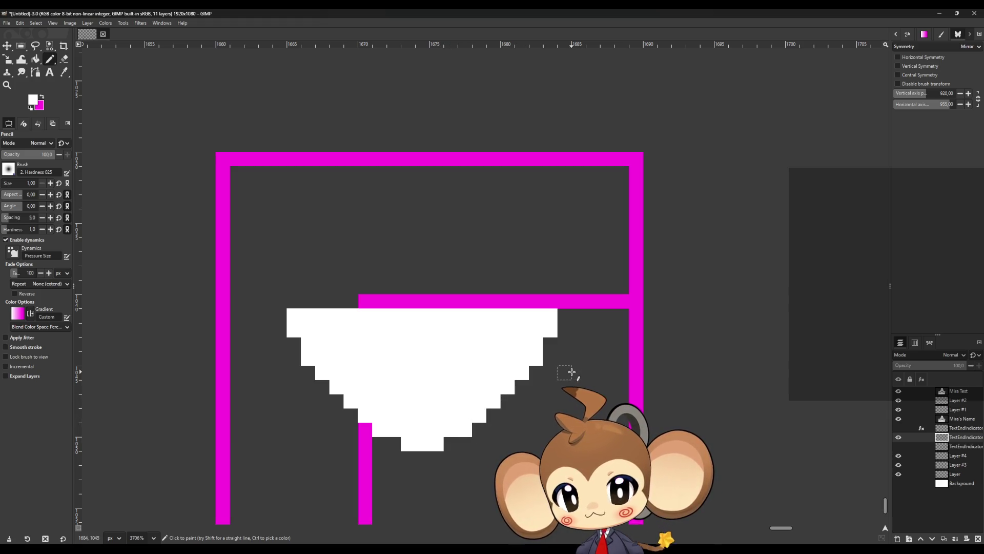
{"action": "left_click", "coordinate": [394, 443]}
{"action": "left_click", "coordinate": [450, 444]}
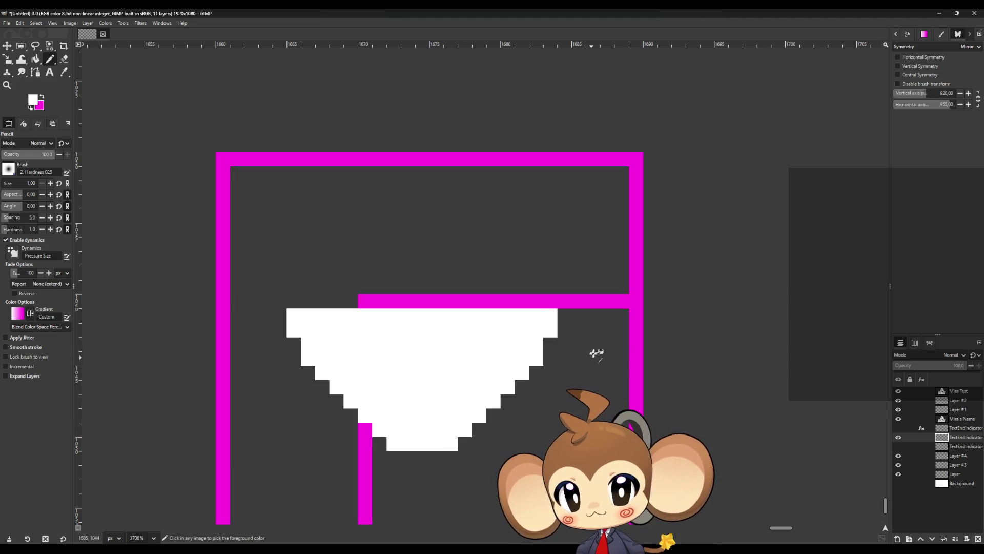
{"action": "scroll", "coordinate": [593, 356], "scroll_direction": "down", "scroll_amount": 6, "text": "ctrl"}
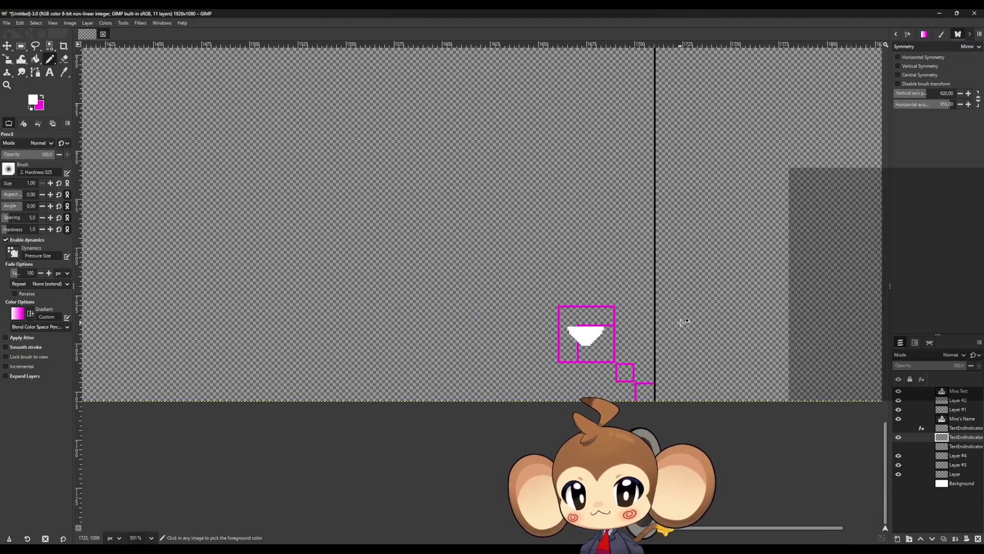
- Undo the stray white pencil stroke near the triangle
{"action": "scroll", "coordinate": [681, 317], "scroll_direction": "down", "scroll_amount": 3, "text": "ctrl"}
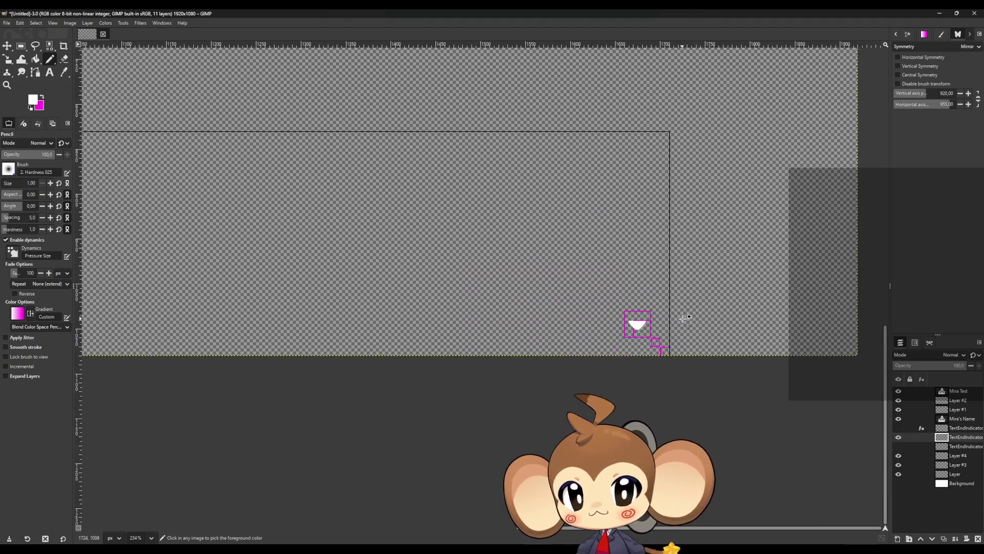
{"action": "scroll", "coordinate": [681, 315], "scroll_direction": "up", "scroll_amount": 4, "text": "ctrl"}
{"action": "scroll", "coordinate": [665, 309], "scroll_direction": "up", "scroll_amount": 2, "text": "ctrl"}
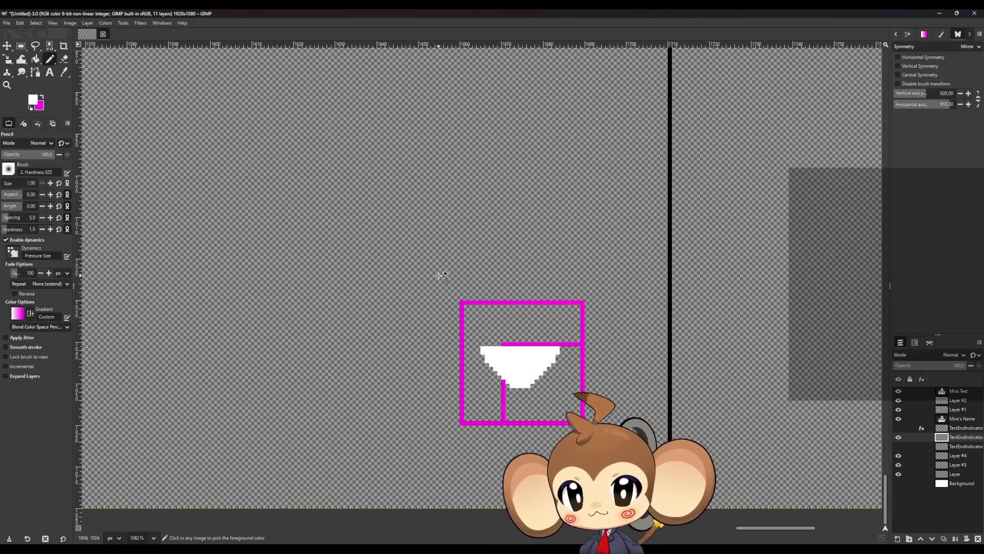
{"action": "mouse_move", "coordinate": [338, 223]}
{"action": "left_mouse_down"}
{"action": "mouse_move", "coordinate": [298, 224]}
{"action": "mouse_move", "coordinate": [312, 250]}
{"action": "left_mouse_up"}
{"action": "key", "text": "ctrl+z"}
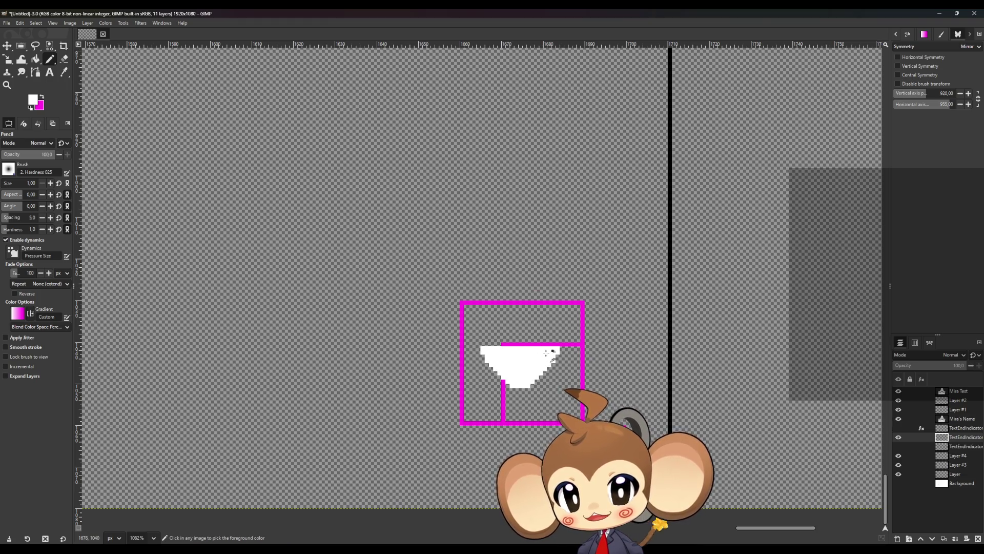
{"action": "scroll", "coordinate": [543, 368], "scroll_direction": "up", "scroll_amount": 1}
{"action": "scroll", "coordinate": [558, 366], "scroll_direction": "up", "scroll_amount": 3, "text": "ctrl"}
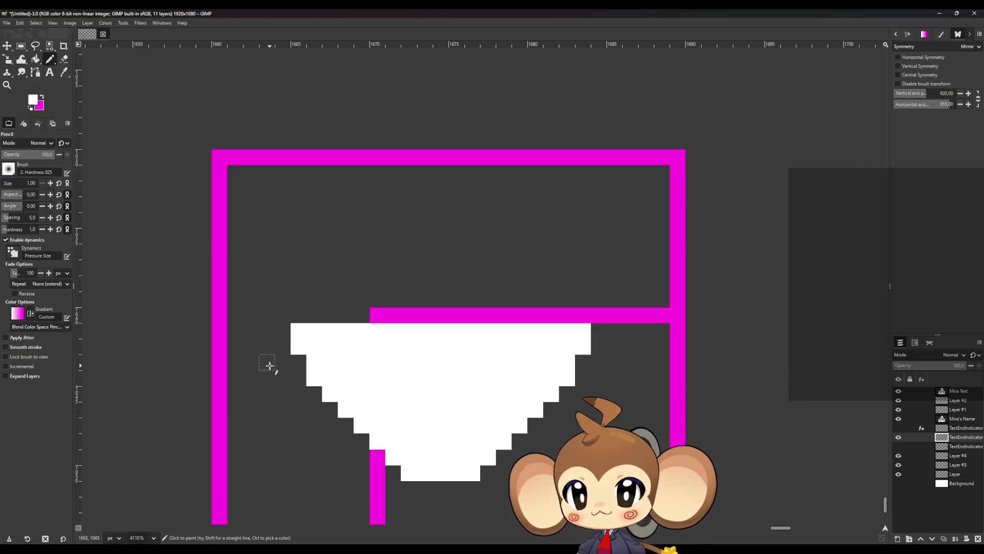
- Erase the triangle's top-left corner pixel
{"action": "left_click", "coordinate": [64, 59]}
{"action": "left_click", "coordinate": [304, 327]}
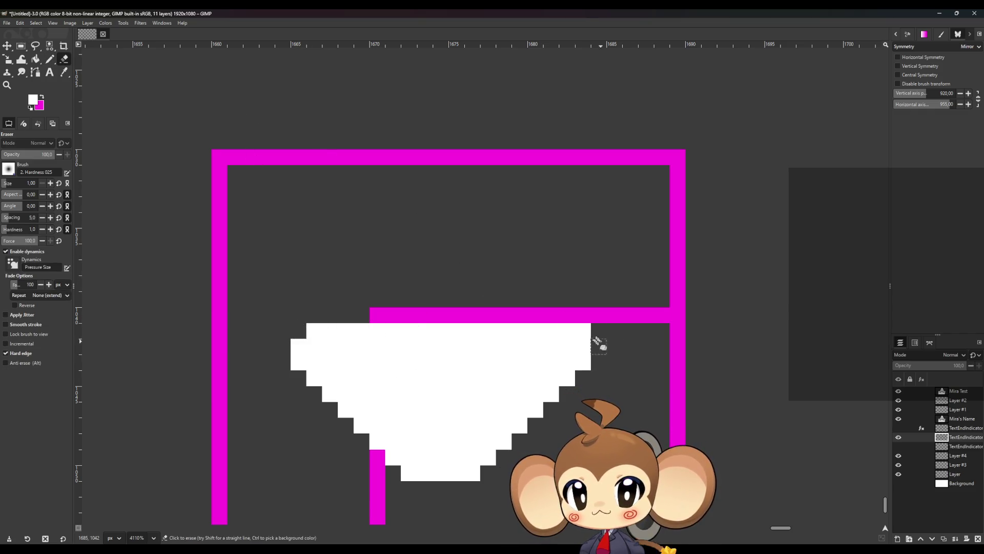
{"action": "scroll", "coordinate": [699, 319], "scroll_direction": "down", "scroll_amount": 5, "text": "ctrl"}
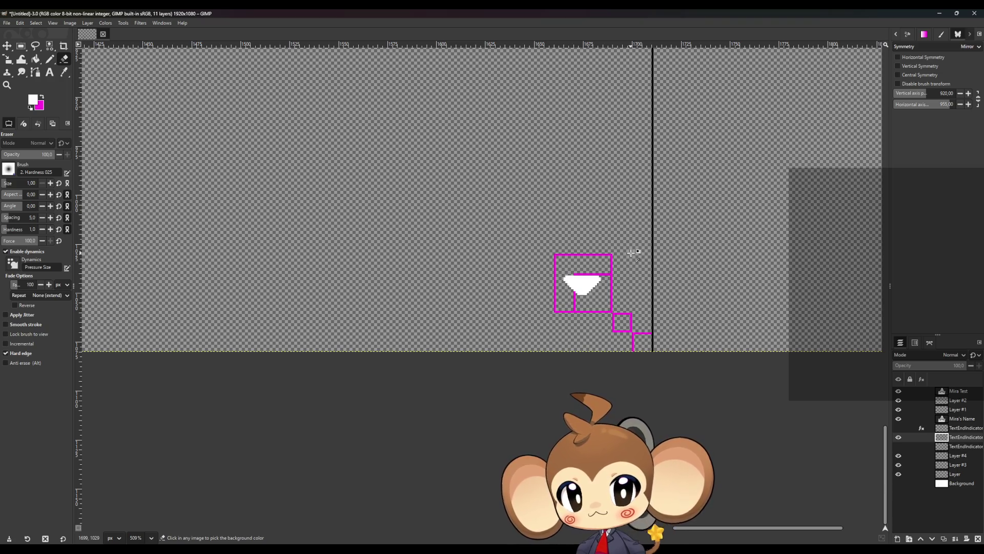
{"action": "scroll", "coordinate": [628, 254], "scroll_direction": "up", "scroll_amount": 3}
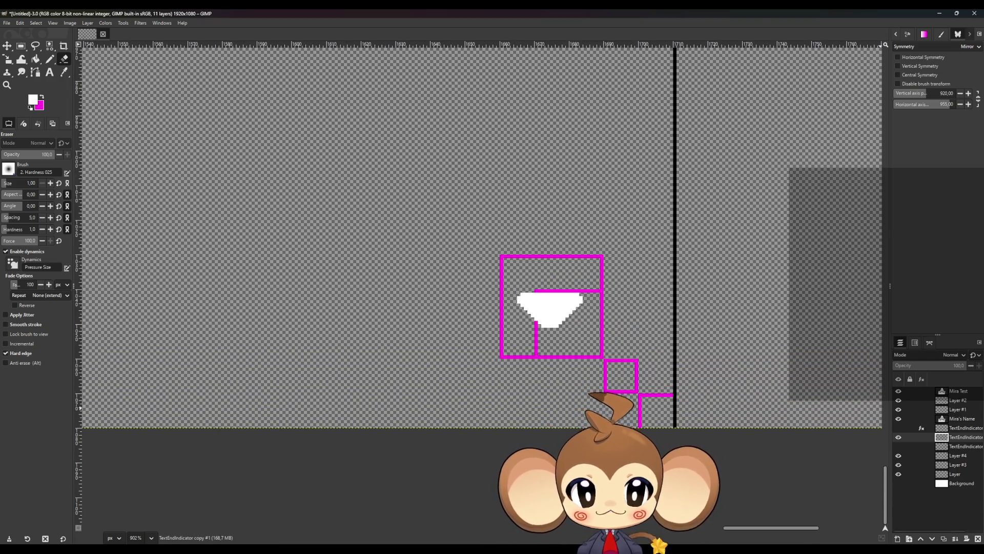
- Duplicate the TextEndIndicator layer, hide the original, and give the copy a small Gaussian Blur
{"action": "left_click", "coordinate": [945, 538]}
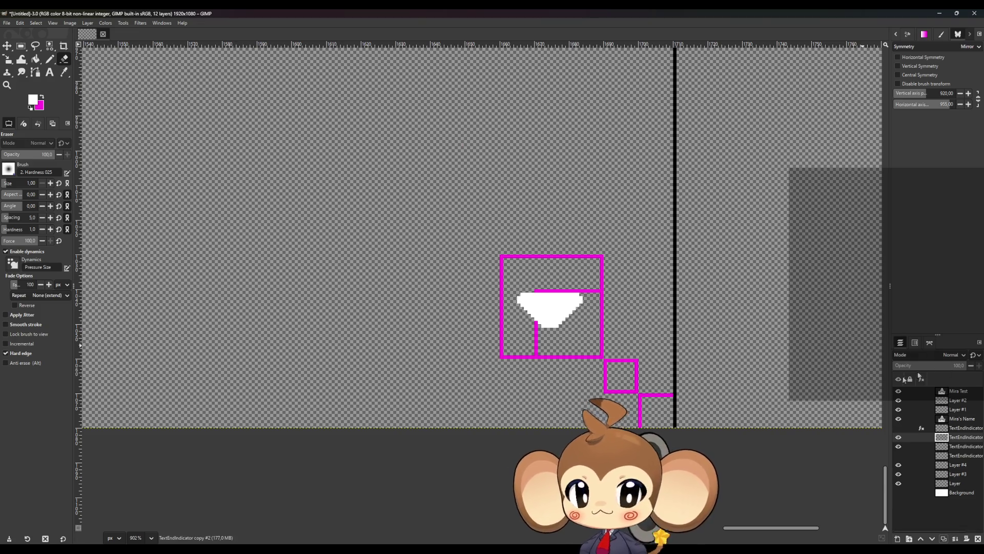
{"action": "left_click", "coordinate": [897, 447]}
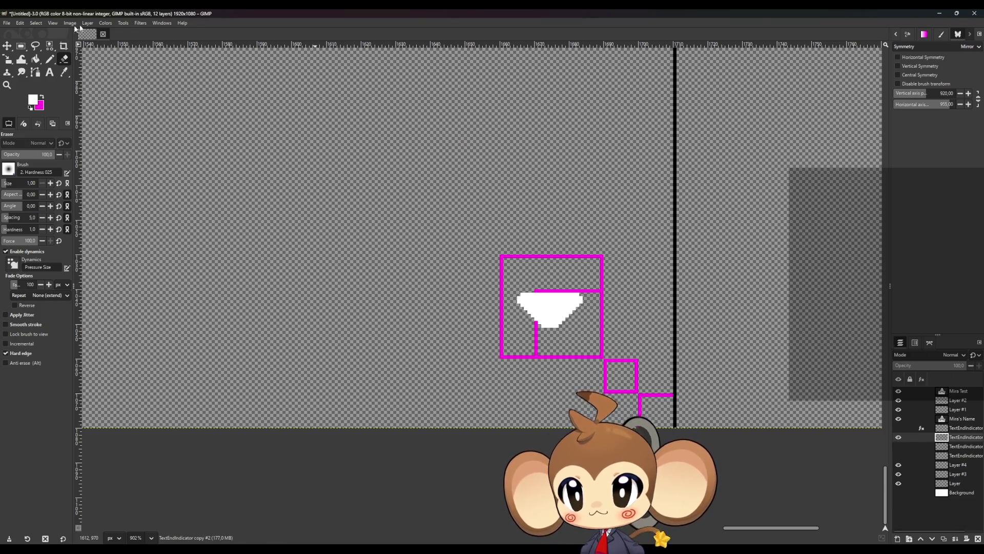
{"action": "left_click", "coordinate": [124, 22]}
{"action": "mouse_move", "coordinate": [163, 71]}
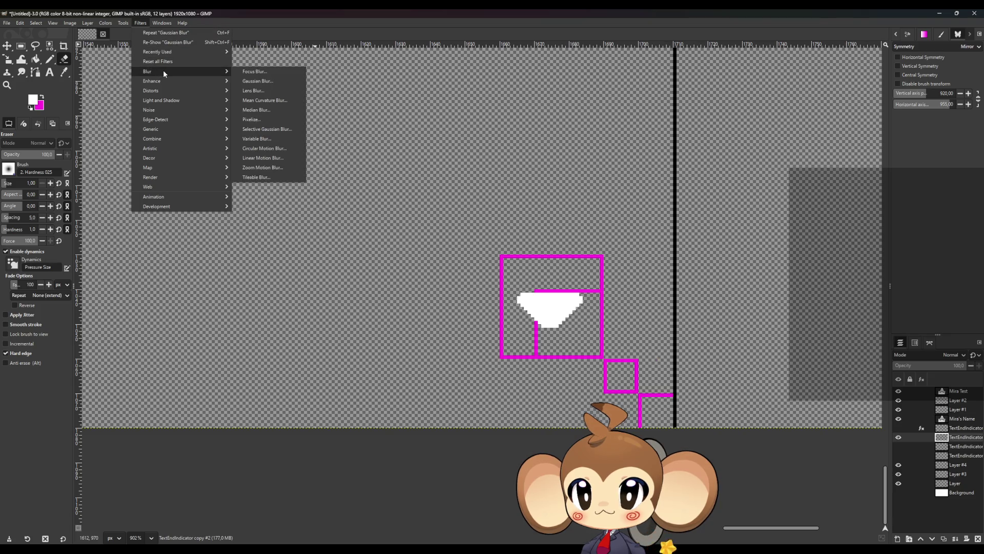
{"action": "left_click", "coordinate": [277, 81]}
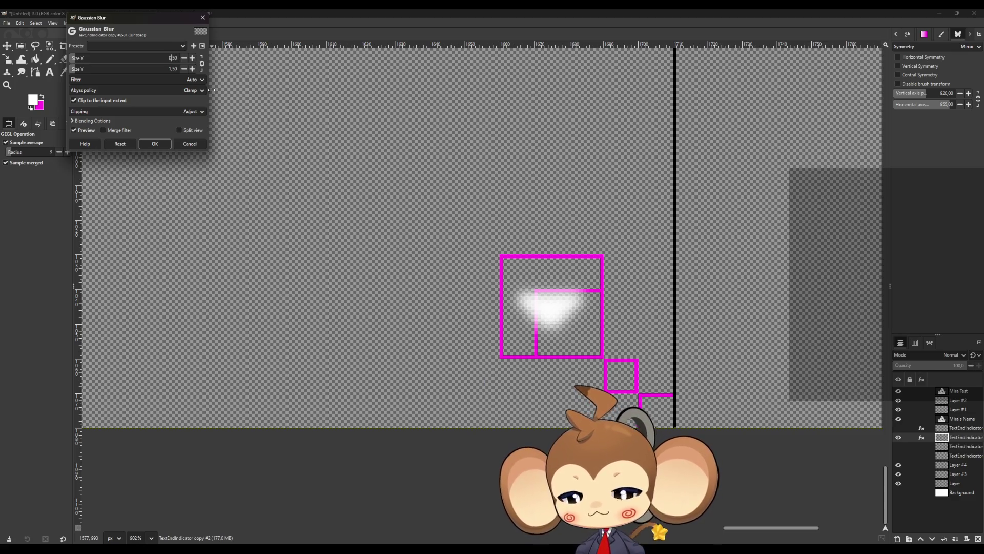
{"action": "key", "text": "Return"}
{"action": "left_click", "coordinate": [155, 144]}
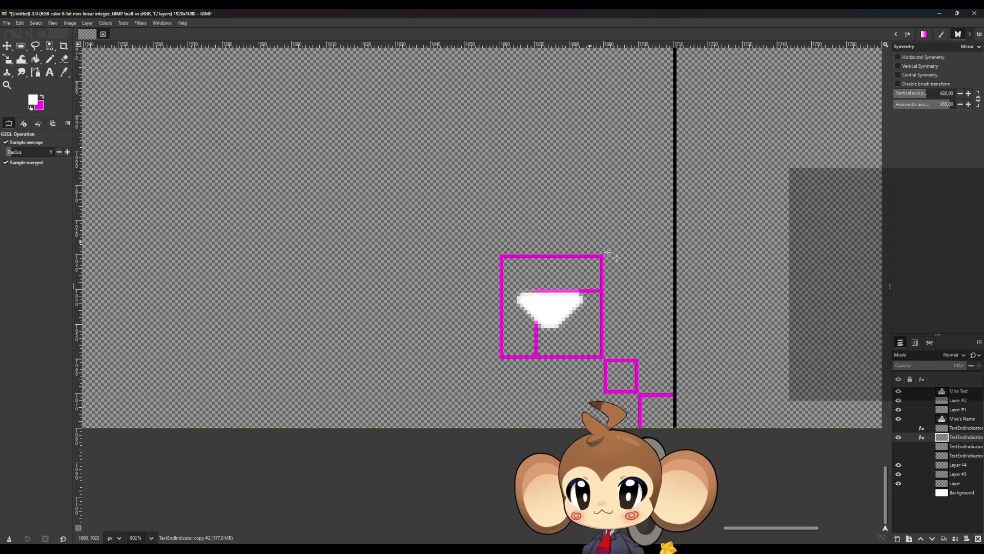
- Hide the magenta grid on Layer #4, leaving the glowing triangle alone in the frame corner
{"action": "scroll", "coordinate": [595, 279], "scroll_direction": "down", "scroll_amount": 5}
{"action": "scroll", "coordinate": [446, 278], "scroll_direction": "down", "scroll_amount": 3}
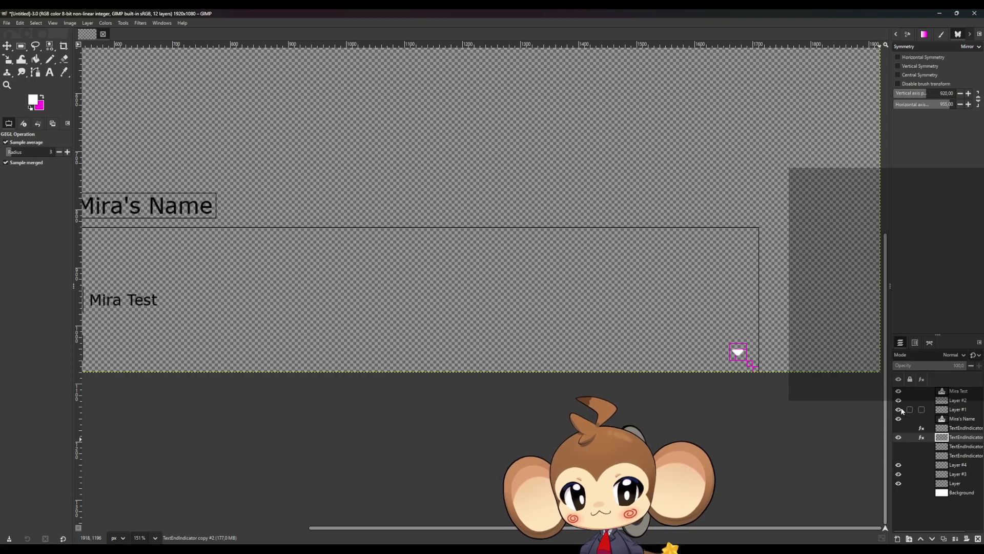
{"action": "left_click", "coordinate": [899, 465]}
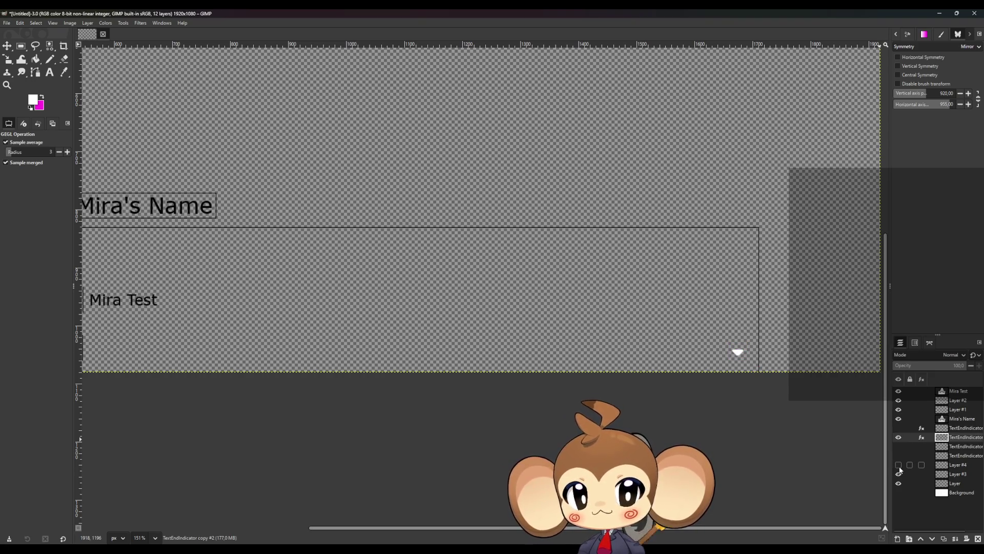
{"action": "scroll", "coordinate": [400, 347], "scroll_direction": "down", "scroll_amount": 5}
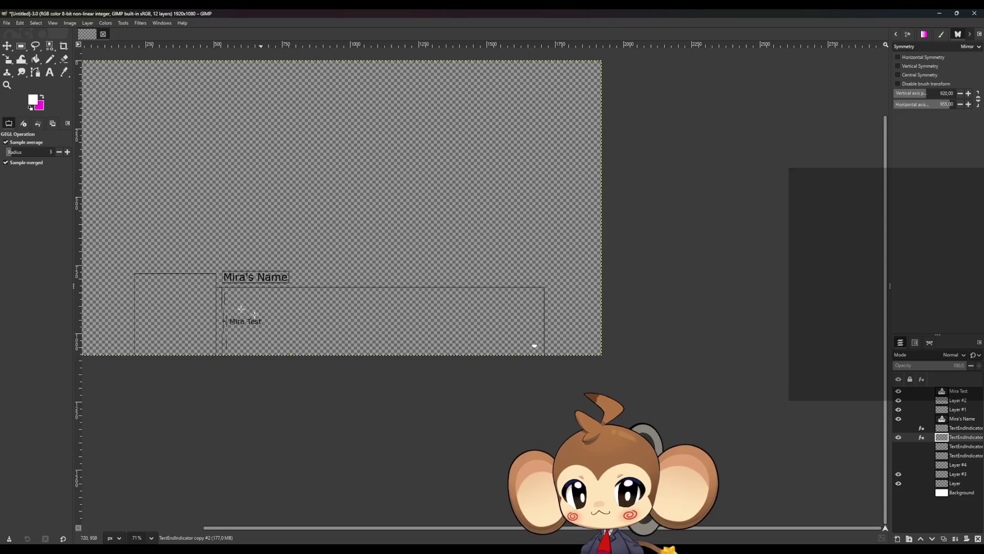
{"action": "scroll", "coordinate": [255, 314], "scroll_direction": "up", "scroll_amount": 3}
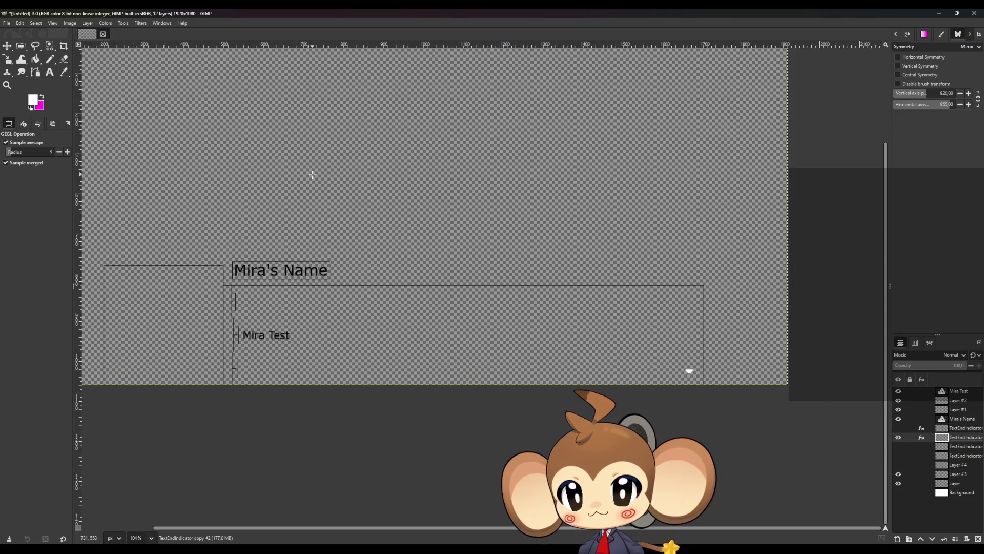
{"action": "scroll", "coordinate": [383, 305], "scroll_direction": "down", "scroll_amount": 7}
{"action": "scroll", "coordinate": [368, 254], "scroll_direction": "up", "scroll_amount": 3}
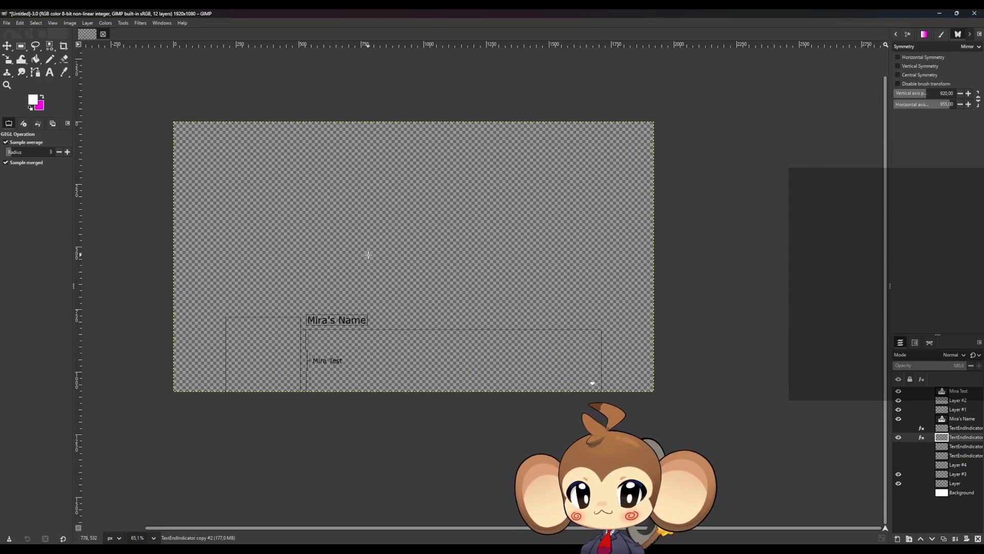
{"action": "scroll", "coordinate": [368, 255], "scroll_direction": "up", "scroll_amount": 1}
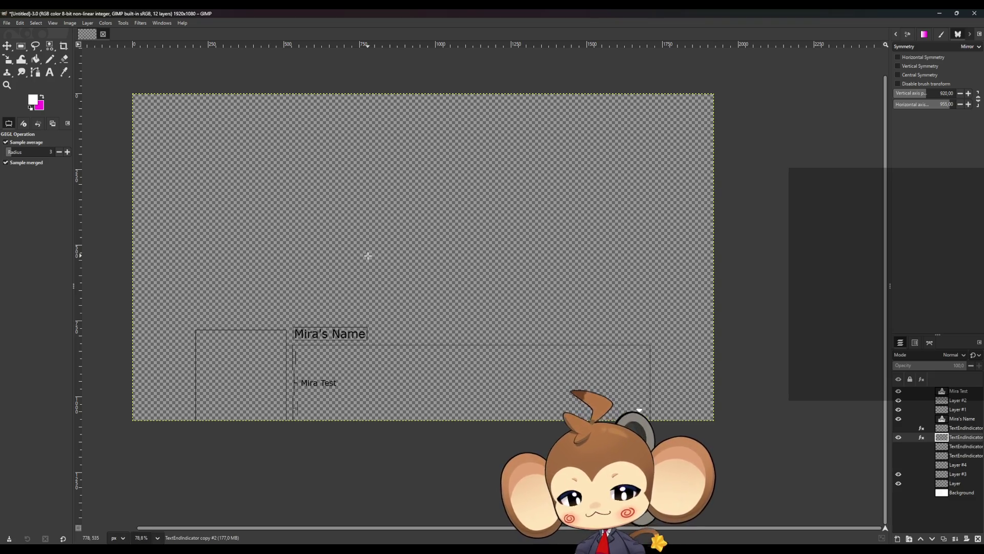
{"action": "scroll", "coordinate": [368, 255], "scroll_direction": "up", "scroll_amount": 13}
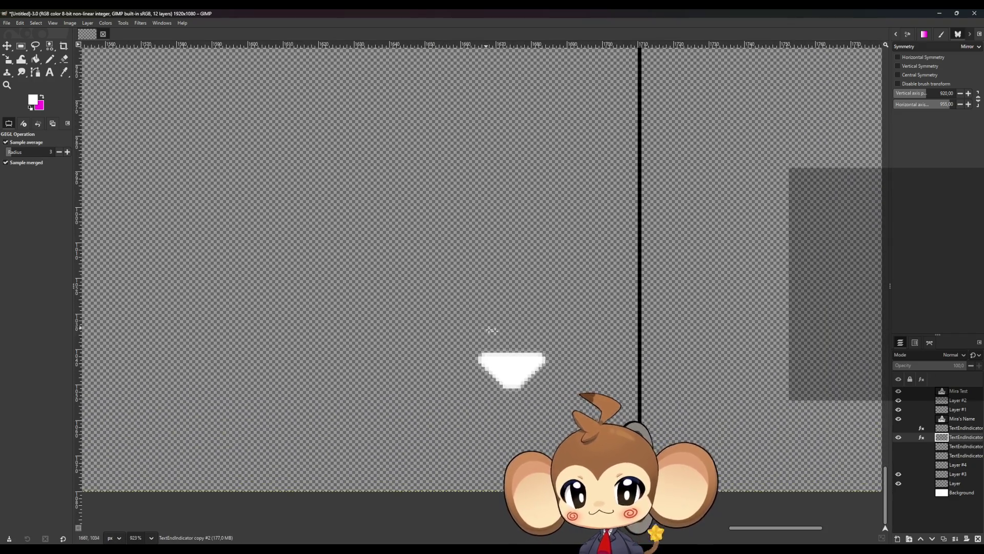
- Show Layer #4 again and select the 30 × 30 magenta square around the triangle
{"action": "left_click", "coordinate": [899, 464]}
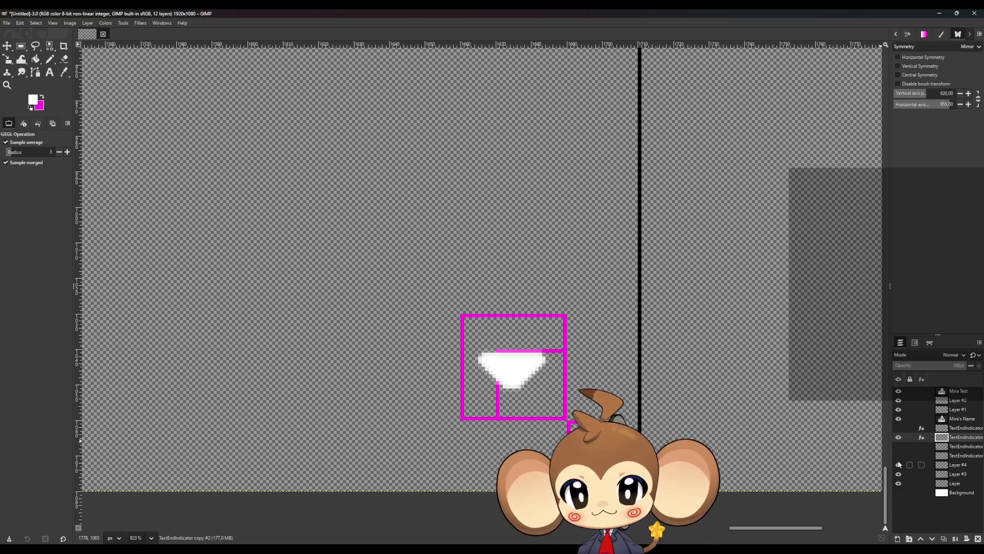
{"action": "left_click", "coordinate": [21, 46]}
{"action": "left_click", "coordinate": [564, 416]}
{"action": "mouse_move", "coordinate": [557, 402]}
{"action": "left_mouse_down"}
{"action": "mouse_move", "coordinate": [523, 382]}
{"action": "mouse_move", "coordinate": [461, 315]}
{"action": "left_mouse_up"}
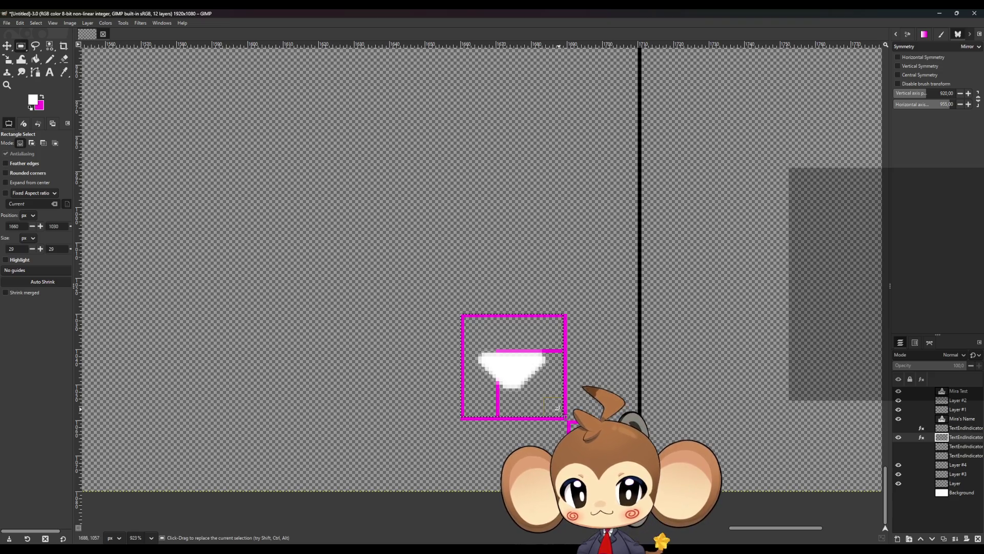
{"action": "left_click_drag", "start_coordinate": [562, 414], "coordinate": [561, 412]}
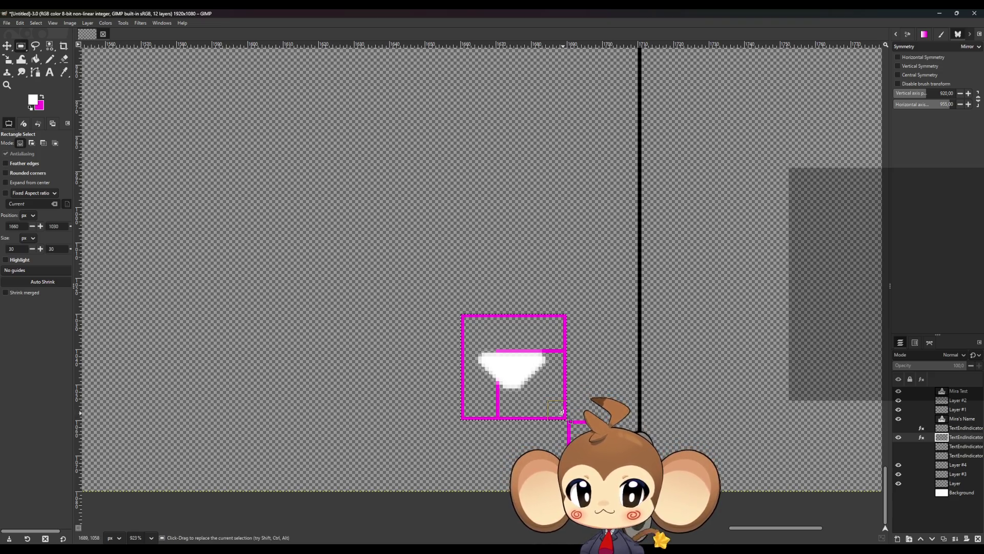
{"action": "left_click", "coordinate": [898, 465]}
{"action": "left_click", "coordinate": [899, 465]}
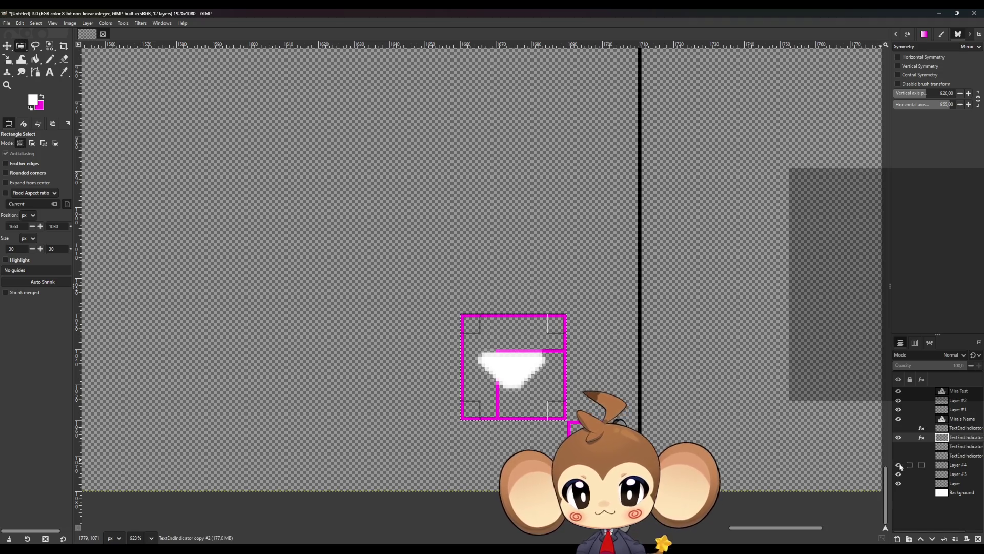
- Copy the magenta grid square from Layer #4, paste it, and move the copy to its left
{"action": "left_click", "coordinate": [955, 463]}
{"action": "key", "text": "ctrl+c"}
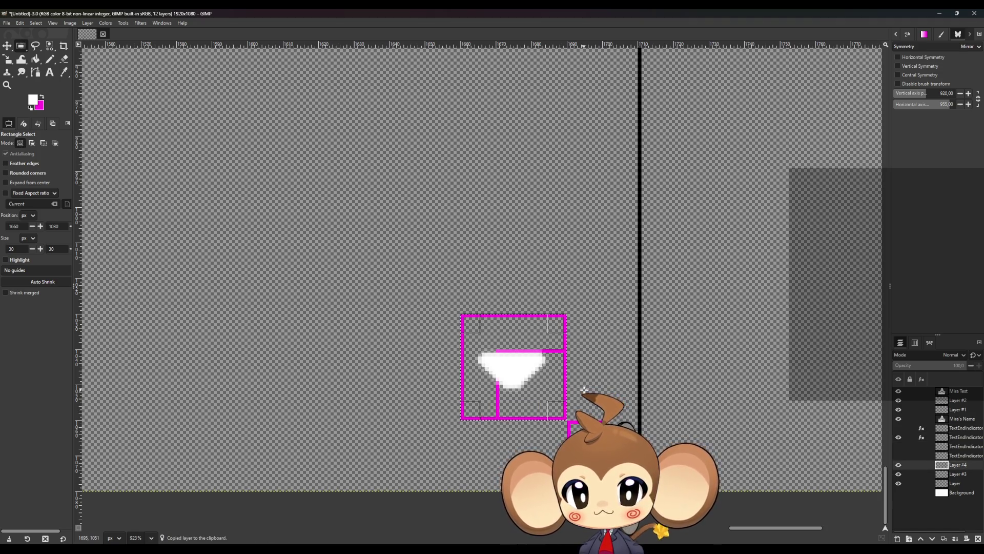
{"action": "key", "text": "ctrl+v"}
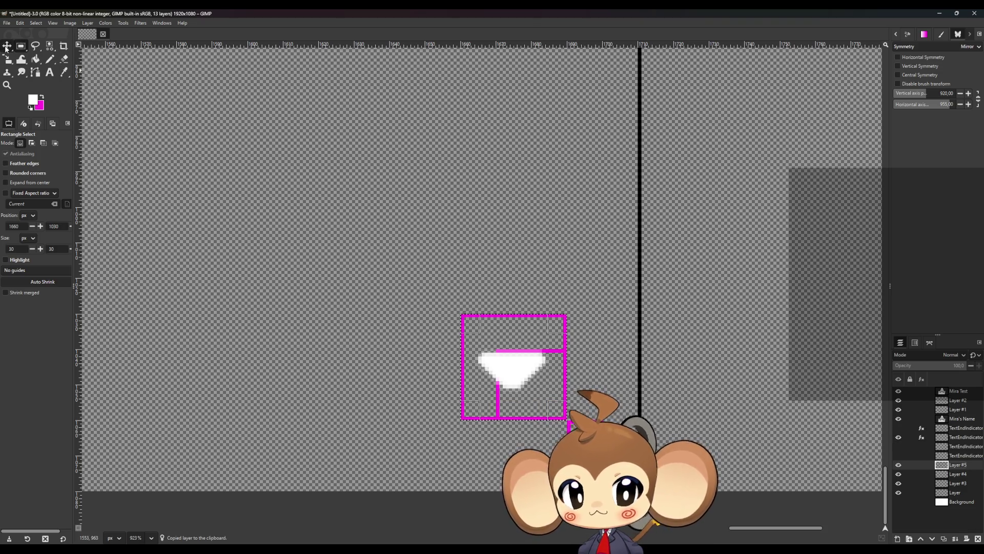
{"action": "left_click", "coordinate": [6, 47]}
{"action": "mouse_move", "coordinate": [571, 398]}
{"action": "left_mouse_down"}
{"action": "mouse_move", "coordinate": [465, 391]}
{"action": "mouse_move", "coordinate": [468, 398]}
{"action": "left_mouse_up"}
- Zoom in on the grid, make magenta the foreground colour, and choose the Pencil tool
{"action": "scroll", "coordinate": [554, 445], "scroll_direction": "down", "scroll_amount": 5}
{"action": "scroll", "coordinate": [554, 445], "scroll_direction": "down", "scroll_amount": 4}
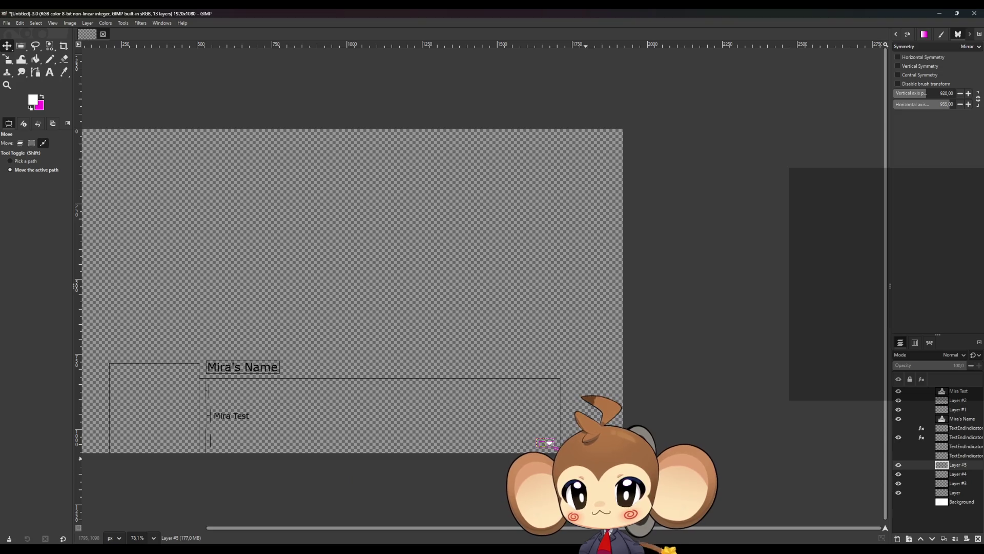
{"action": "scroll", "coordinate": [551, 436], "scroll_direction": "up", "scroll_amount": 10}
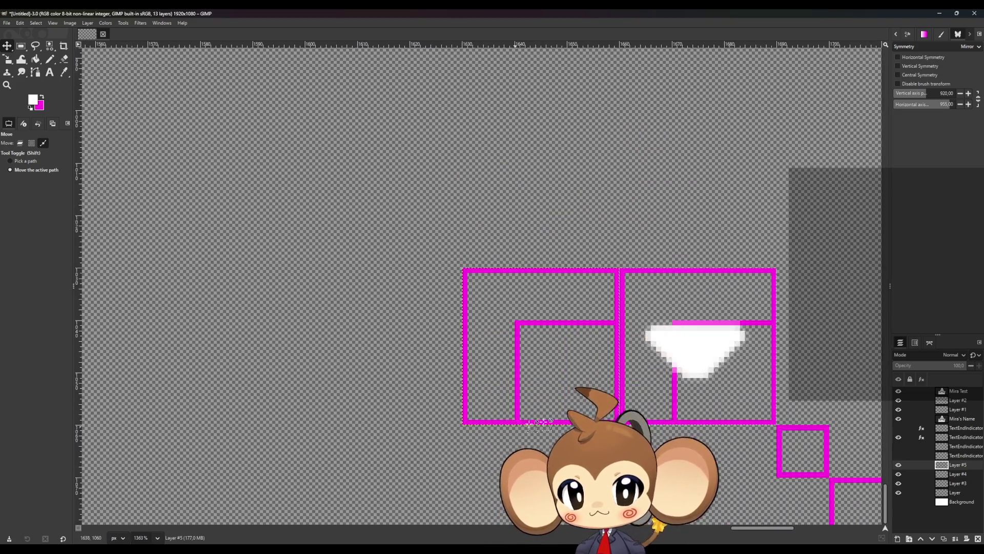
{"action": "scroll", "coordinate": [704, 405], "scroll_direction": "down", "scroll_amount": 5}
{"action": "scroll", "coordinate": [753, 371], "scroll_direction": "up", "scroll_amount": 4}
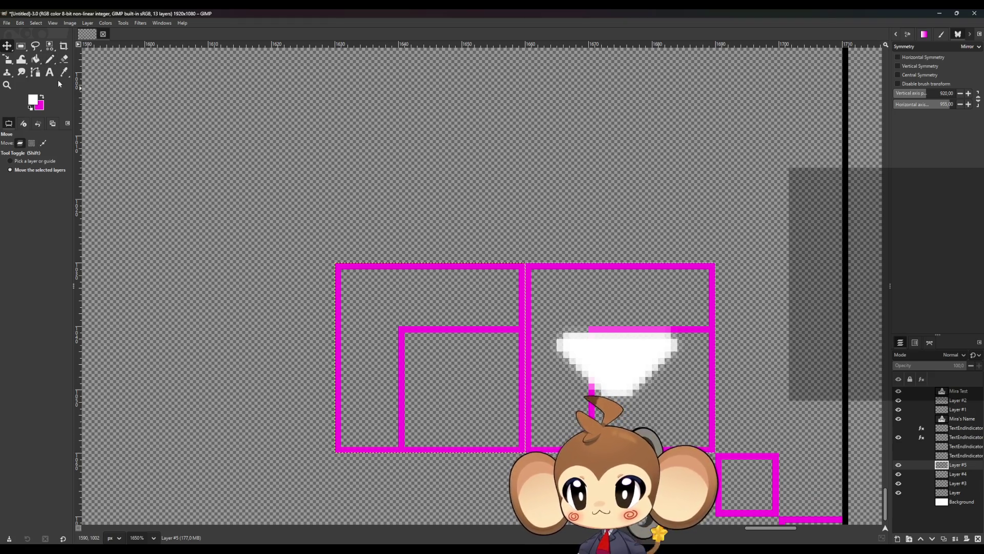
{"action": "left_click", "coordinate": [42, 98]}
{"action": "left_click", "coordinate": [50, 59]}
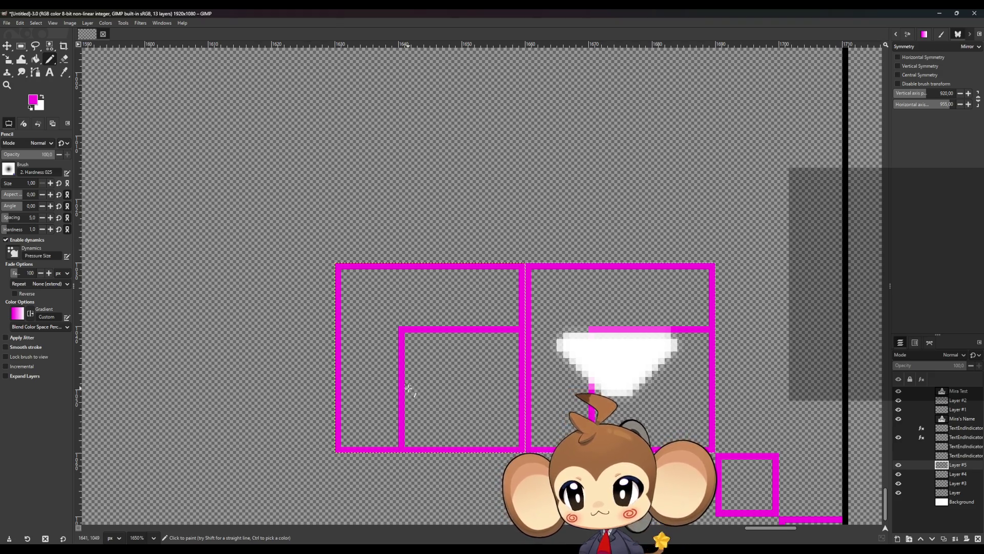
- Check Layer #5's contents, then draw a vertical magenta pencil line through the left box
{"action": "left_click", "coordinate": [898, 465]}
{"action": "left_click", "coordinate": [898, 465]}
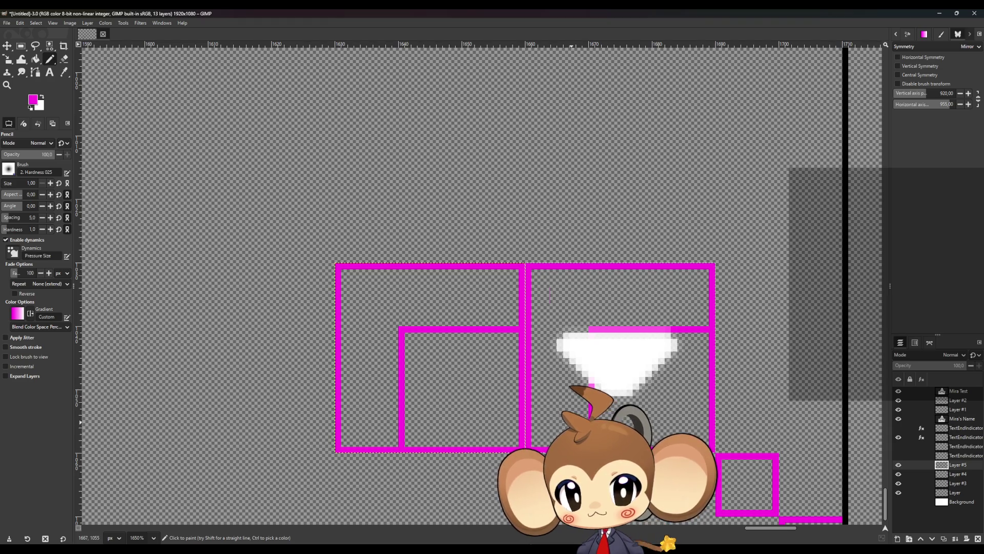
{"action": "left_click", "coordinate": [21, 46]}
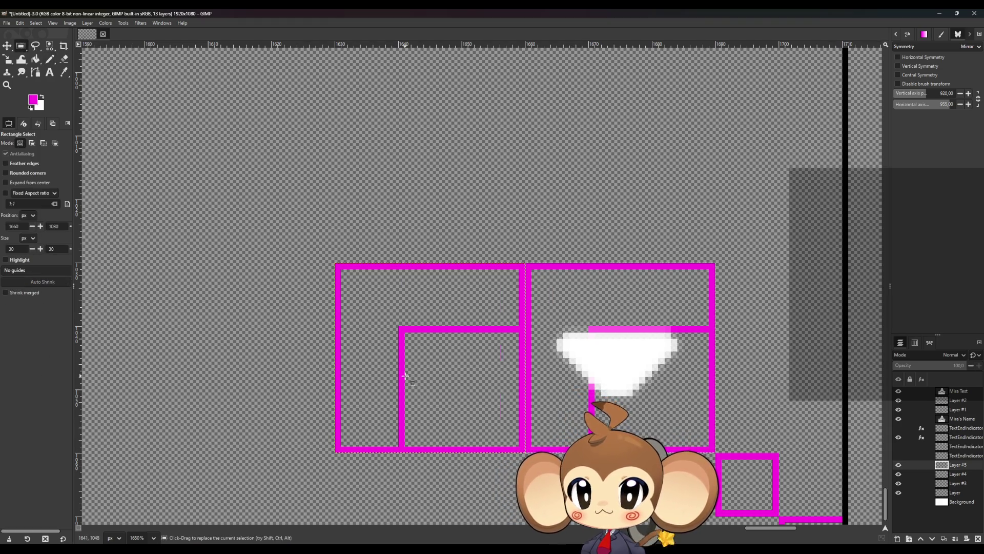
{"action": "left_click", "coordinate": [49, 59]}
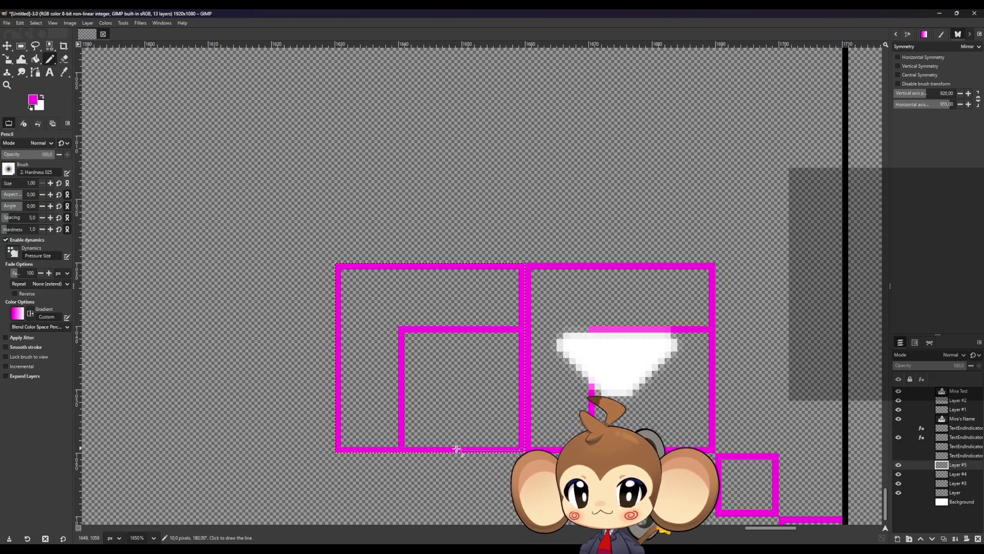
{"action": "left_click", "coordinate": [433, 450], "text": "shift"}
{"action": "left_click", "coordinate": [433, 272], "text": "shift"}
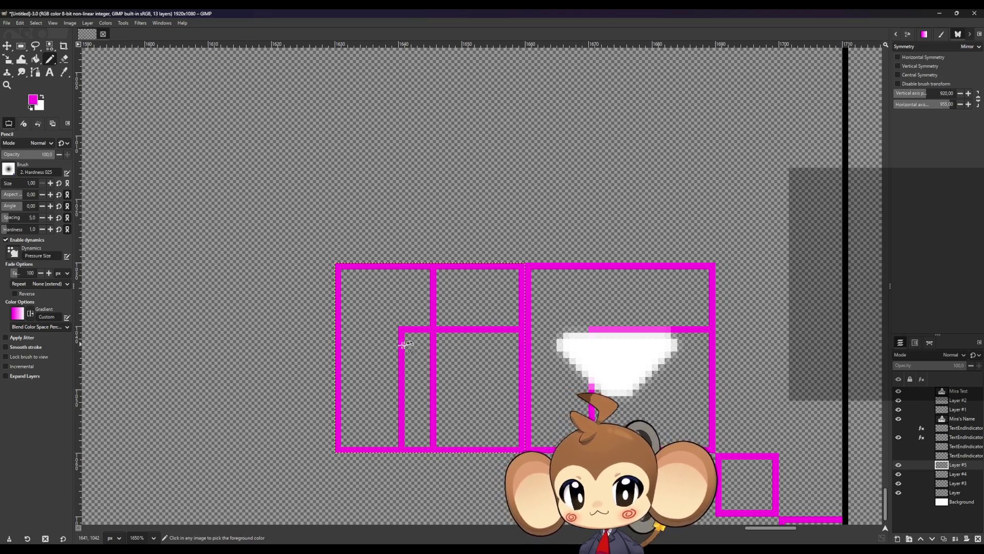
- Merge Layer #5 down into Layer #4
{"action": "scroll", "coordinate": [407, 341], "scroll_direction": "down", "scroll_amount": 3}
{"action": "scroll", "coordinate": [451, 345], "scroll_direction": "up", "scroll_amount": 2}
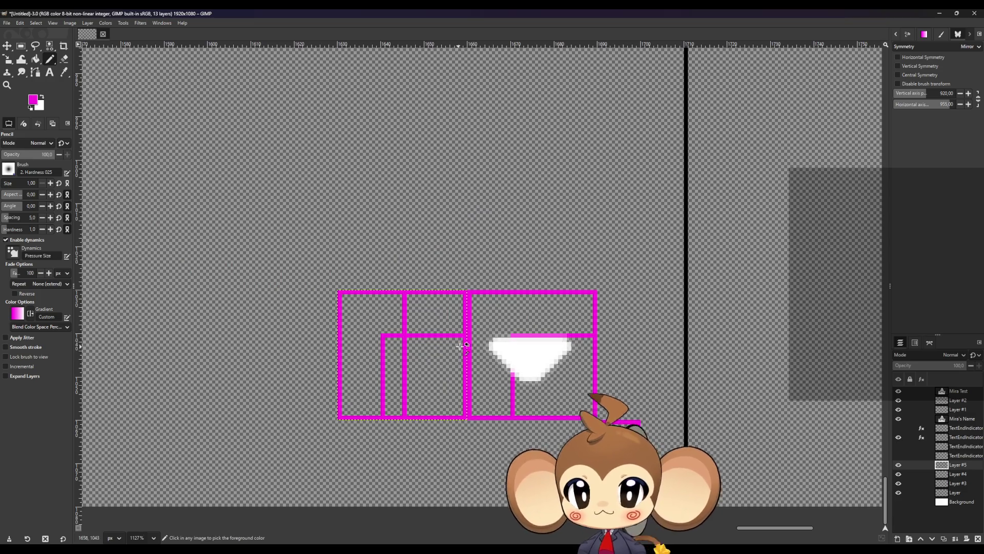
{"action": "scroll", "coordinate": [458, 345], "scroll_direction": "up", "scroll_amount": 1}
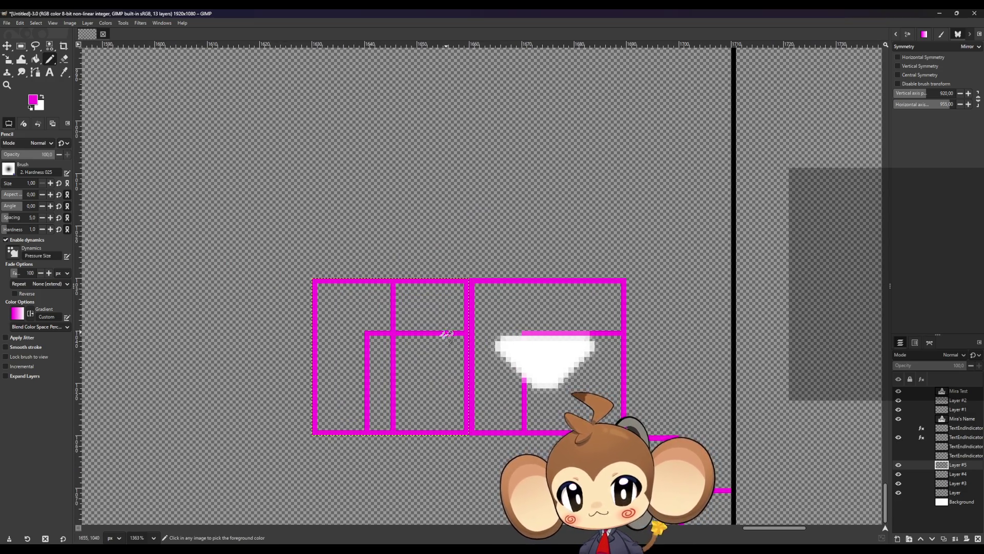
{"action": "scroll", "coordinate": [407, 353], "scroll_direction": "down", "scroll_amount": 2}
{"action": "scroll", "coordinate": [423, 341], "scroll_direction": "down", "scroll_amount": 13}
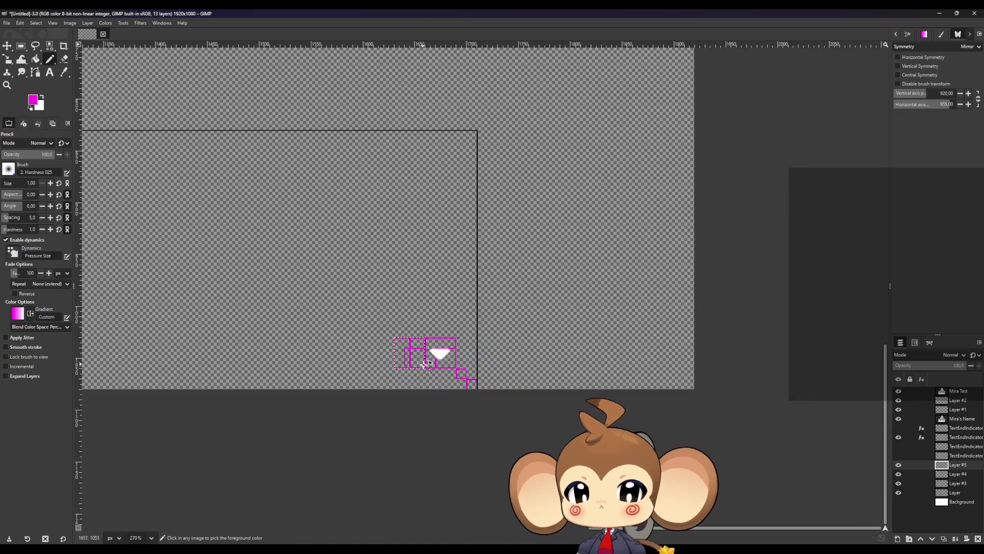
{"action": "scroll", "coordinate": [423, 378], "scroll_direction": "up", "scroll_amount": 7}
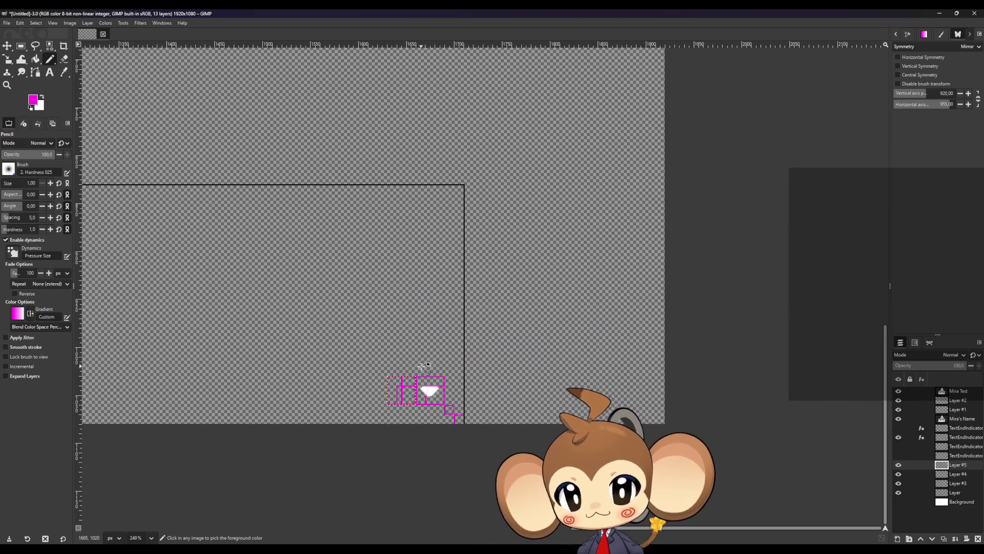
{"action": "scroll", "coordinate": [419, 367], "scroll_direction": "up", "scroll_amount": 8}
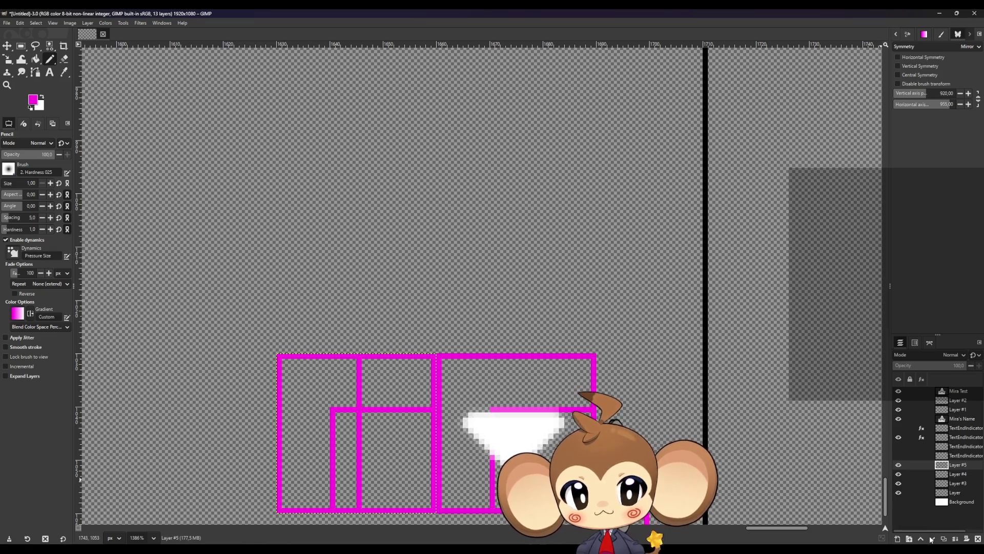
{"action": "left_click", "coordinate": [954, 538]}
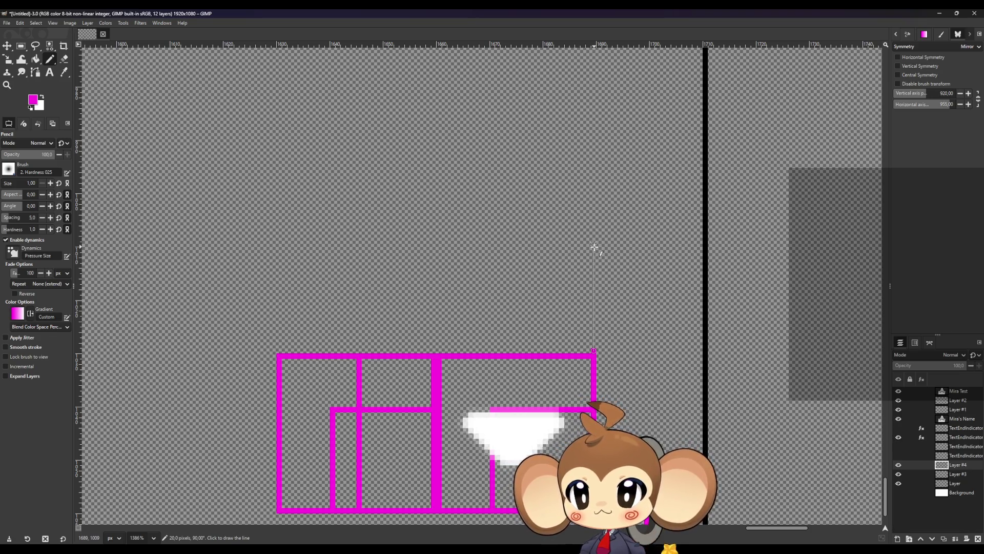
- Draw a new magenta box above the grid using straight pencil lines
{"action": "left_click", "coordinate": [594, 276], "text": "shift"}
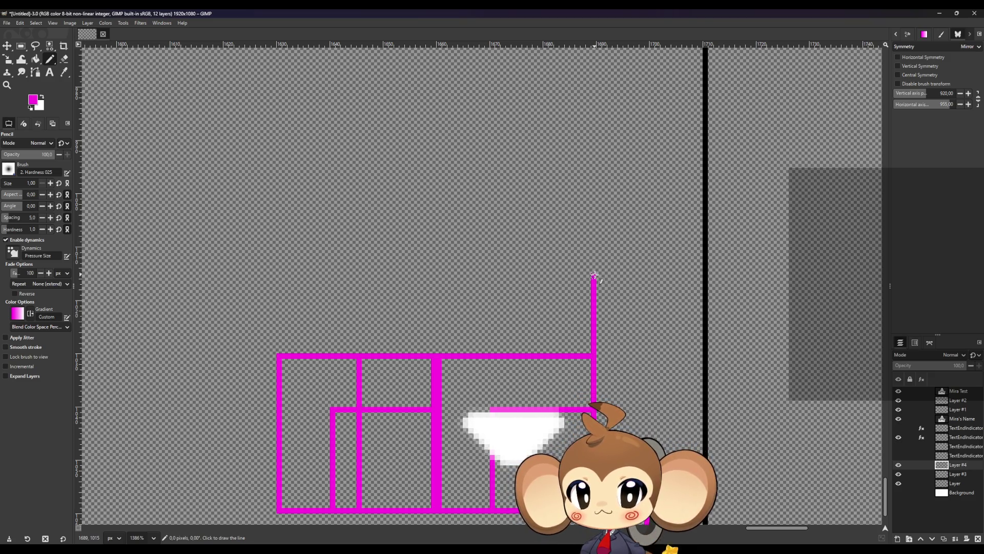
{"action": "left_click", "coordinate": [368, 276], "text": "shift"}
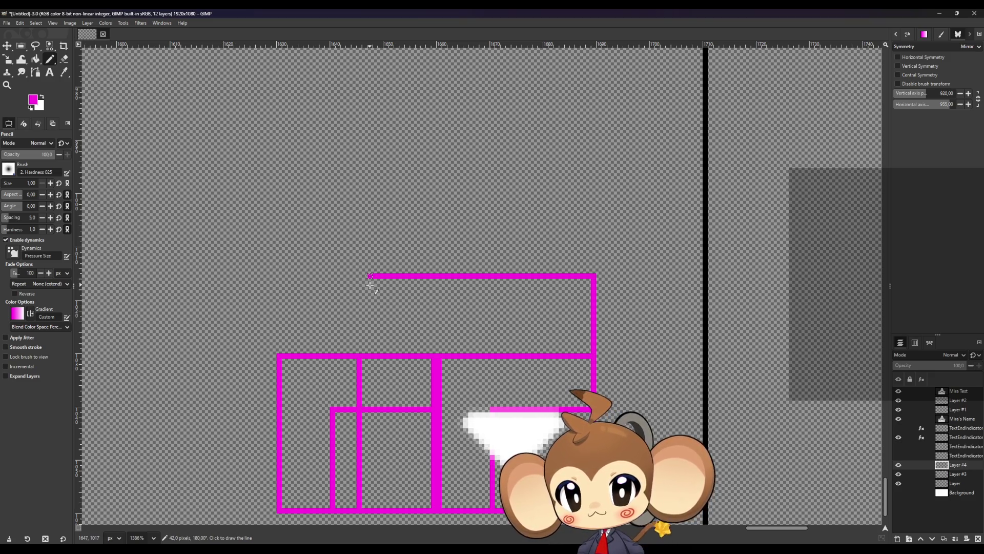
{"action": "left_click", "coordinate": [359, 353]}
{"action": "left_click", "coordinate": [359, 275], "text": "shift"}
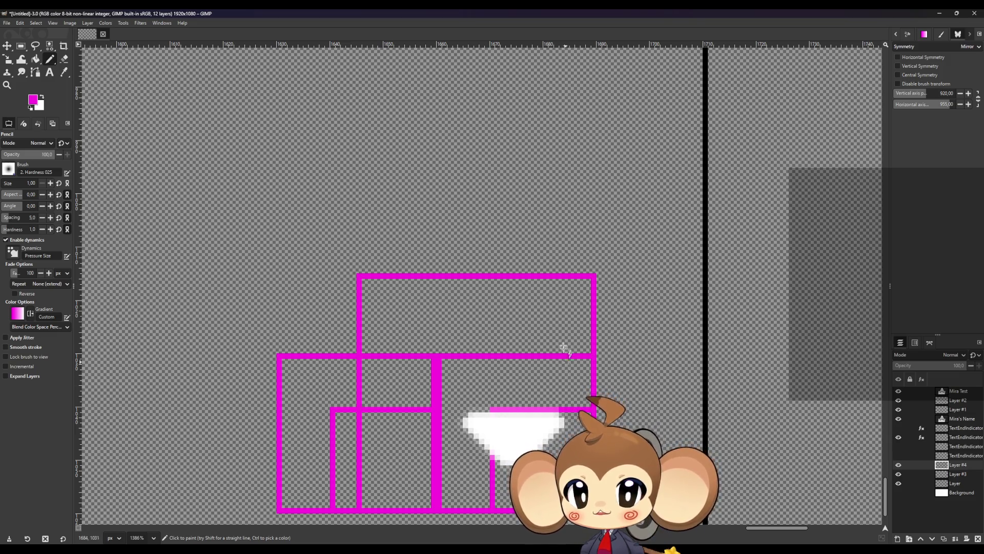
{"action": "left_click", "coordinate": [361, 277]}
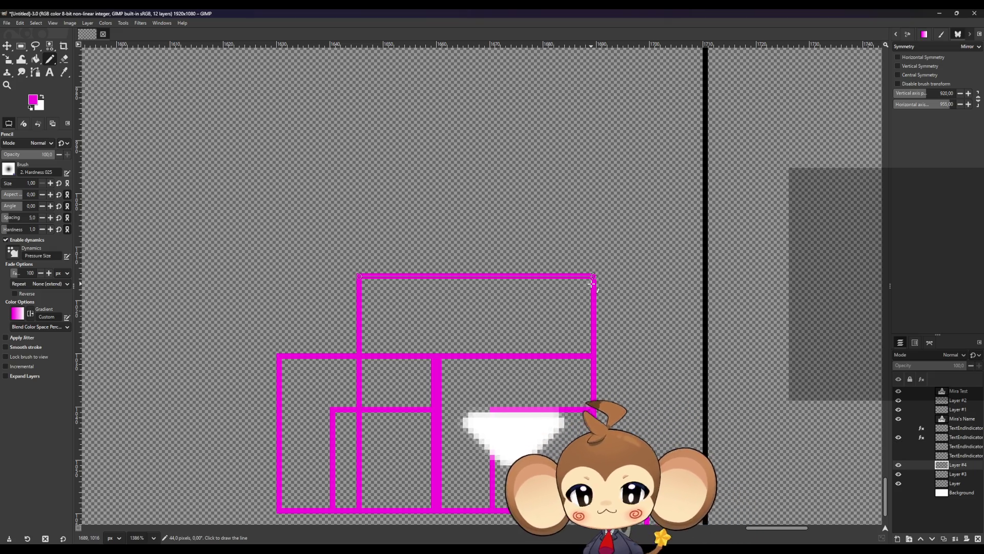
- Add a vertical divider down to the grid bottom and a horizontal magenta line across the grid
{"action": "left_click", "coordinate": [473, 284], "text": "shift"}
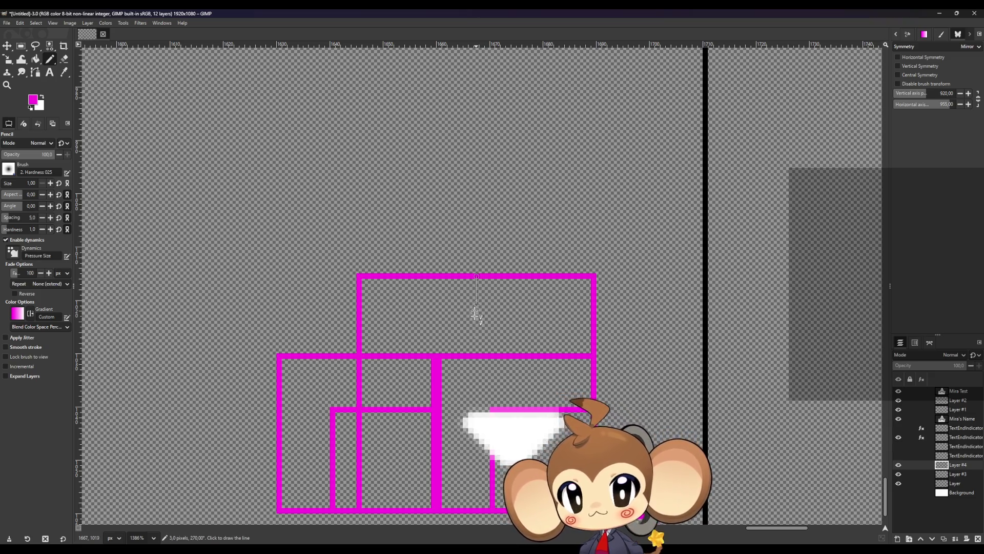
{"action": "left_click", "coordinate": [476, 510], "text": "shift"}
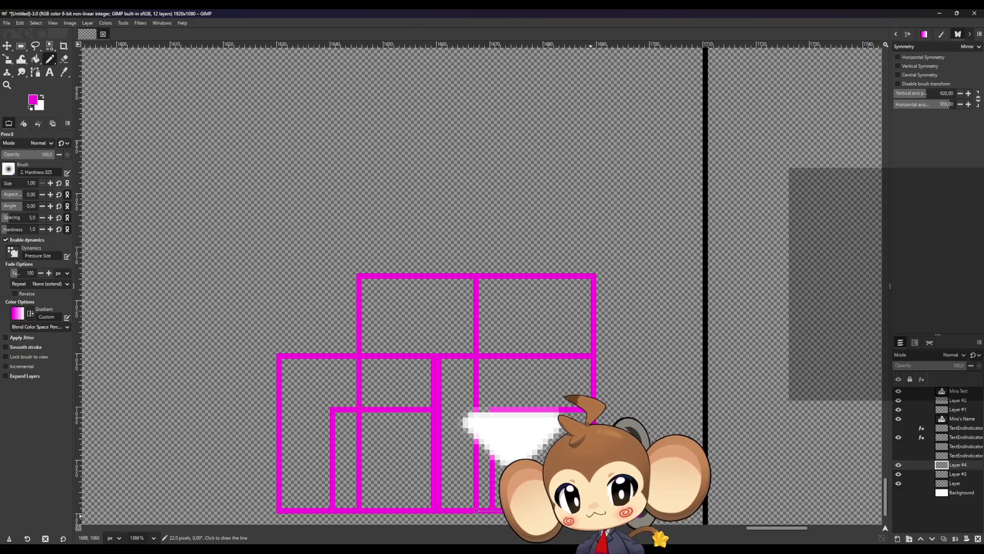
{"action": "left_click", "coordinate": [592, 510], "text": "shift"}
{"action": "left_click", "coordinate": [592, 393], "text": "shift"}
{"action": "left_click", "coordinate": [359, 393], "text": "shift"}
{"action": "scroll", "coordinate": [590, 492], "scroll_direction": "up", "scroll_amount": 2}
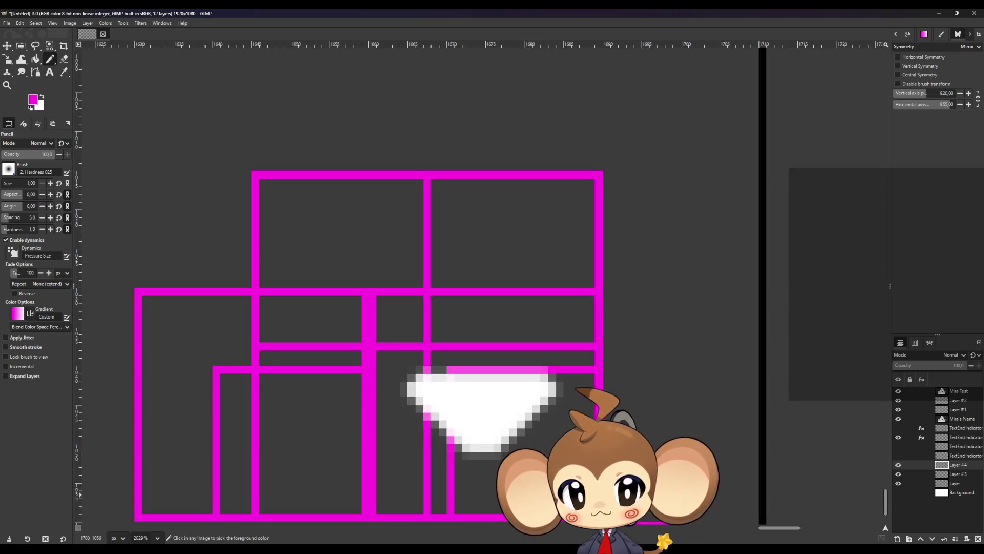
{"action": "left_click", "coordinate": [956, 437]}
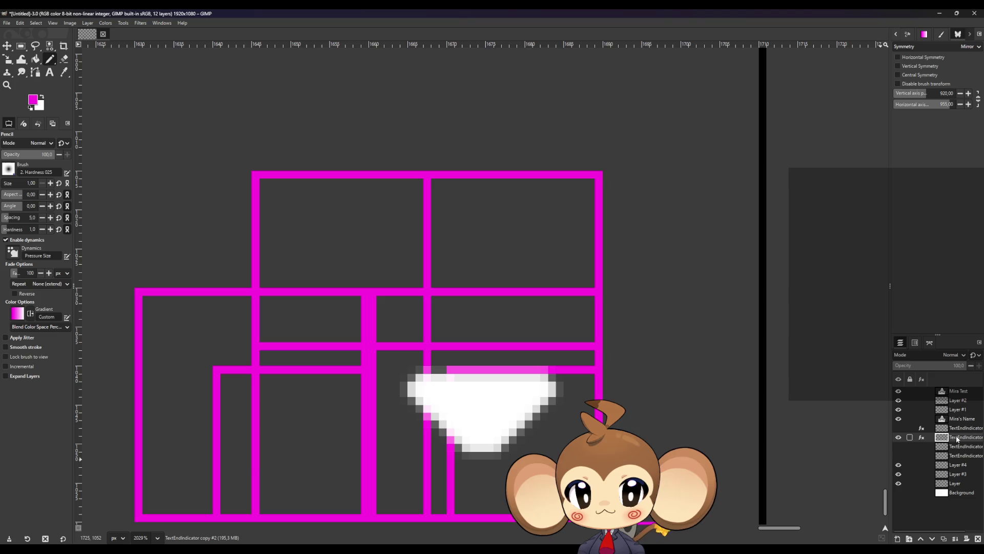
- Hide the white triangle layer, add a new empty layer above Layer #4, and make white the foreground
{"action": "left_click", "coordinate": [898, 437]}
{"action": "left_click", "coordinate": [938, 465]}
{"action": "double_click", "coordinate": [928, 500]}
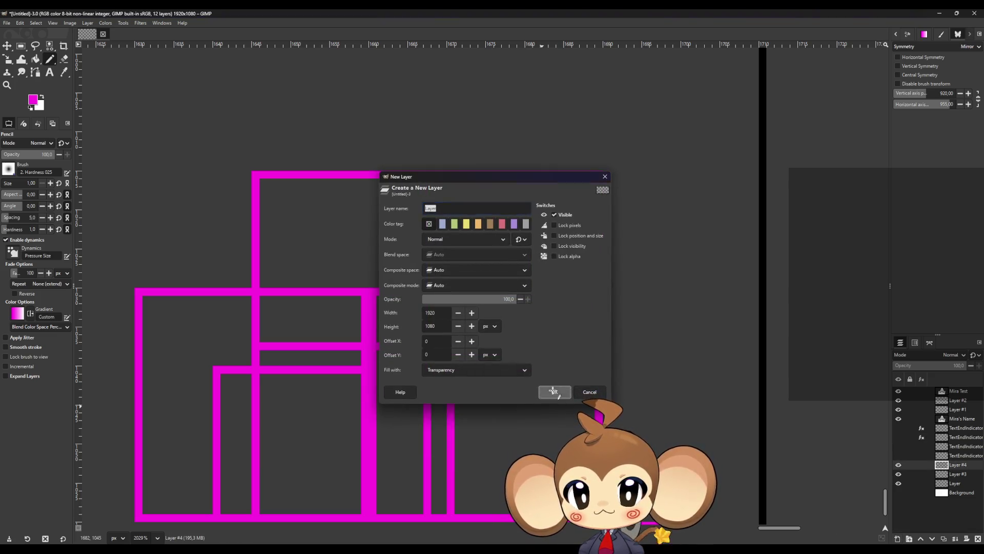
{"action": "left_click", "coordinate": [554, 393]}
{"action": "left_click", "coordinate": [42, 99]}
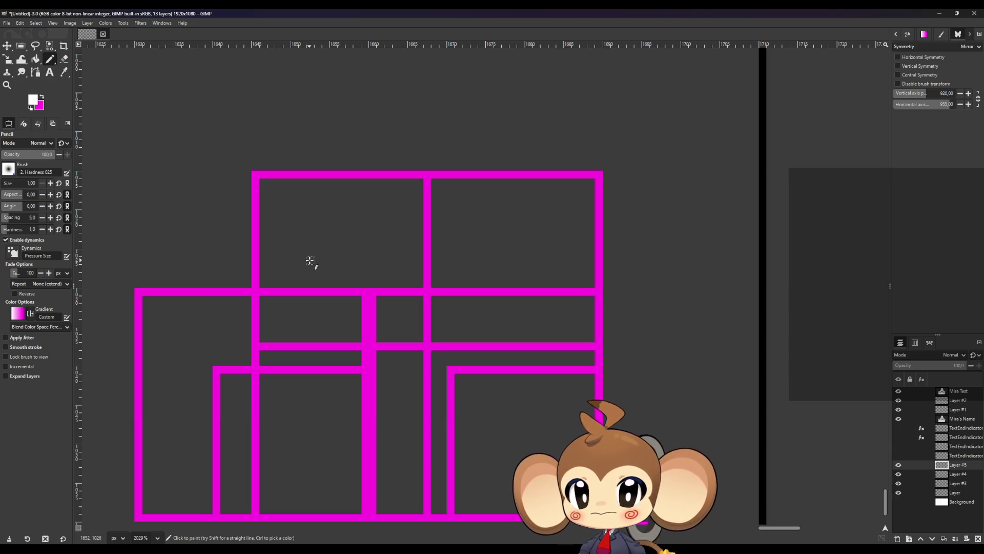
- Enable vertical mirror symmetry with its axis at 1667
{"action": "left_click", "coordinate": [897, 65]}
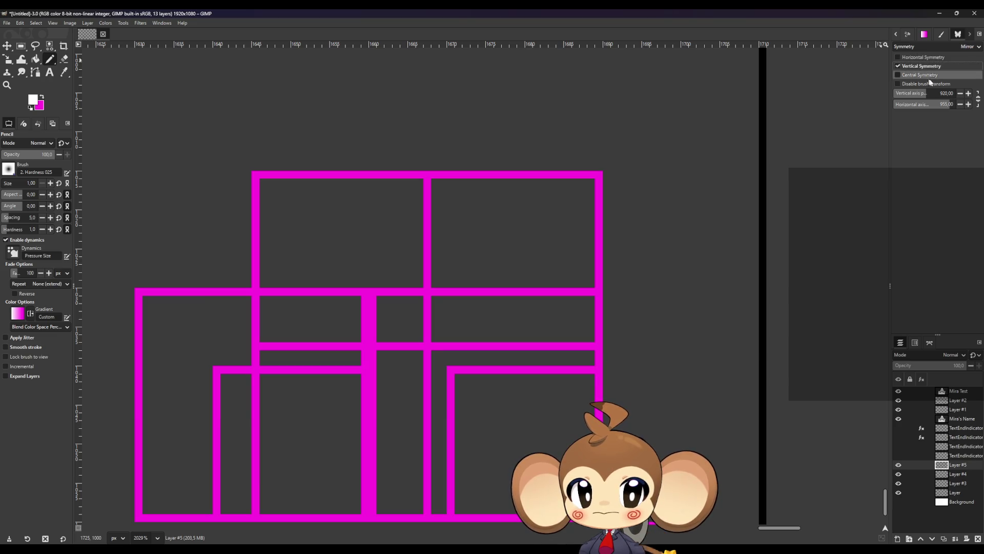
{"action": "left_click", "coordinate": [968, 95]}
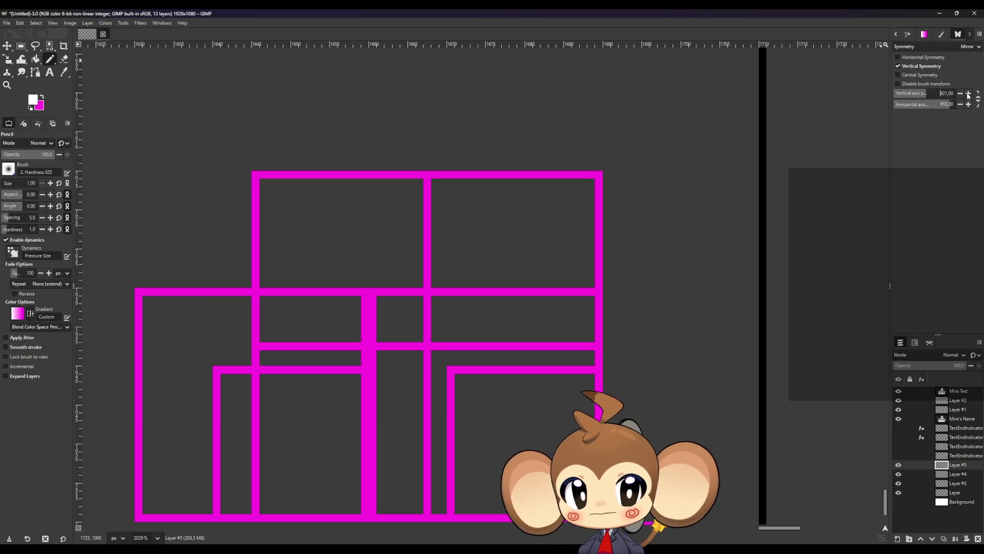
{"action": "left_click_drag", "start_coordinate": [948, 94], "coordinate": [946, 95]}
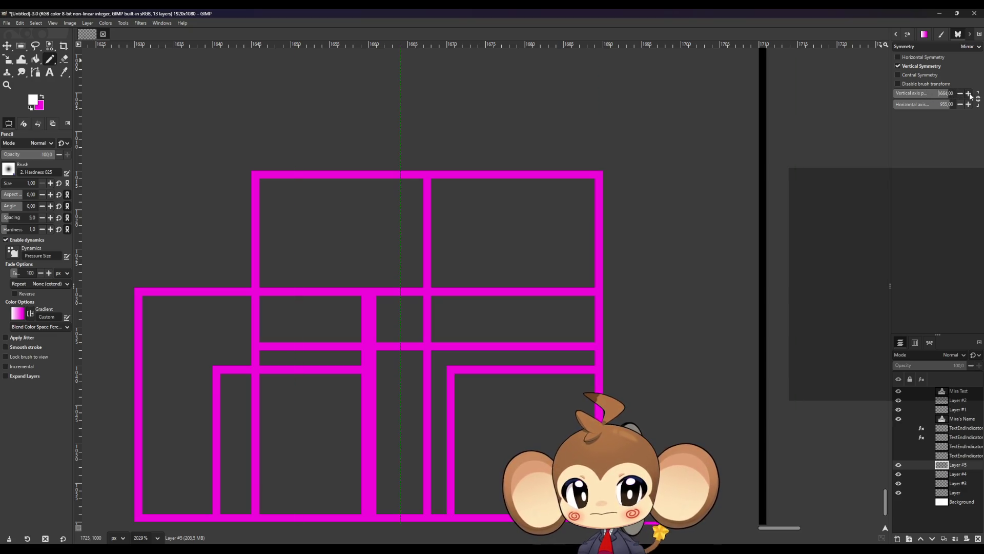
{"action": "left_click", "coordinate": [968, 94]}
{"action": "left_click", "coordinate": [968, 93]}
{"action": "left_click", "coordinate": [968, 93]}
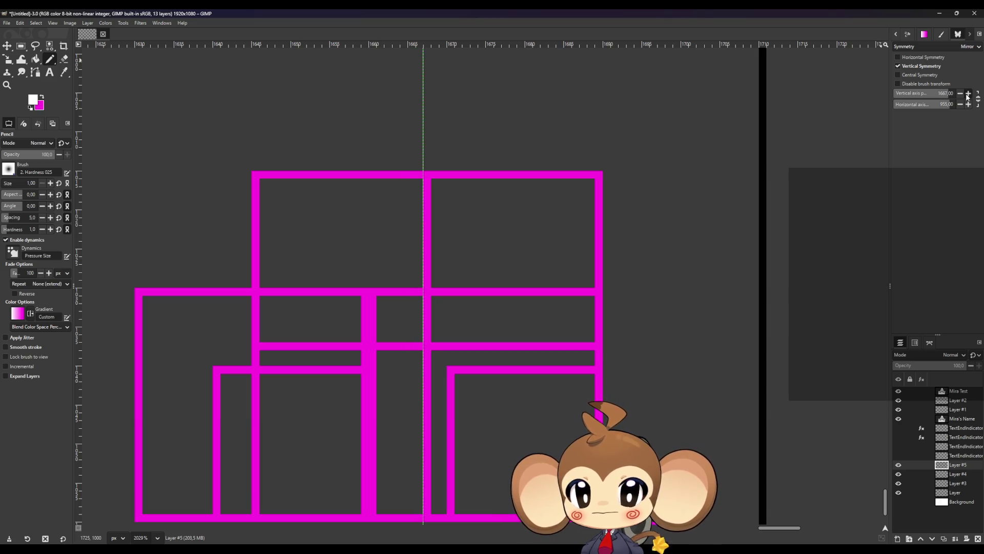
{"action": "left_click", "coordinate": [939, 93]}
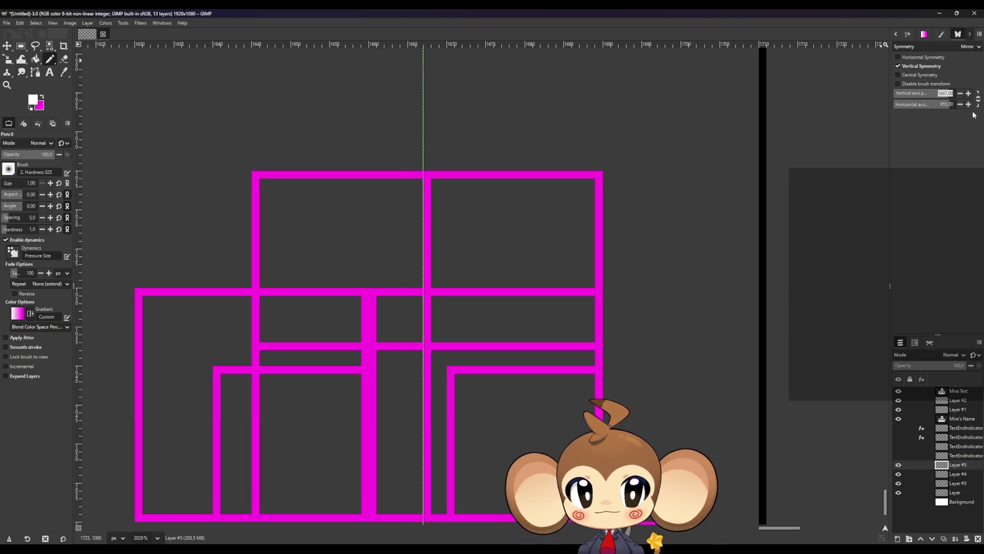
{"action": "key", "text": "Return"}
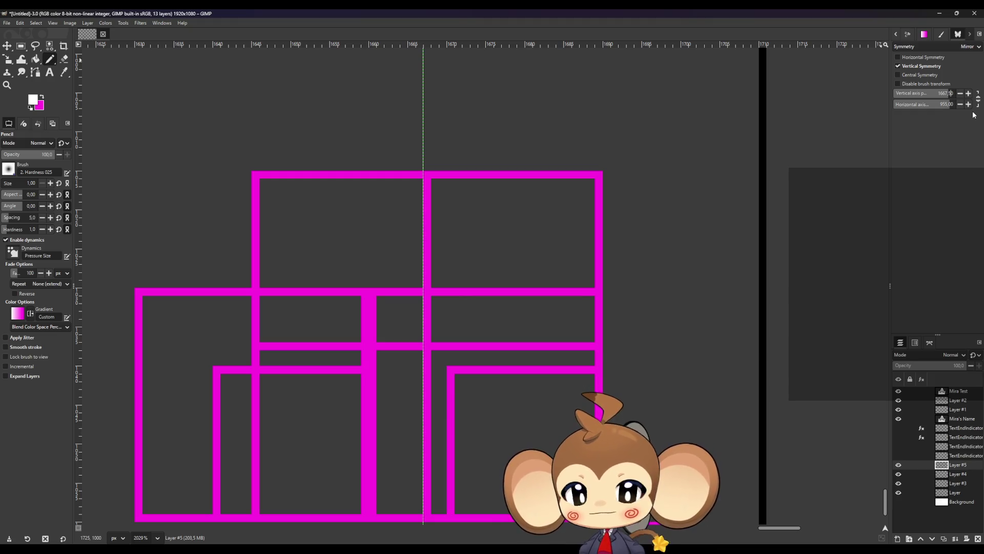
- Paint a test white pixel to check the mirroring, then undo it
{"action": "scroll", "coordinate": [440, 225], "scroll_direction": "up", "scroll_amount": 1}
{"action": "scroll", "coordinate": [441, 222], "scroll_direction": "up", "scroll_amount": 1}
{"action": "left_click", "coordinate": [430, 222]}
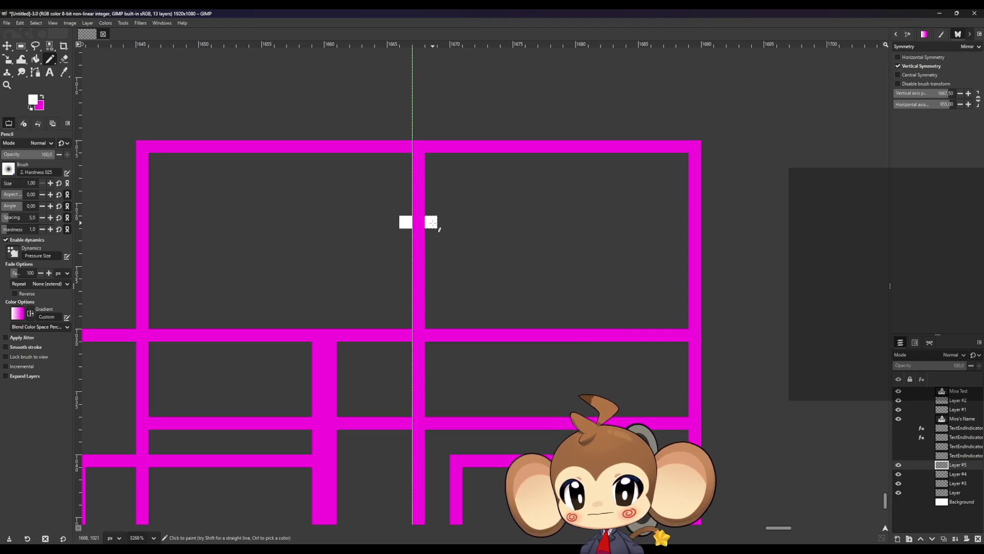
{"action": "key", "text": "ctrl+z"}
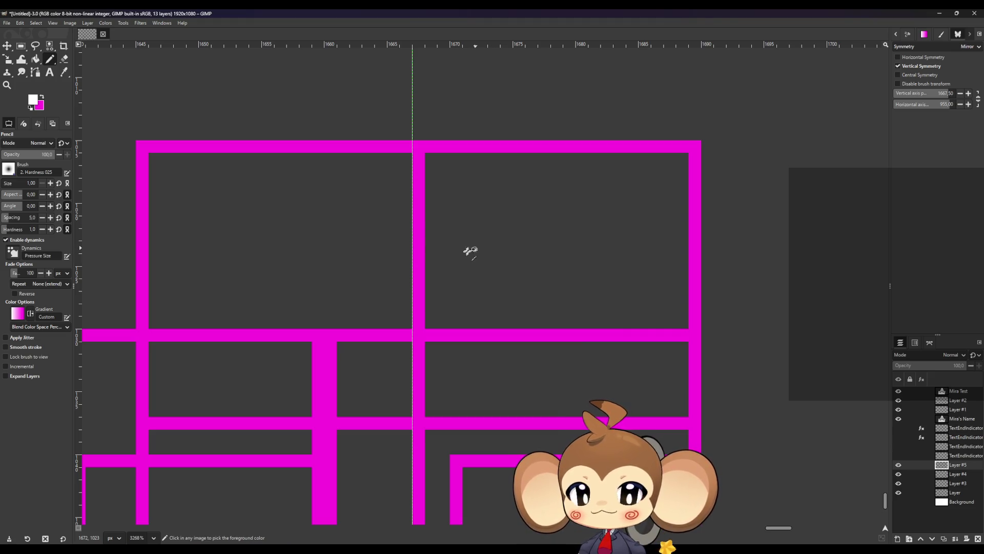
{"action": "scroll", "coordinate": [431, 251], "scroll_direction": "down", "scroll_amount": 5}
{"action": "scroll", "coordinate": [323, 255], "scroll_direction": "up", "scroll_amount": 2}
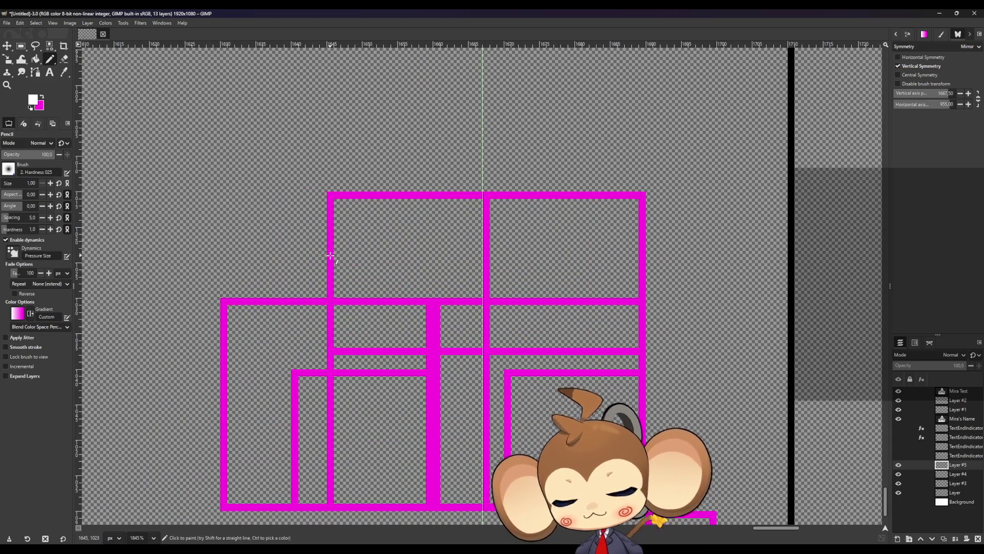
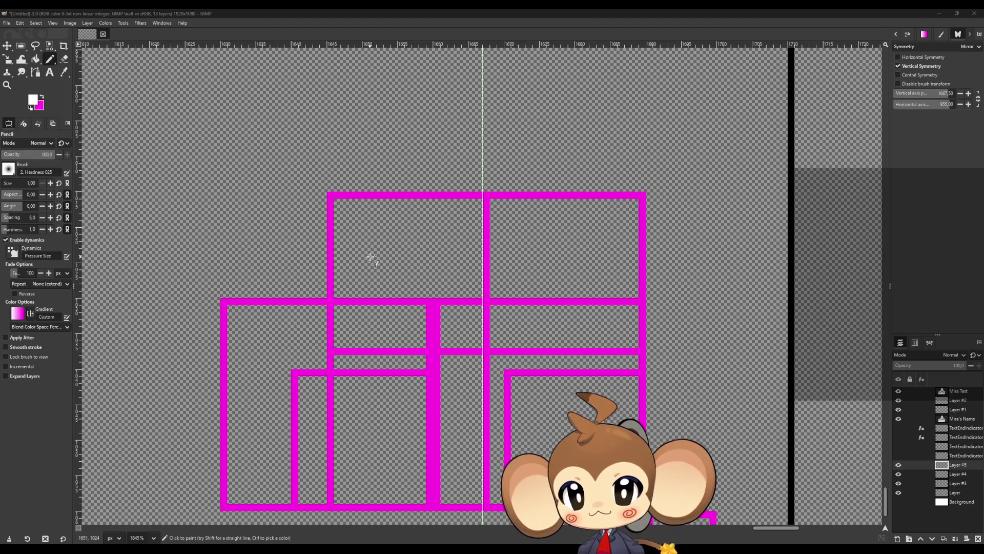
- Draw mirrored white straight lines for the down-triangle's top edge and slanted sides
{"action": "left_click", "coordinate": [372, 258]}
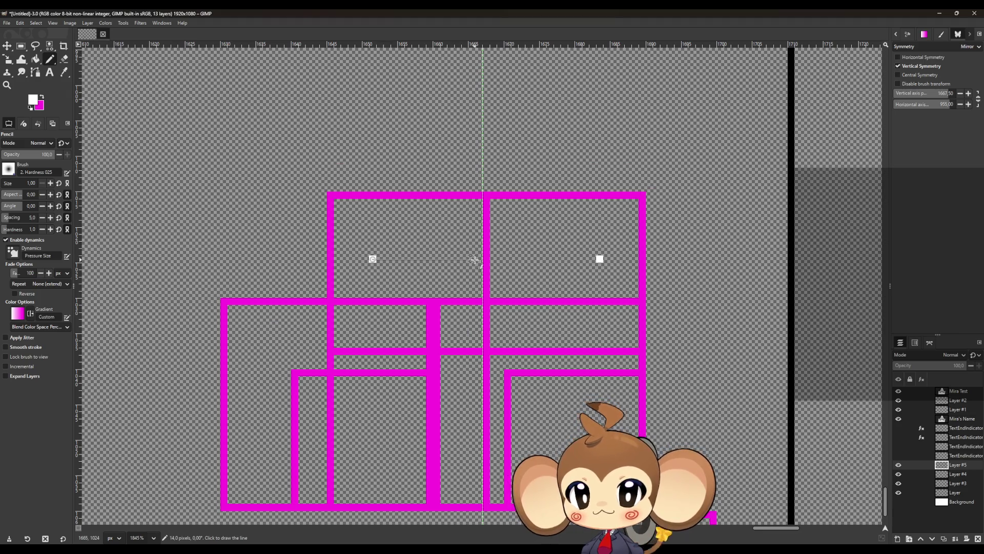
{"action": "left_click", "coordinate": [477, 260], "text": "shift"}
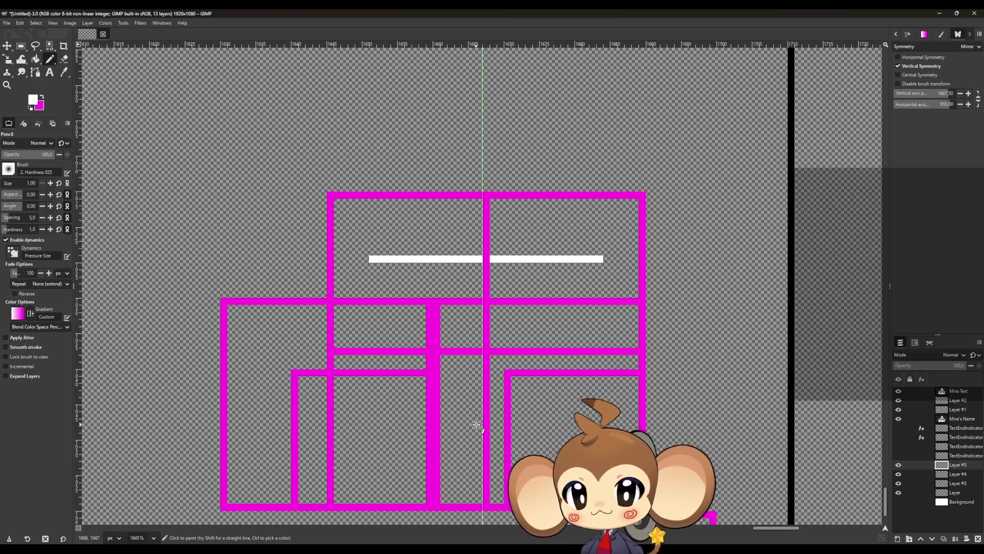
{"action": "key", "text": "ctrl+z"}
{"action": "key", "text": "ctrl+z"}
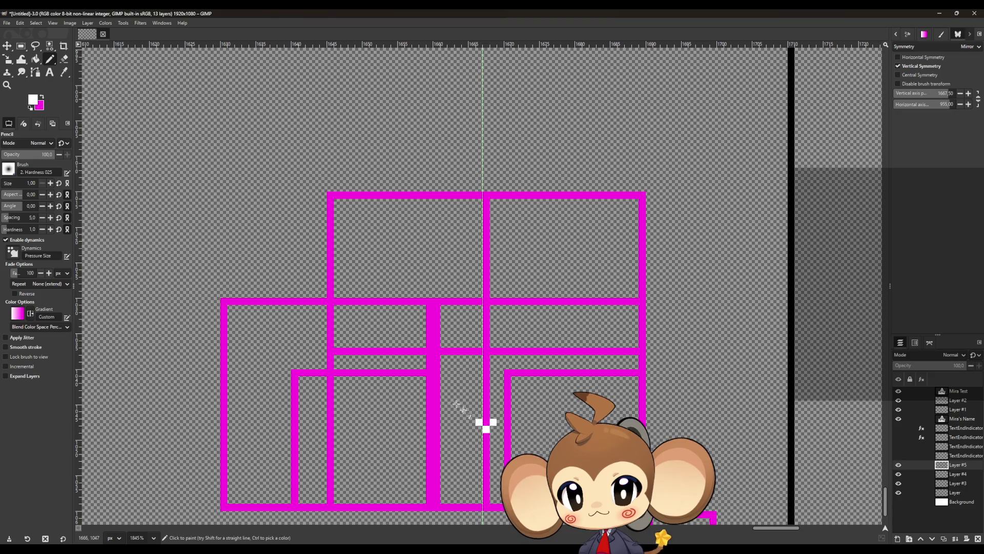
{"action": "left_click", "coordinate": [373, 309], "text": "shift"}
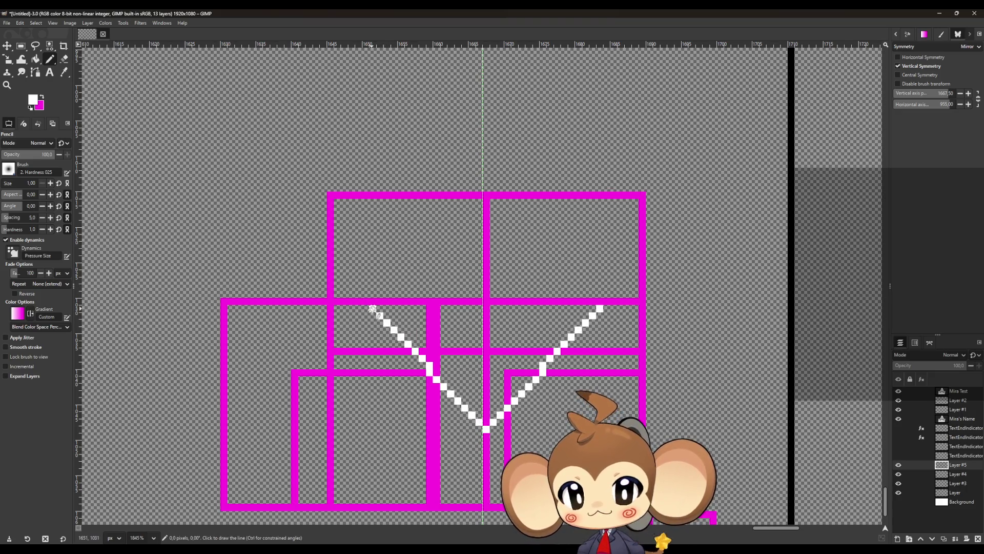
{"action": "left_click", "coordinate": [536, 309], "text": "shift"}
{"action": "scroll", "coordinate": [407, 380], "scroll_direction": "down", "scroll_amount": 4, "text": "ctrl"}
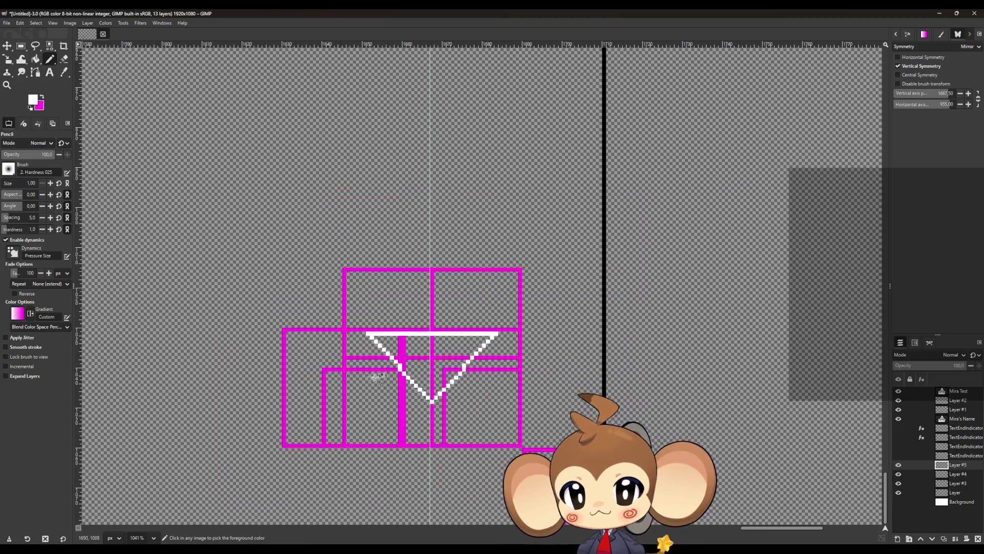
{"action": "scroll", "coordinate": [420, 392], "scroll_direction": "down", "scroll_amount": 2, "text": "ctrl"}
{"action": "scroll", "coordinate": [451, 400], "scroll_direction": "up", "scroll_amount": 6, "text": "ctrl"}
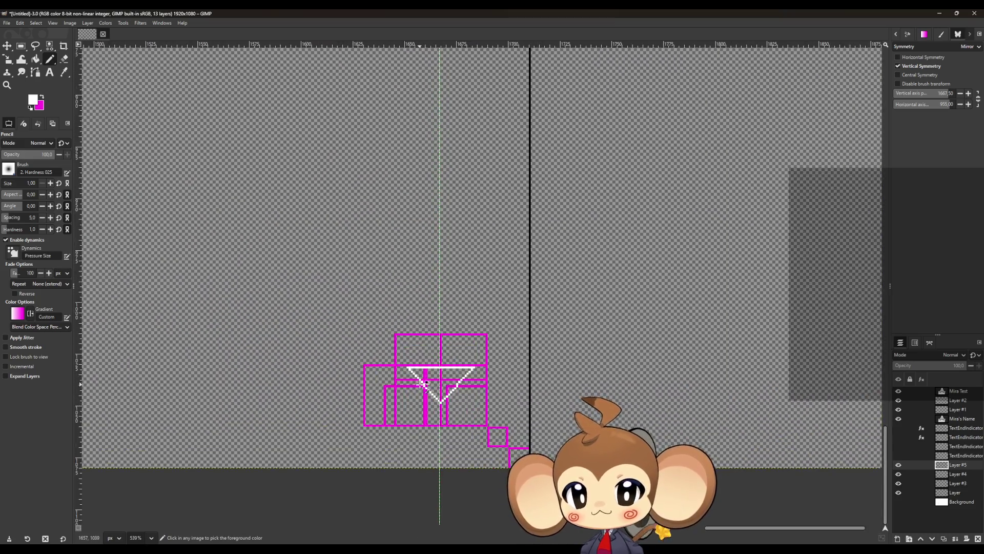
{"action": "scroll", "coordinate": [436, 390], "scroll_direction": "up", "scroll_amount": 2, "text": "ctrl"}
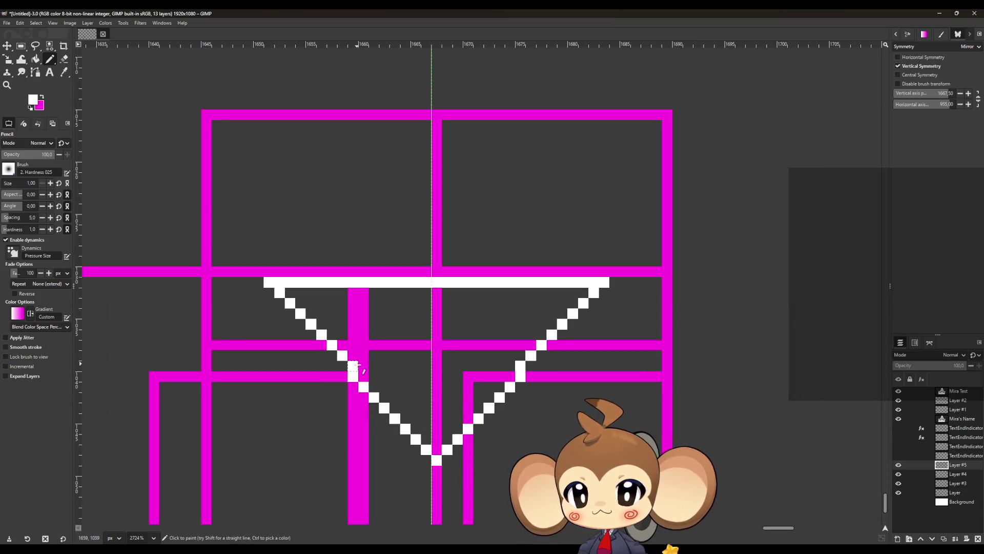
{"action": "scroll", "coordinate": [414, 384], "scroll_direction": "down", "scroll_amount": 2, "text": "ctrl"}
{"action": "scroll", "coordinate": [422, 405], "scroll_direction": "up", "scroll_amount": 1, "text": "ctrl"}
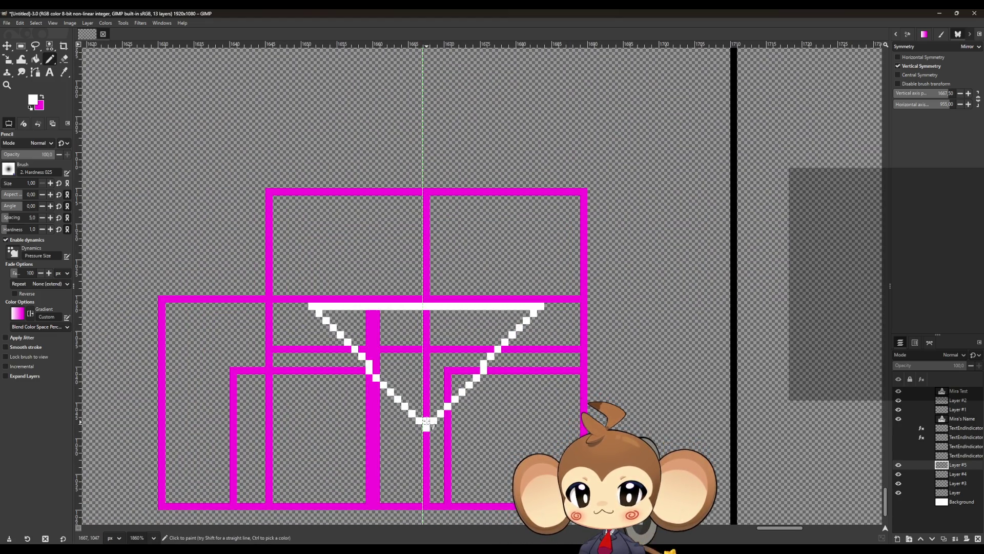
- Thicken the triangle's tip, arms and top edge to two pixels, then trim the top bar's outer ends
{"action": "left_click_drag", "start_coordinate": [412, 413], "coordinate": [405, 407]}
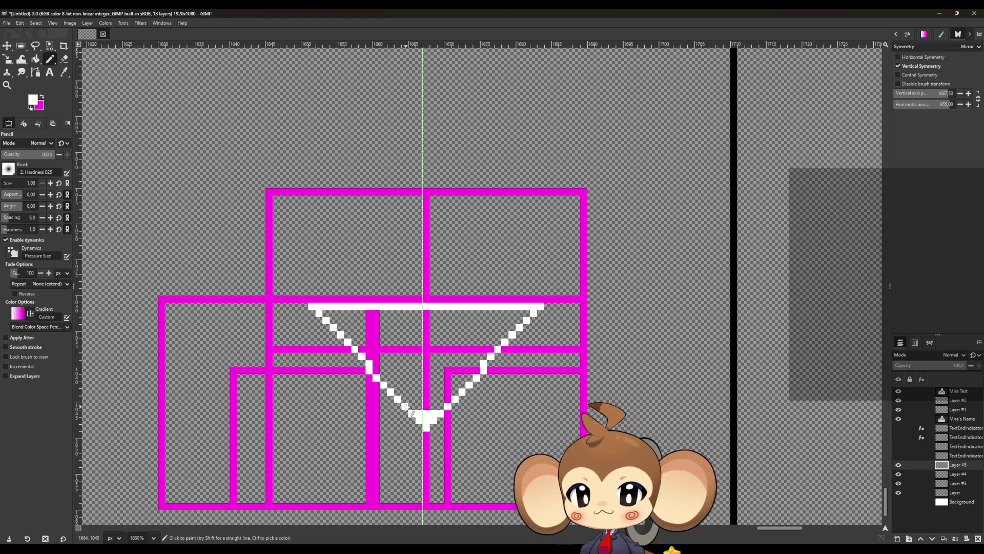
{"action": "key", "text": "shift+e"}
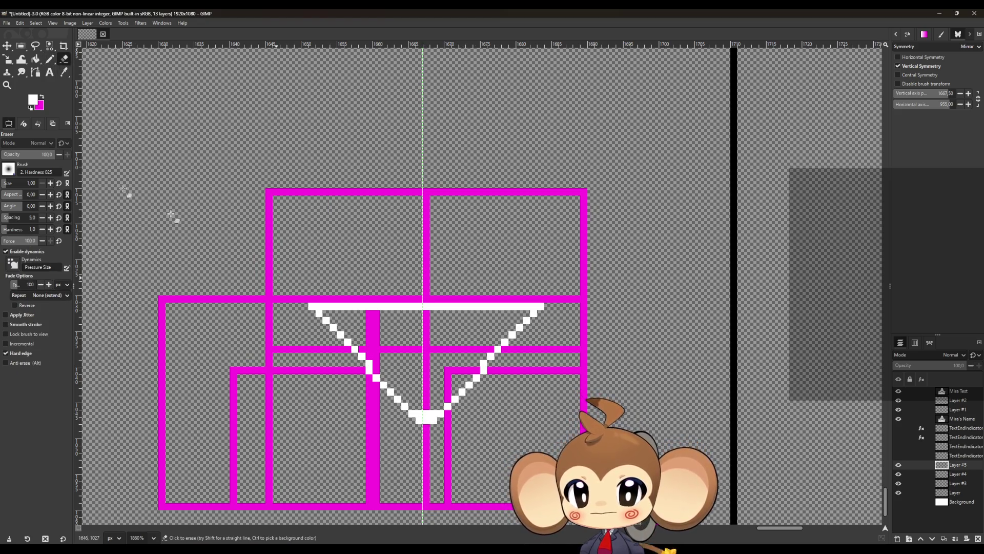
{"action": "left_click", "coordinate": [50, 59]}
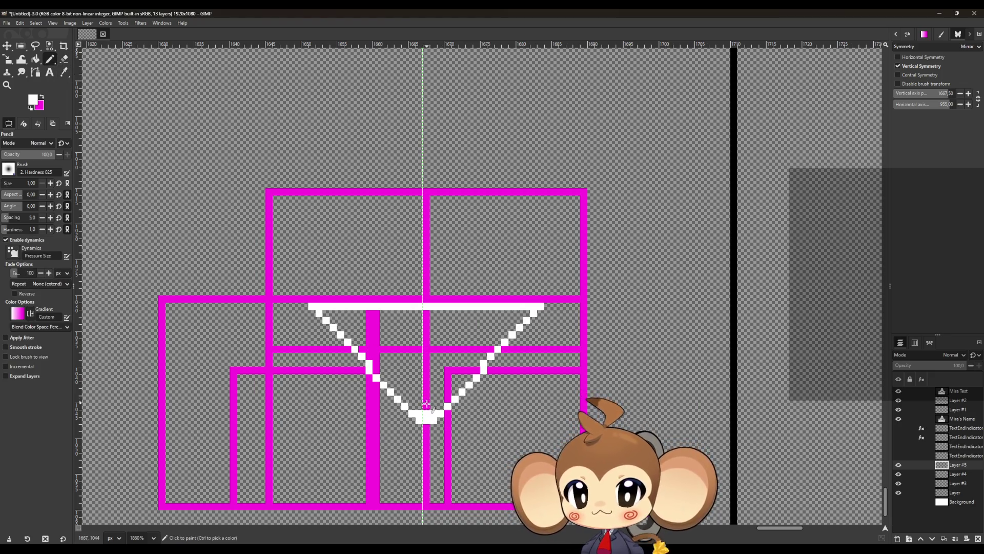
{"action": "left_click", "coordinate": [401, 406]}
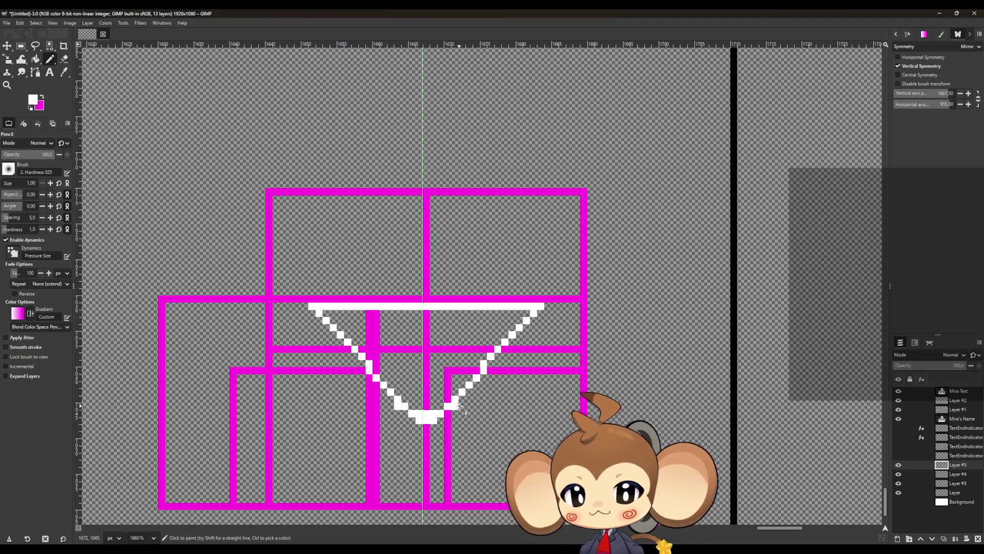
{"action": "left_click", "coordinate": [405, 413]}
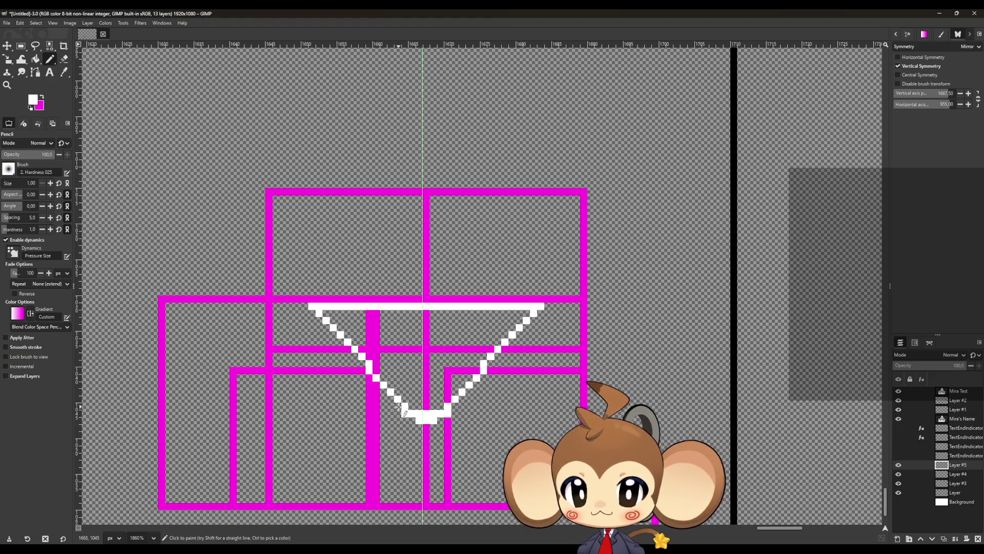
{"action": "left_click", "coordinate": [398, 406]}
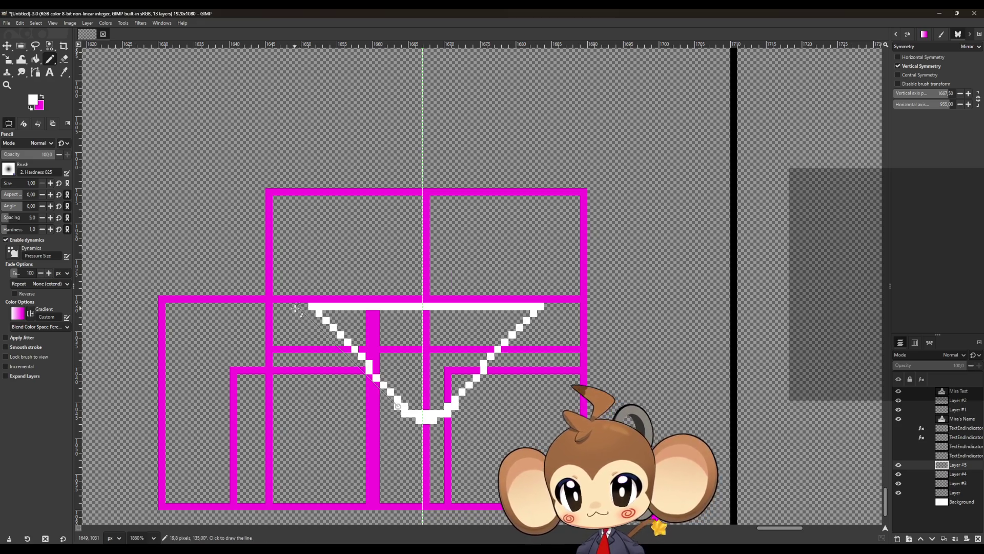
{"action": "left_click", "coordinate": [296, 308], "text": "shift"}
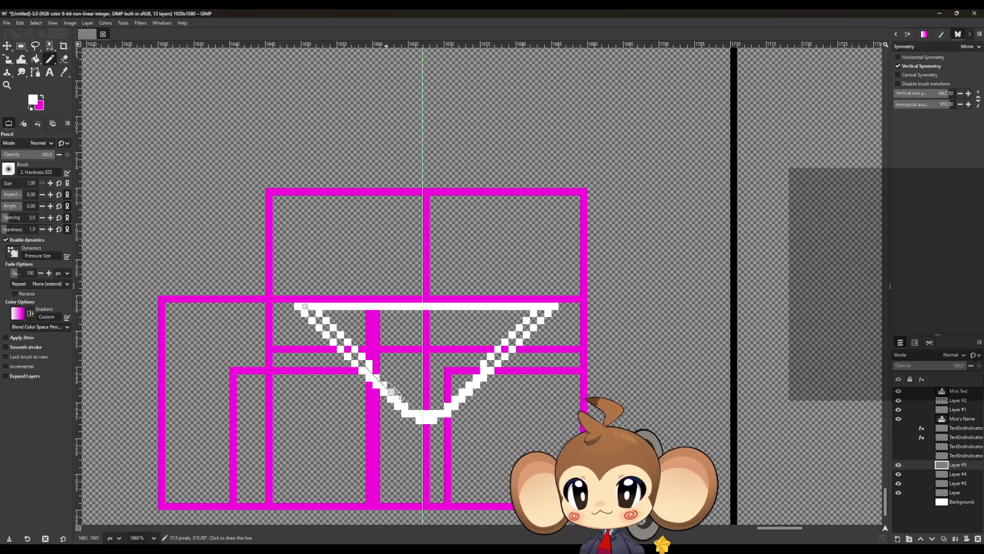
{"action": "left_click_drag", "start_coordinate": [551, 307], "coordinate": [467, 362]}
{"action": "left_click", "coordinate": [544, 313]}
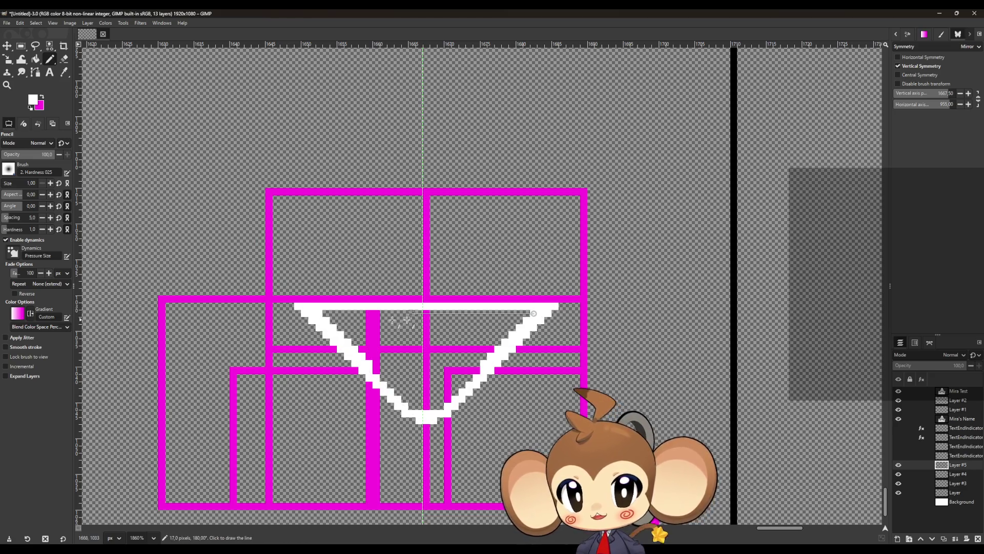
{"action": "left_click", "coordinate": [323, 313], "text": "shift"}
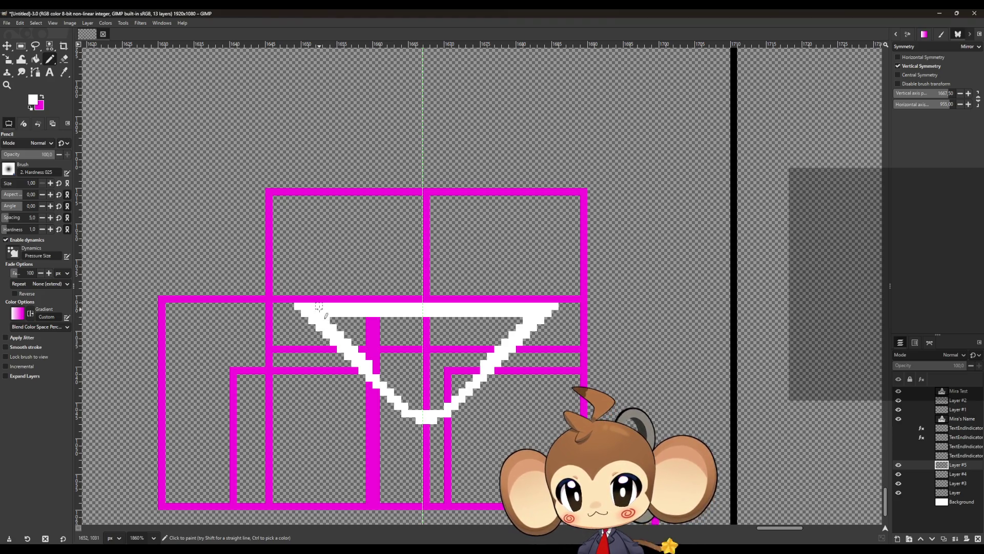
{"action": "key", "text": "shift+e"}
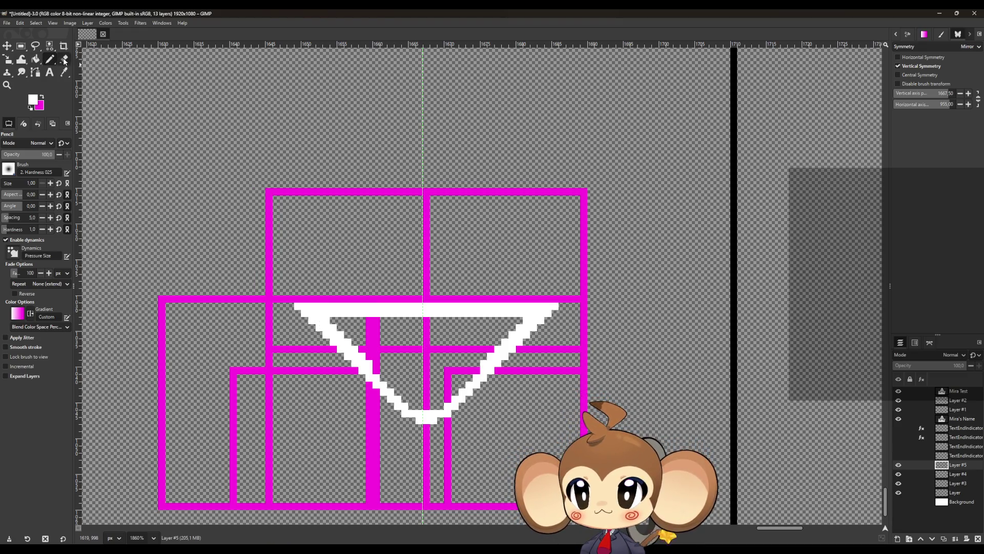
{"action": "mouse_move", "coordinate": [309, 321]}
{"action": "left_mouse_down"}
{"action": "mouse_move", "coordinate": [300, 307]}
{"action": "mouse_move", "coordinate": [323, 310]}
{"action": "left_mouse_up"}
- Bucket-fill the triangle's interior solid white
{"action": "left_click", "coordinate": [35, 59]}
{"action": "left_click", "coordinate": [439, 355]}
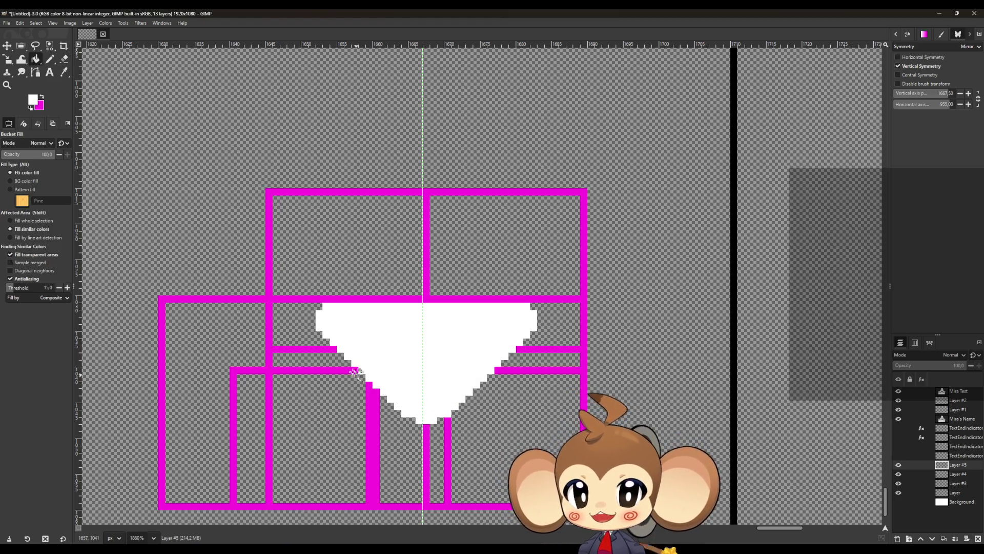
{"action": "scroll", "coordinate": [359, 375], "scroll_direction": "down", "scroll_amount": 5}
{"action": "scroll", "coordinate": [334, 348], "scroll_direction": "up", "scroll_amount": 4}
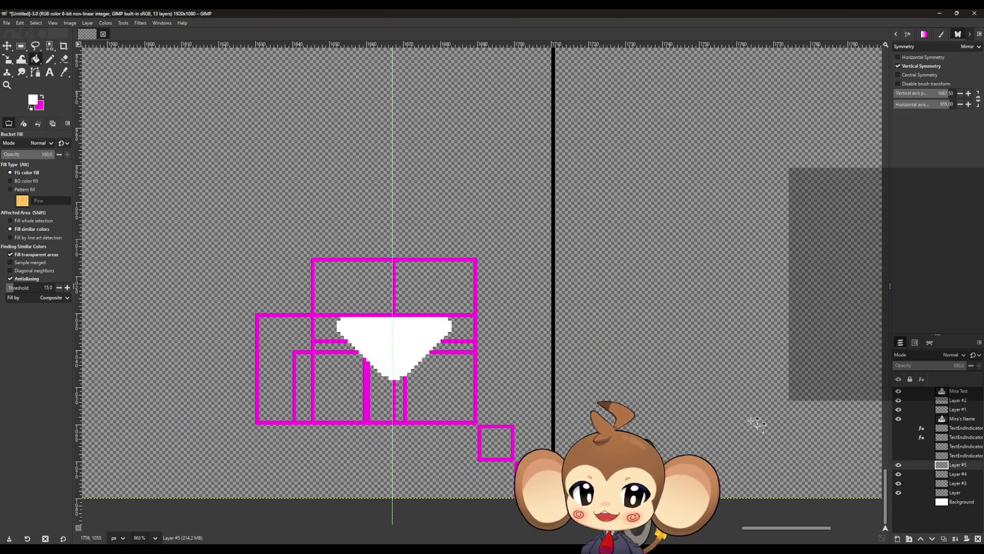
- Add a new layer, hide Layer #5, and apply a Gaussian Blur with Size Y 0.50
{"action": "left_click", "coordinate": [941, 540]}
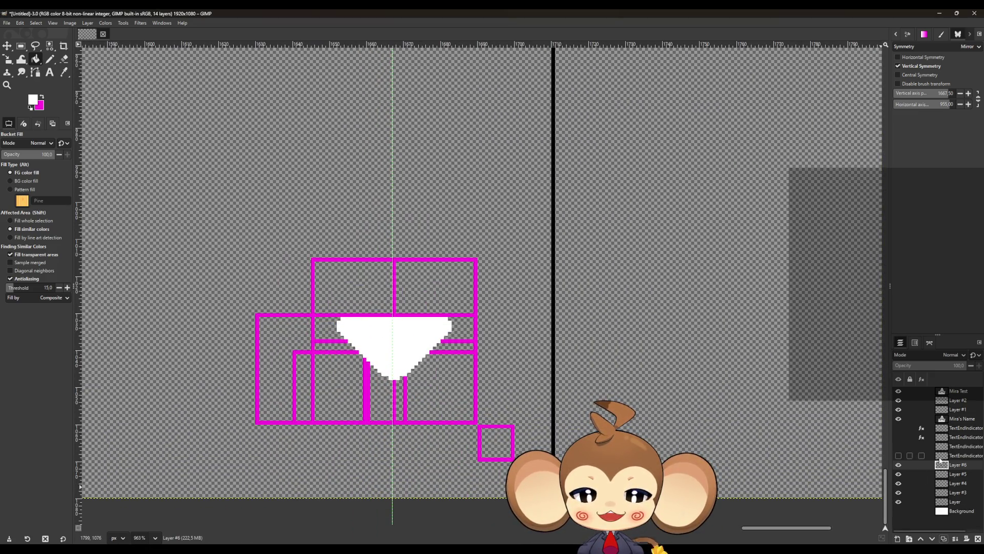
{"action": "left_click", "coordinate": [898, 474]}
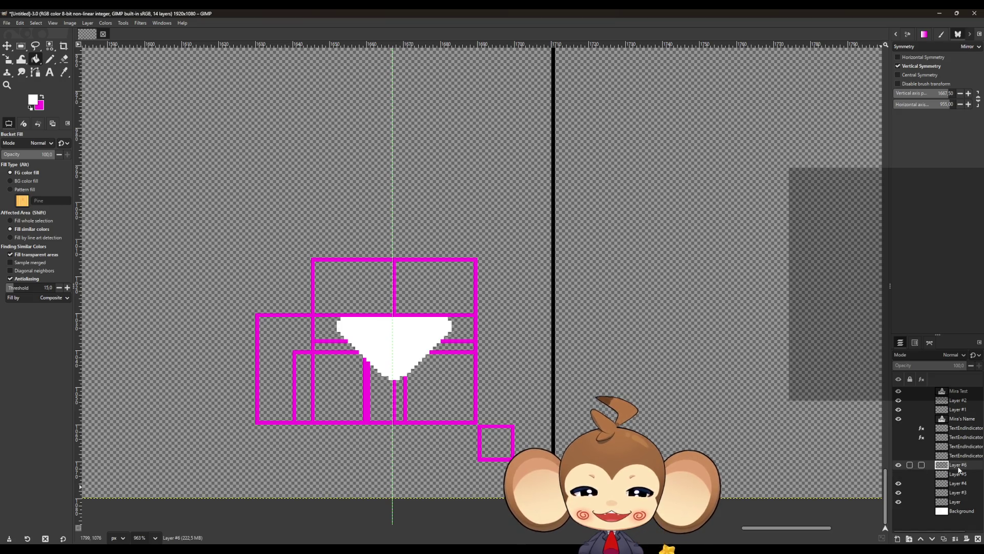
{"action": "left_click", "coordinate": [128, 25]}
{"action": "mouse_move", "coordinate": [140, 23]}
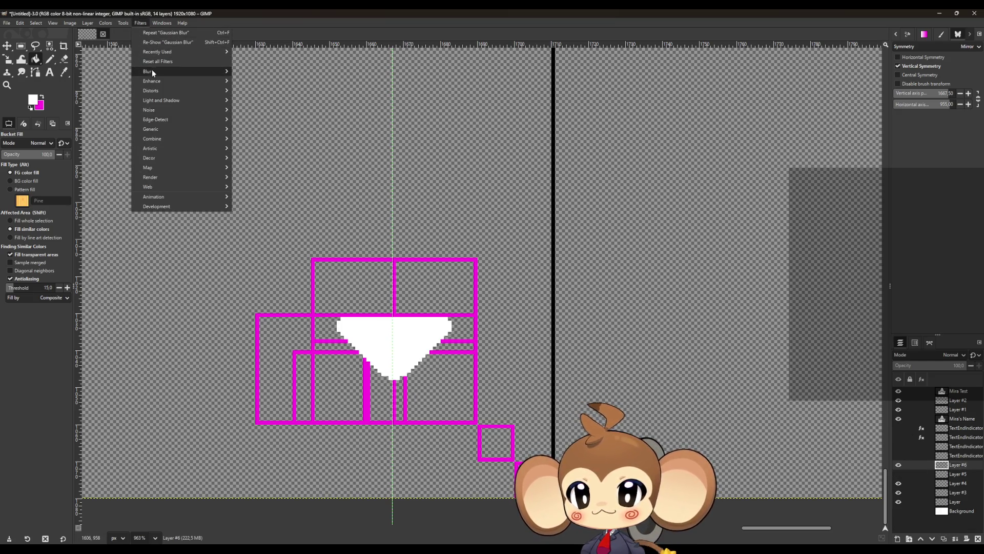
{"action": "mouse_move", "coordinate": [171, 72]}
{"action": "left_click", "coordinate": [257, 82]}
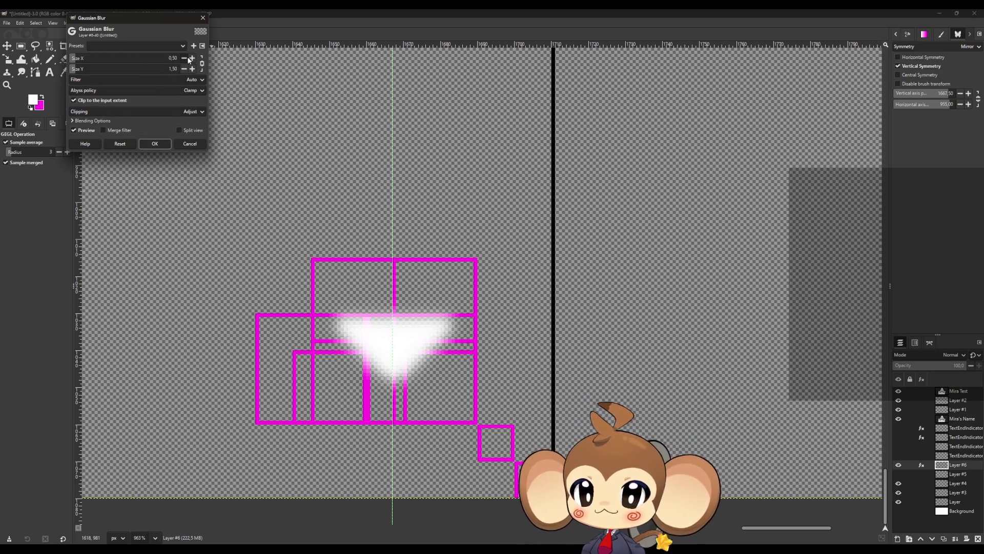
{"action": "key", "text": "Page_Down"}
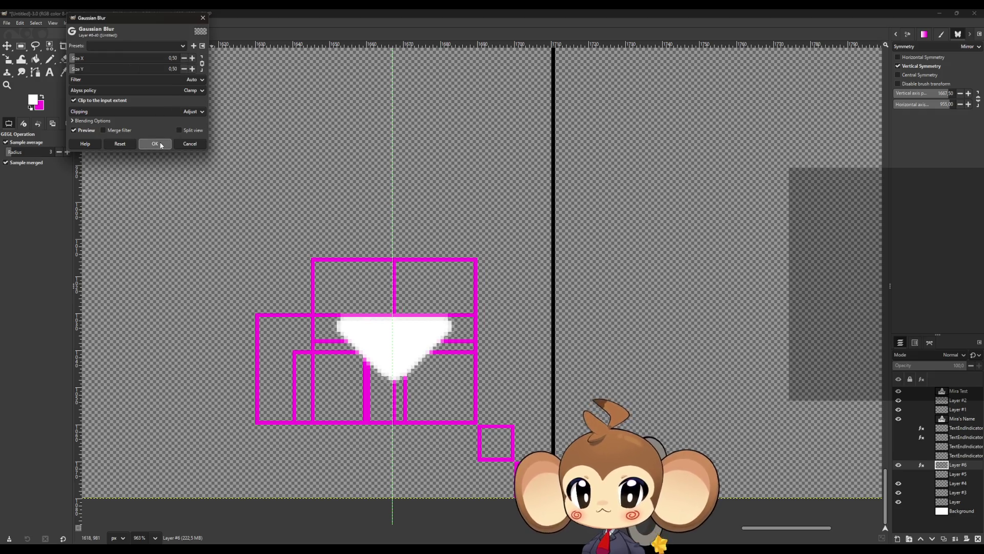
{"action": "left_click", "coordinate": [160, 144]}
- Hide Layer #4 so the magenta guide boxes disappear
{"action": "left_click", "coordinate": [898, 484]}
{"action": "left_click", "coordinate": [899, 484]}
{"action": "left_click", "coordinate": [898, 484]}
{"action": "scroll", "coordinate": [548, 369], "scroll_direction": "down", "scroll_amount": 10}
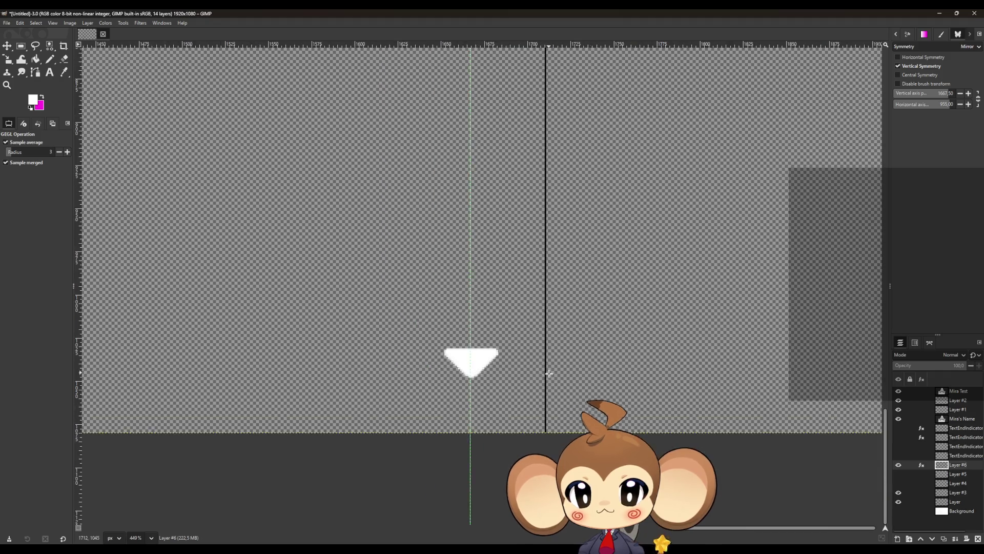
{"action": "scroll", "coordinate": [487, 363], "scroll_direction": "up", "scroll_amount": 3}
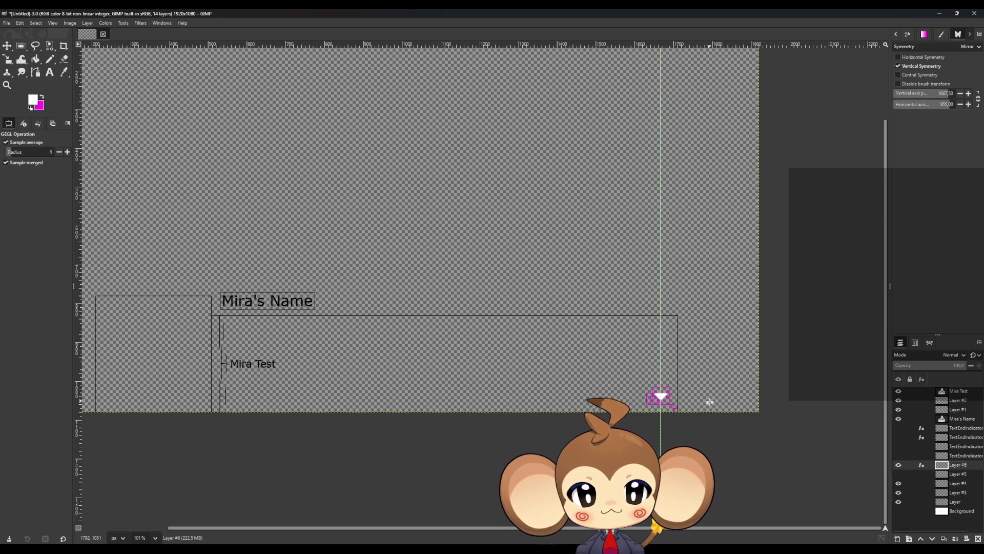
{"action": "scroll", "coordinate": [725, 423], "scroll_direction": "up", "scroll_amount": 3}
{"action": "scroll", "coordinate": [458, 375], "scroll_direction": "up", "scroll_amount": 5}
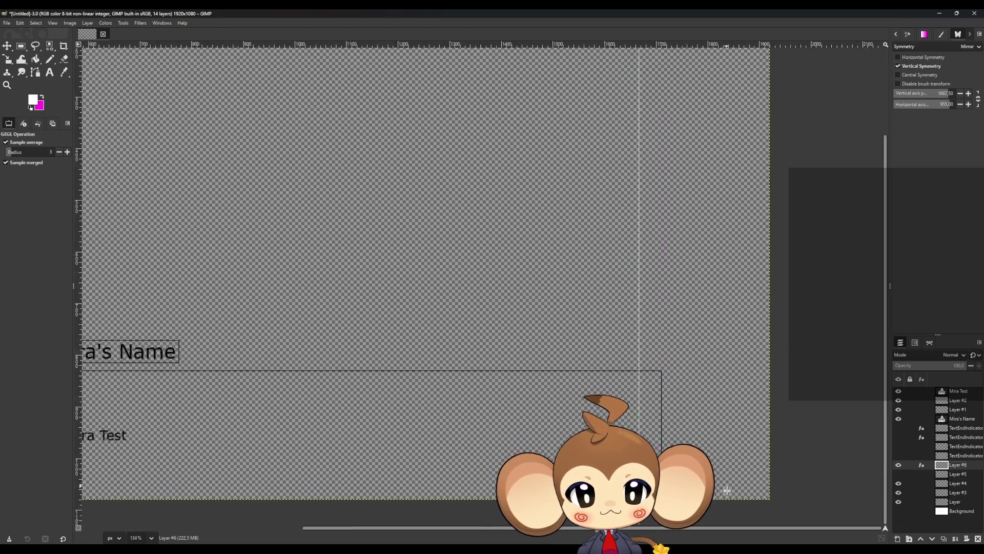
{"action": "scroll", "coordinate": [483, 468], "scroll_direction": "up", "scroll_amount": 3}
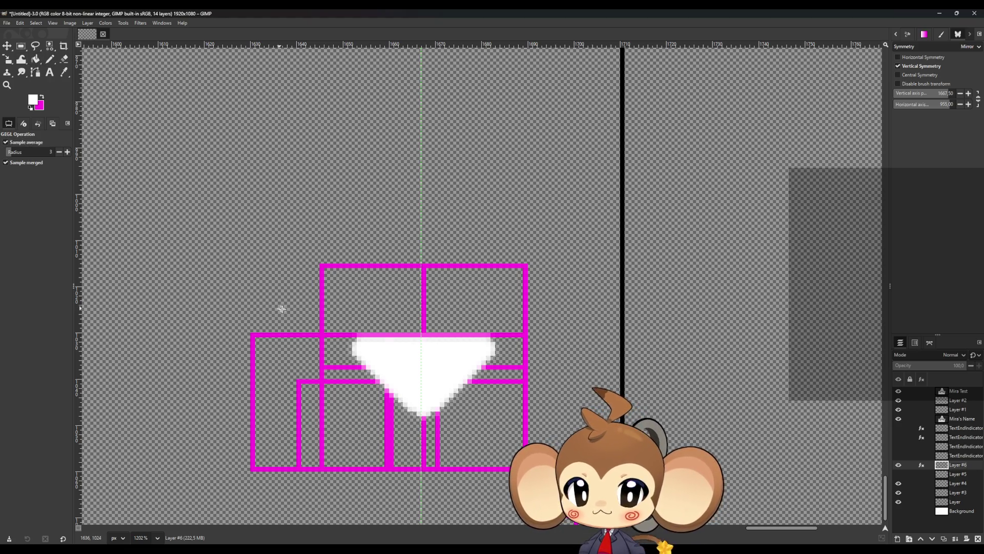
{"action": "scroll", "coordinate": [369, 365], "scroll_direction": "down", "scroll_amount": 1}
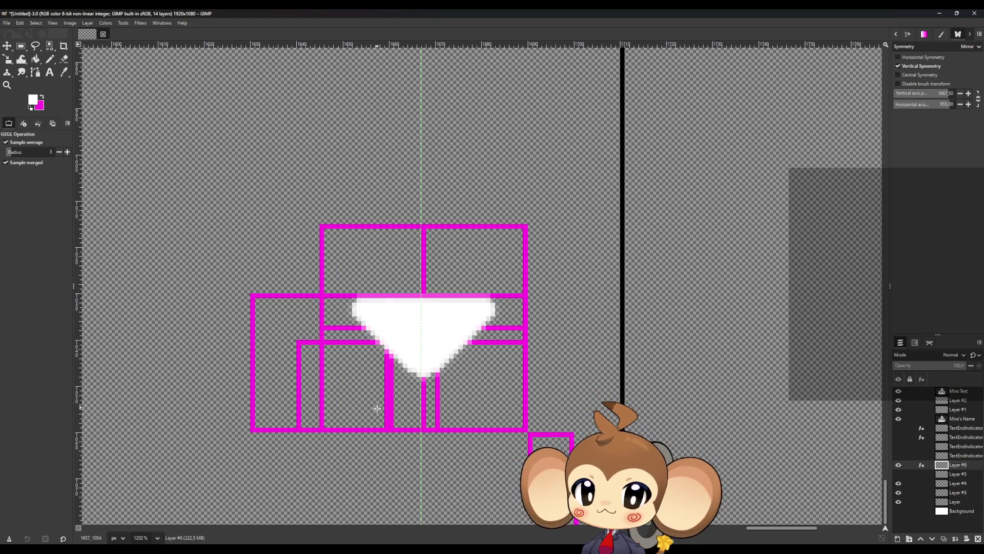
{"action": "left_click", "coordinate": [899, 483]}
- Hide the white triangle layer, swap colours, and set up the Eraser on Layer #4
{"action": "left_click", "coordinate": [898, 484]}
{"action": "left_click", "coordinate": [898, 465]}
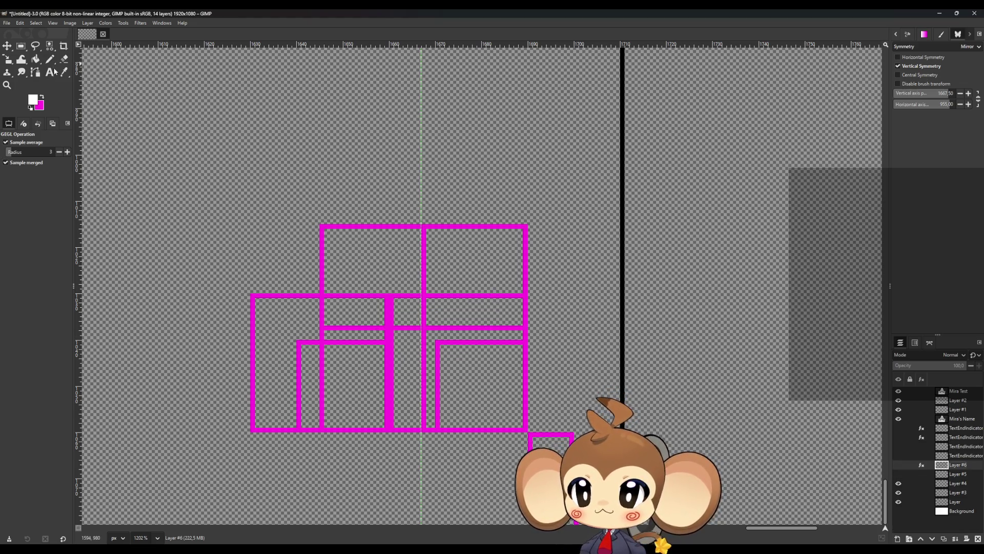
{"action": "left_click", "coordinate": [41, 97]}
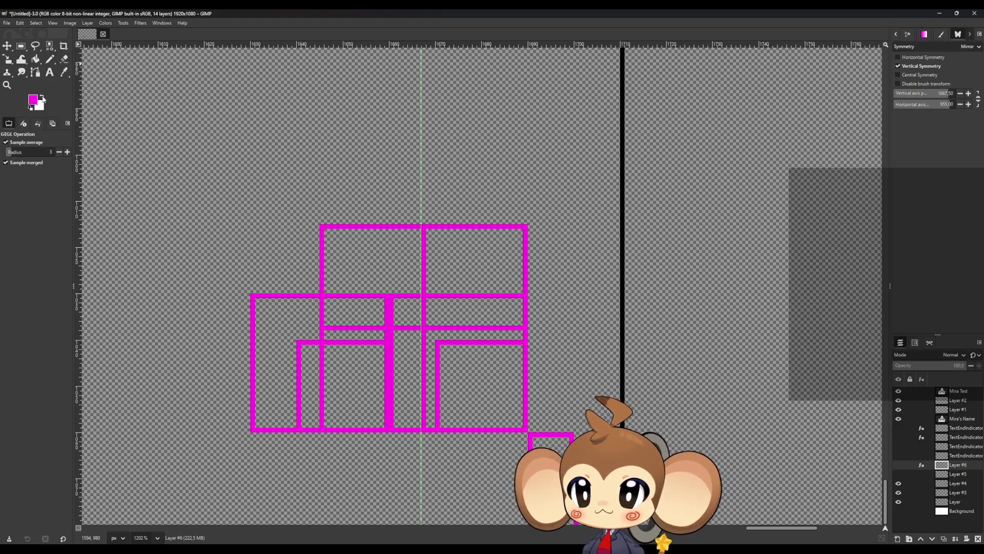
{"action": "left_click", "coordinate": [63, 59]}
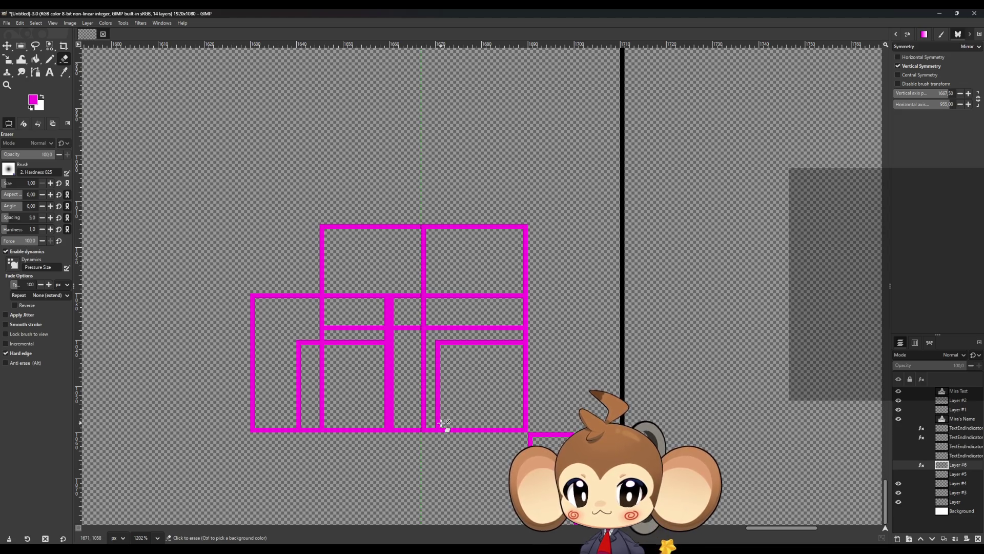
{"action": "left_click", "coordinate": [948, 484]}
- Erase the inner magenta bars, horizontal lines and vertical stubs from the guide grid
{"action": "left_click", "coordinate": [437, 342]}
{"action": "left_click", "coordinate": [439, 425], "text": "shift"}
{"action": "left_click", "coordinate": [523, 342]}
{"action": "left_click", "coordinate": [442, 342], "text": "shift"}
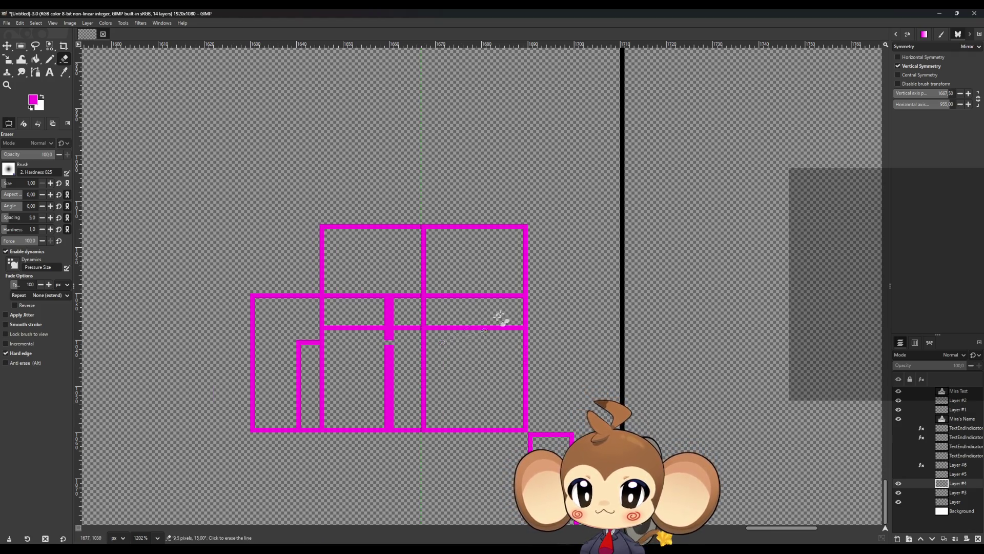
{"action": "left_click", "coordinate": [519, 295]}
{"action": "left_click", "coordinate": [432, 295], "text": "shift"}
{"action": "left_click", "coordinate": [391, 300]}
{"action": "left_click", "coordinate": [391, 325], "text": "shift"}
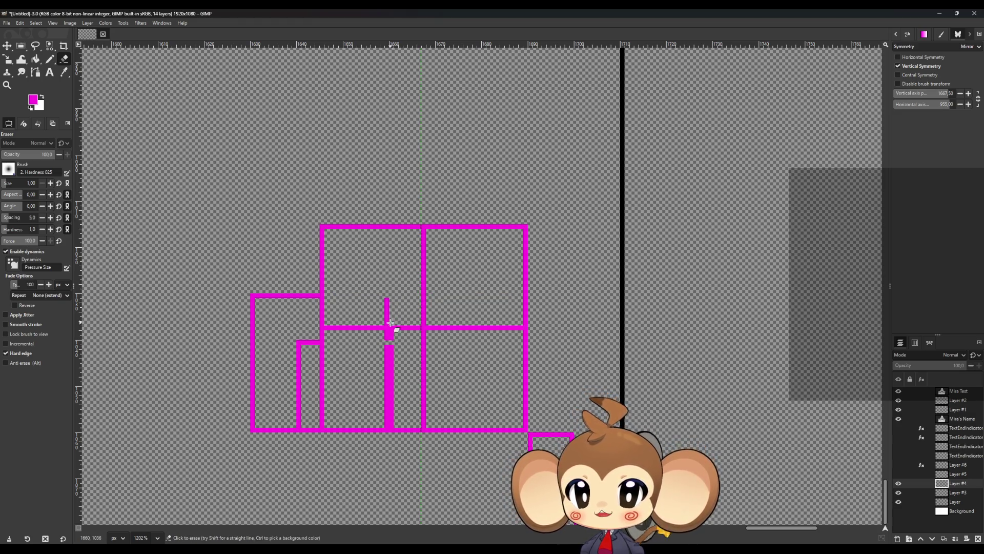
{"action": "left_click_drag", "start_coordinate": [388, 344], "coordinate": [389, 428]}
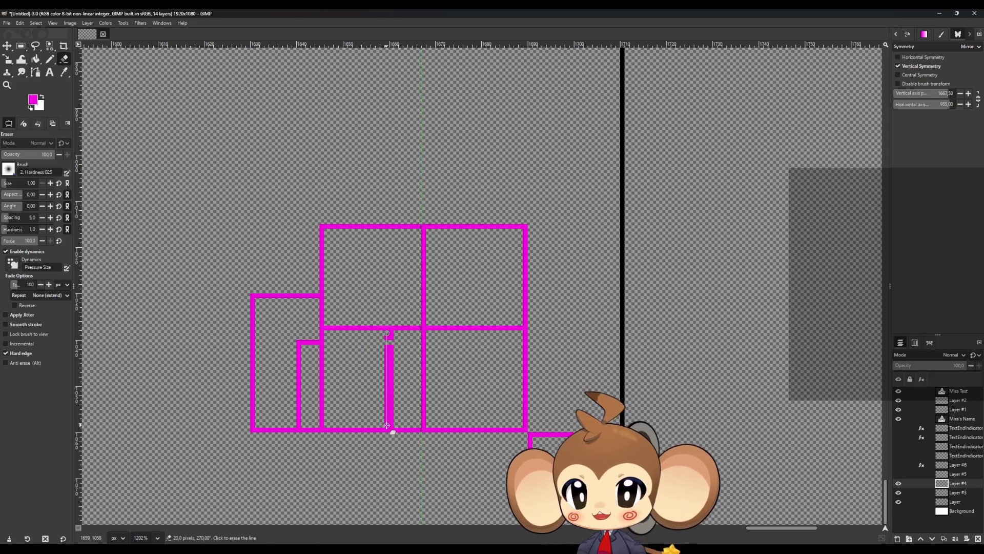
{"action": "left_click", "coordinate": [392, 333], "text": "shift"}
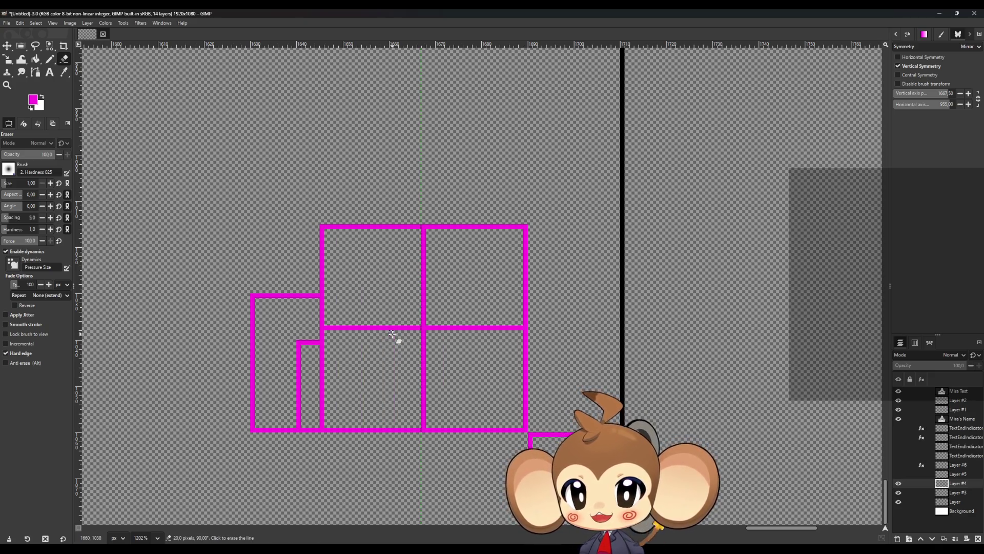
{"action": "left_click", "coordinate": [49, 59]}
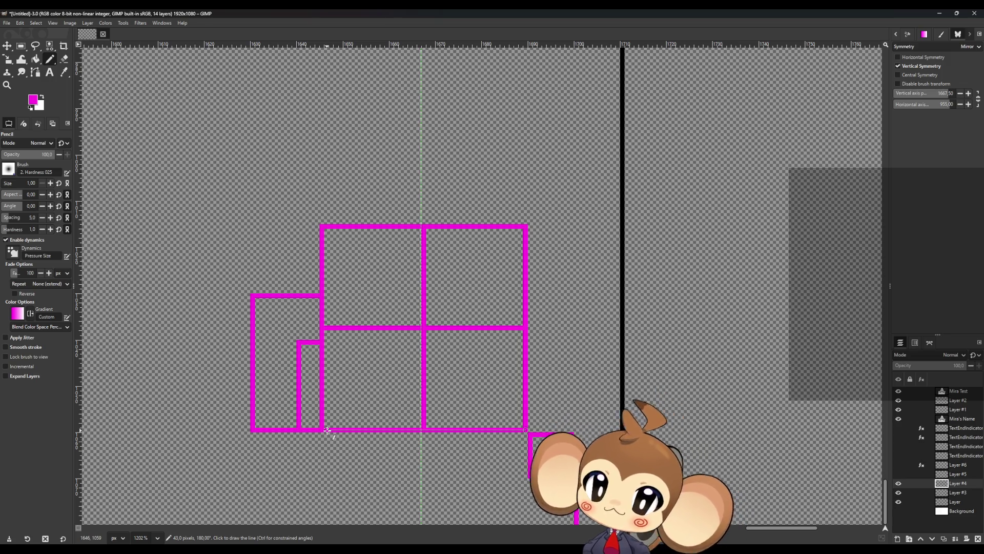
{"action": "left_click", "coordinate": [898, 473]}
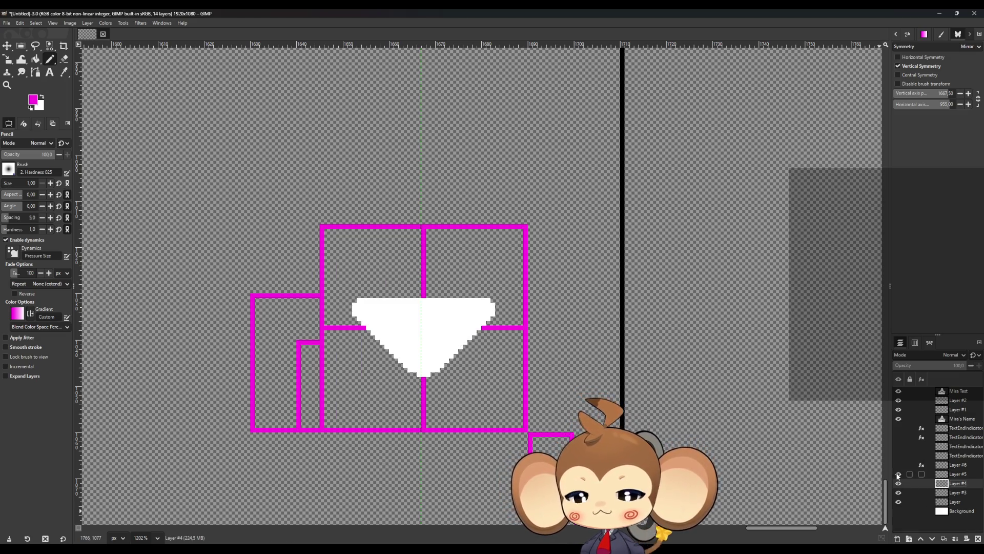
- Turn off vertical symmetry and erase the left-side magenta walls, stubs and upper-left line
{"action": "left_click", "coordinate": [64, 59]}
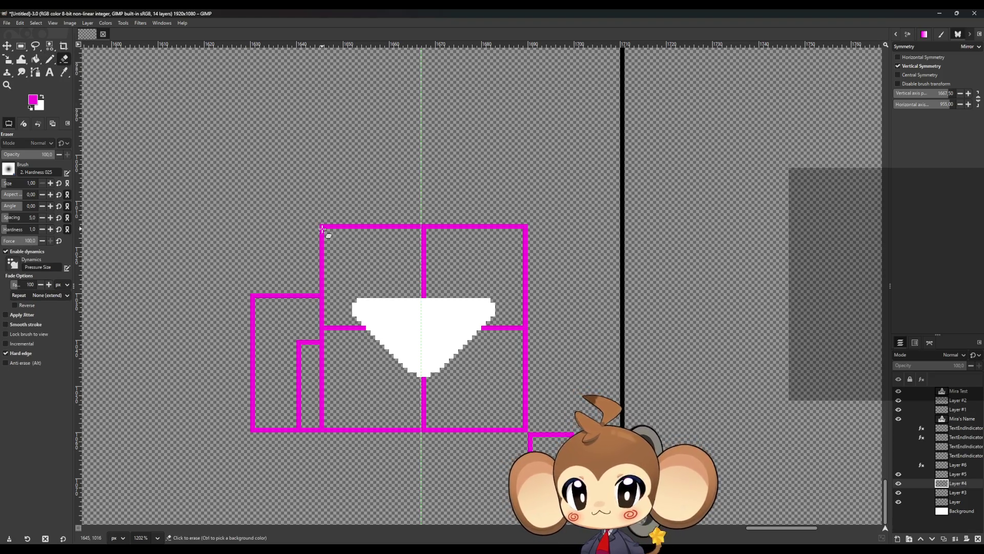
{"action": "left_click", "coordinate": [897, 65]}
{"action": "left_click", "coordinate": [322, 226]}
{"action": "left_click", "coordinate": [322, 448], "text": "shift"}
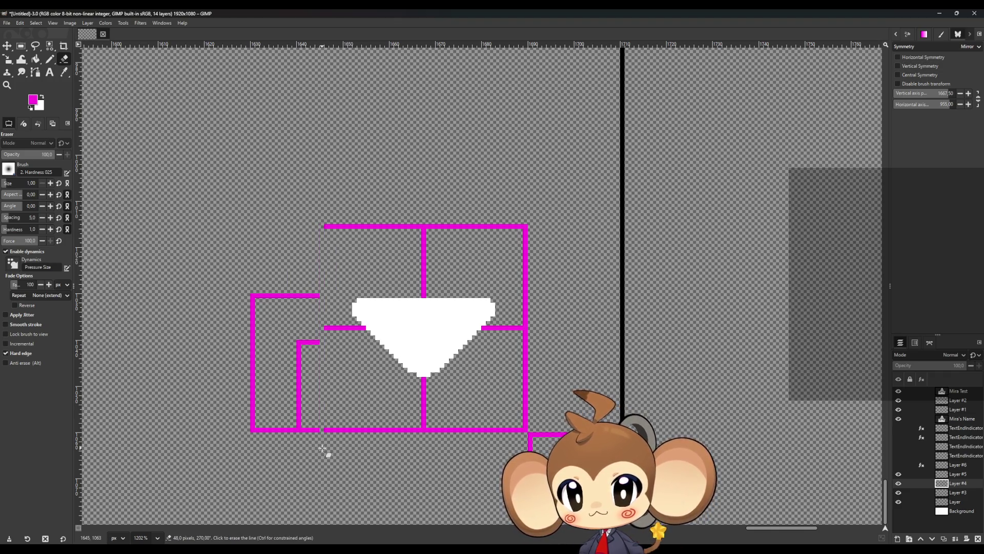
{"action": "left_click_drag", "start_coordinate": [319, 429], "coordinate": [253, 429]}
{"action": "left_click", "coordinate": [253, 365], "text": "shift"}
{"action": "left_click_drag", "start_coordinate": [253, 295], "coordinate": [253, 348]}
{"action": "left_click", "coordinate": [253, 340]}
{"action": "mouse_move", "coordinate": [320, 342]}
{"action": "left_mouse_down"}
{"action": "mouse_move", "coordinate": [299, 352]}
{"action": "mouse_move", "coordinate": [299, 417]}
{"action": "mouse_move", "coordinate": [299, 351]}
{"action": "left_mouse_up"}
{"action": "left_click_drag", "start_coordinate": [315, 295], "coordinate": [253, 295]}
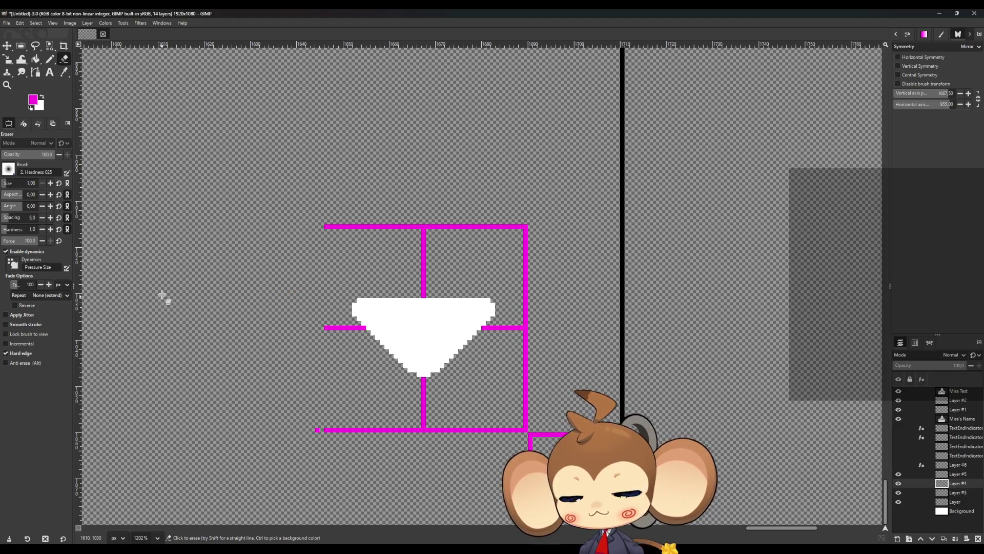
{"action": "left_click", "coordinate": [51, 59]}
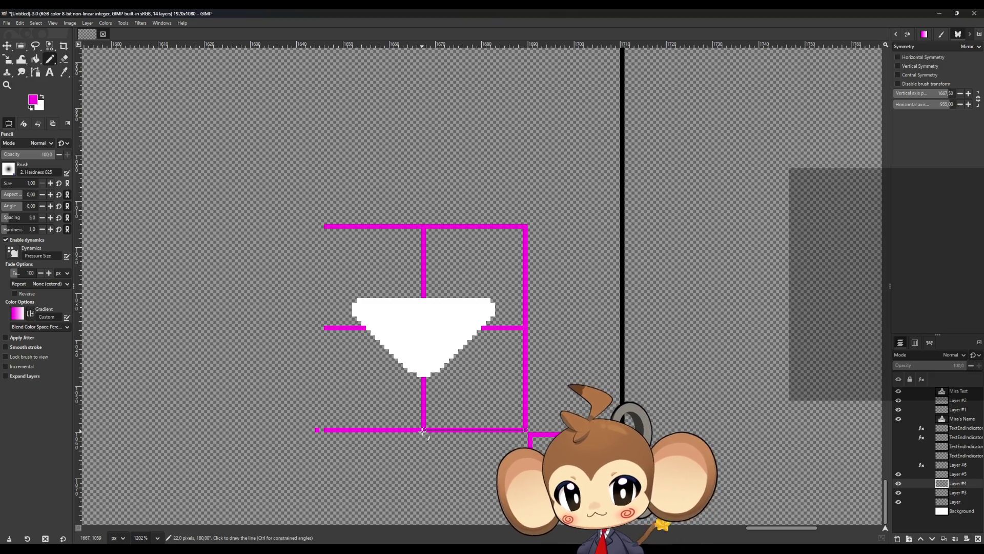
- Extend the magenta bottom edge left and draw a left edge to close the square
{"action": "left_click", "coordinate": [419, 430], "text": "shift"}
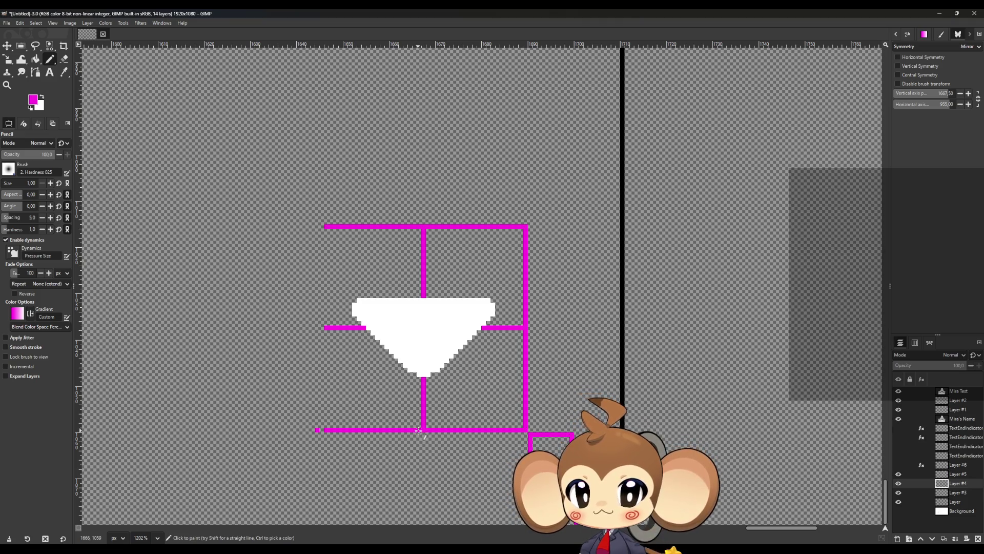
{"action": "left_click", "coordinate": [318, 430], "text": "shift"}
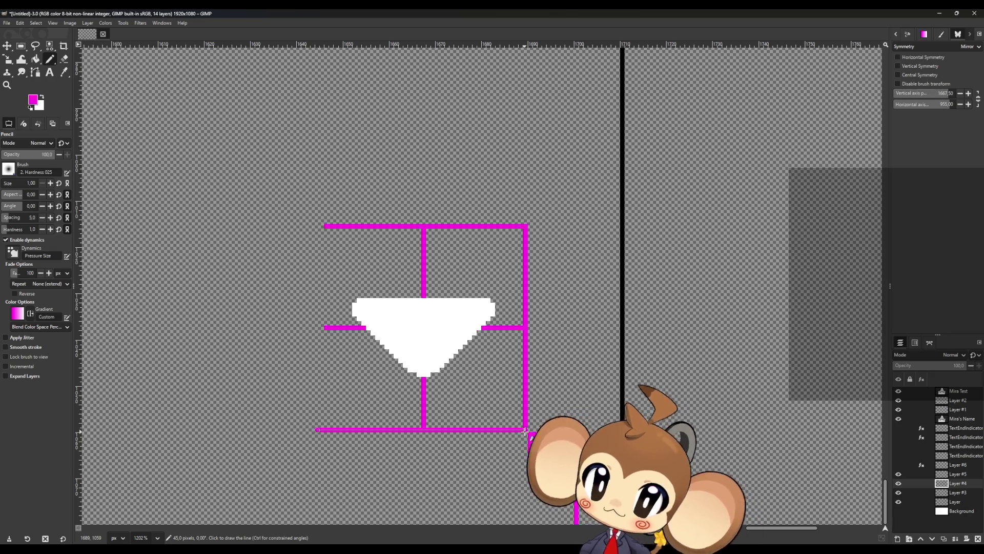
{"action": "left_click", "coordinate": [319, 225], "text": "shift"}
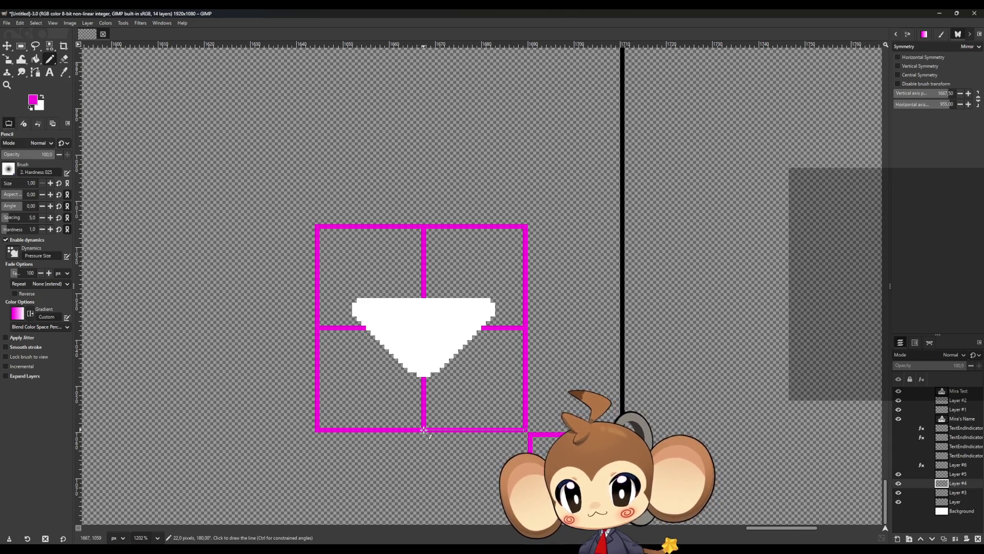
- Thicken the square's left and top edges and its middle horizontal line
{"action": "left_click_drag", "start_coordinate": [419, 416], "coordinate": [419, 429]}
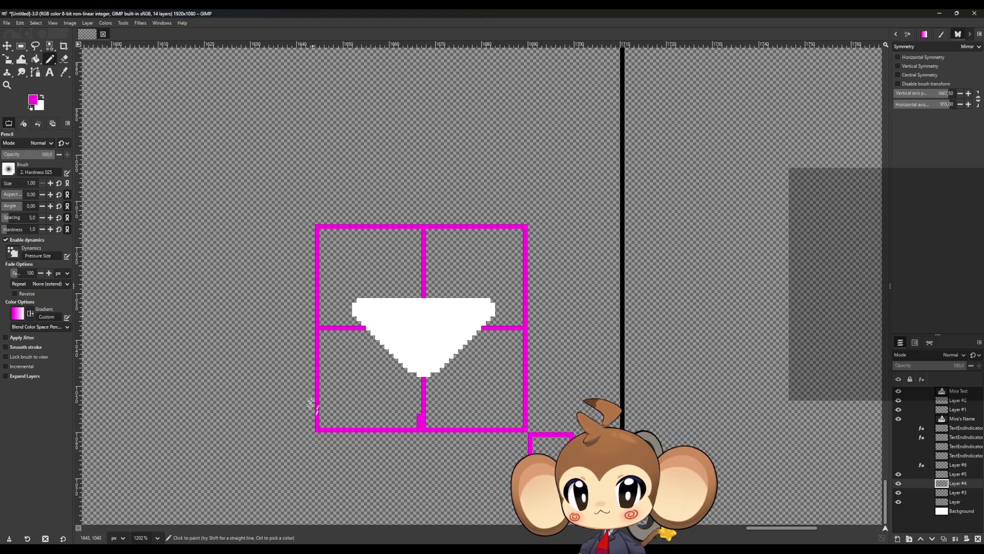
{"action": "left_click", "coordinate": [318, 429]}
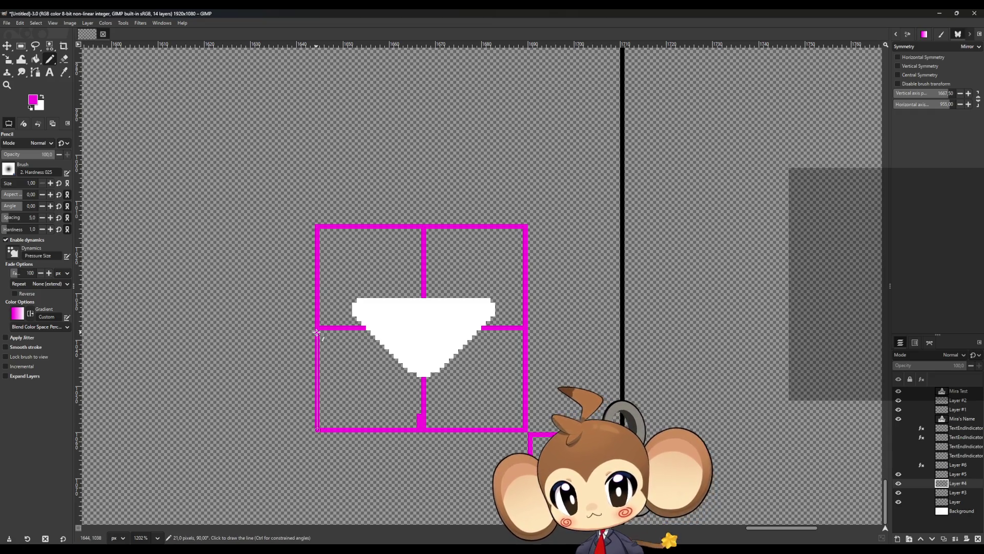
{"action": "left_click", "coordinate": [317, 324]}
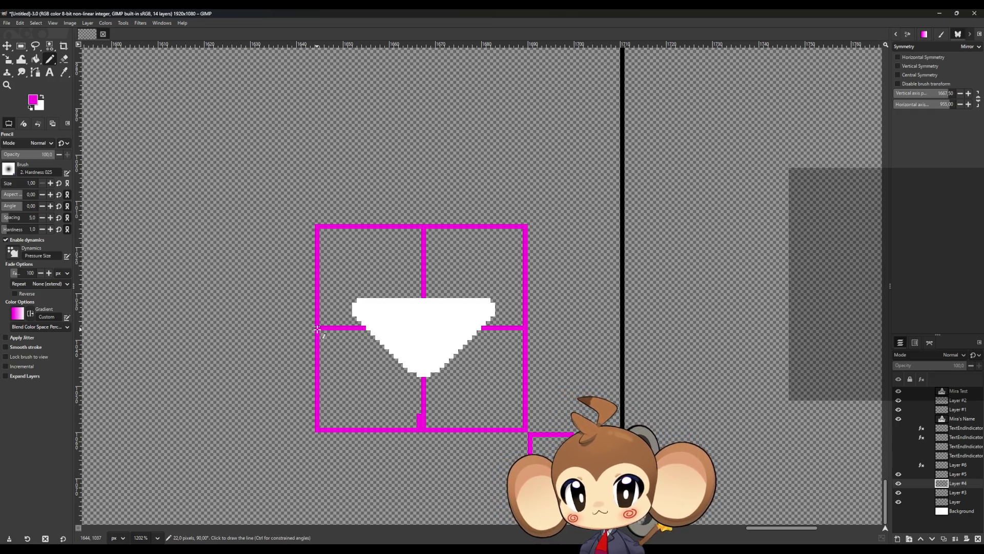
{"action": "left_click", "coordinate": [317, 222]}
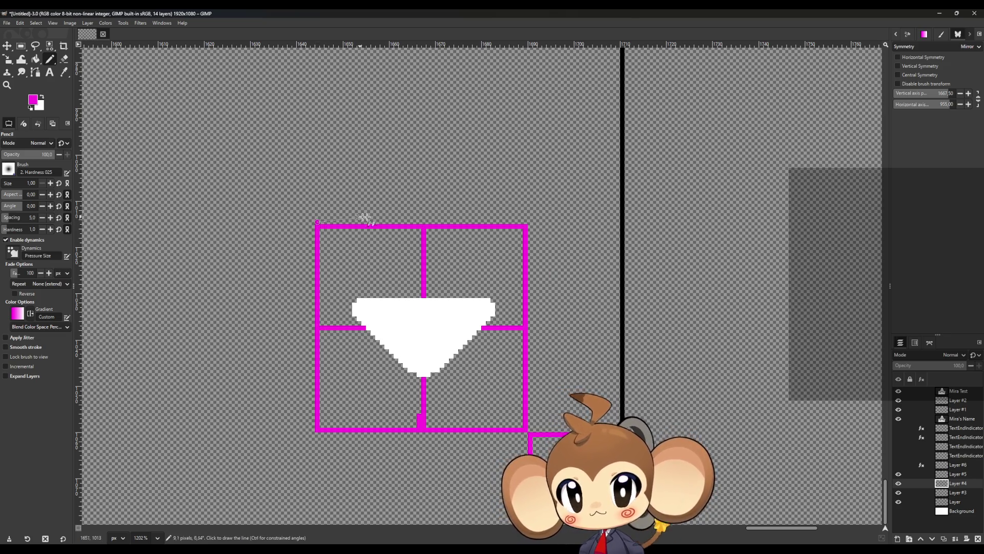
{"action": "left_click", "coordinate": [524, 221]}
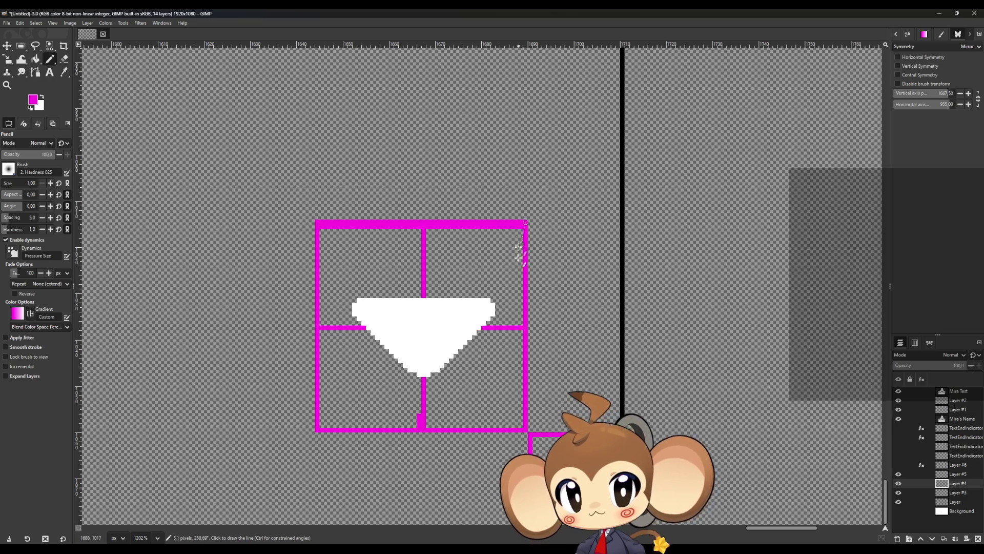
{"action": "left_click", "coordinate": [522, 326]}
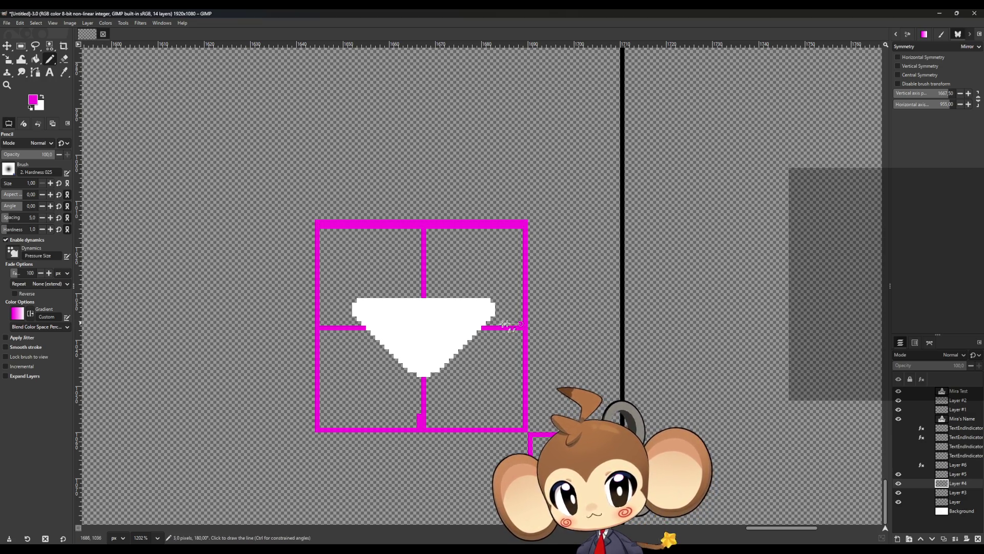
{"action": "left_click", "coordinate": [318, 326], "text": "shift"}
- Thicken the middle vertical line and retrace both halves of the left edge
{"action": "left_click", "coordinate": [419, 420]}
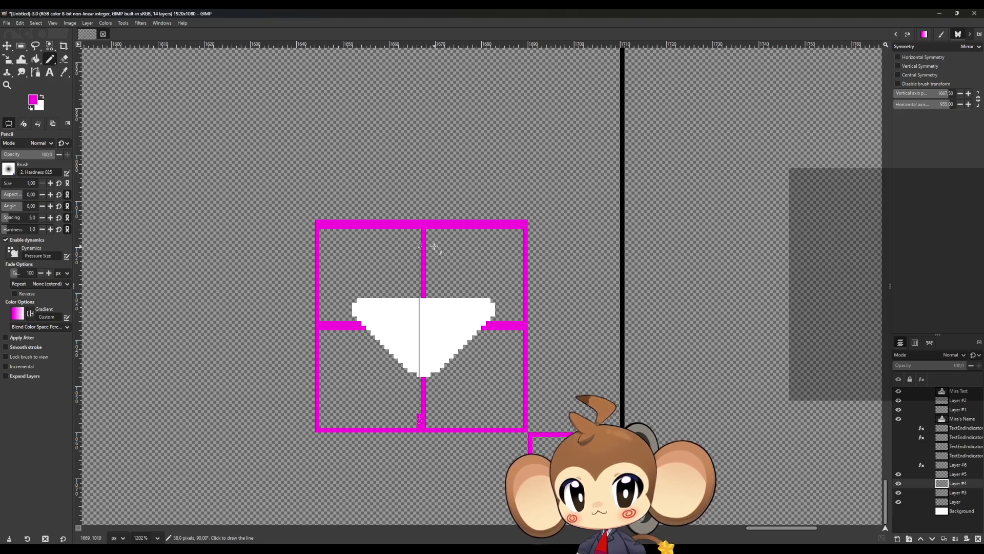
{"action": "left_click", "coordinate": [419, 230], "text": "shift"}
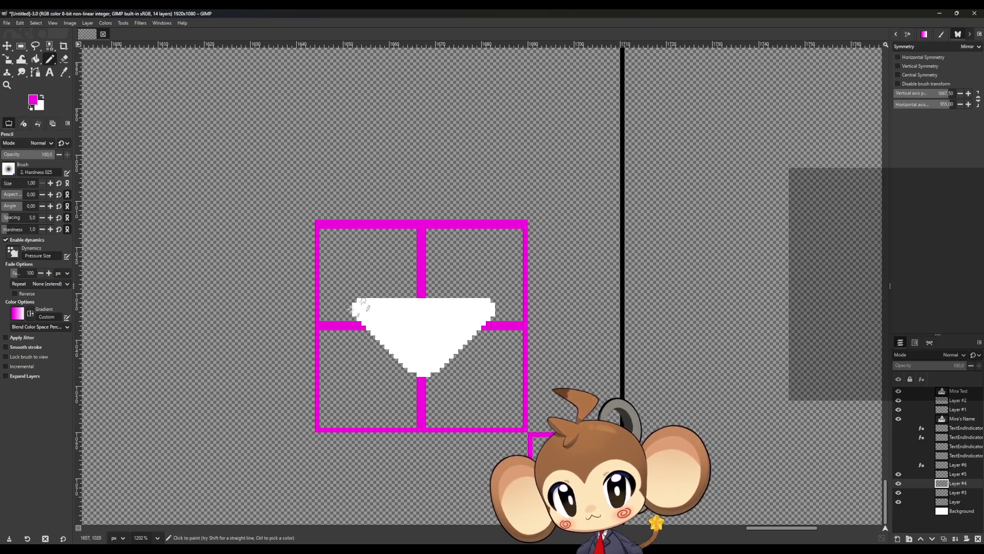
{"action": "left_click", "coordinate": [316, 323]}
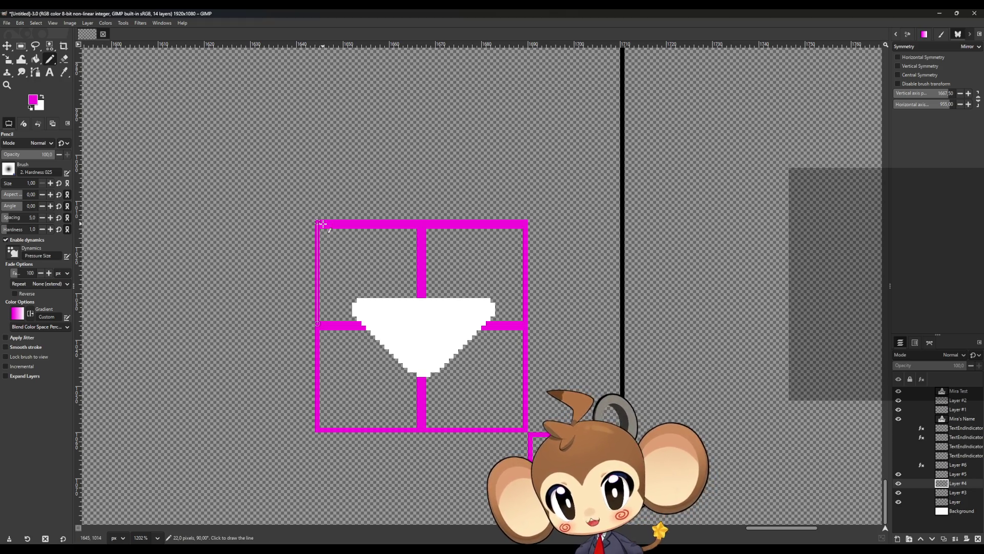
{"action": "left_click", "coordinate": [322, 224], "text": "shift"}
{"action": "left_click", "coordinate": [318, 327]}
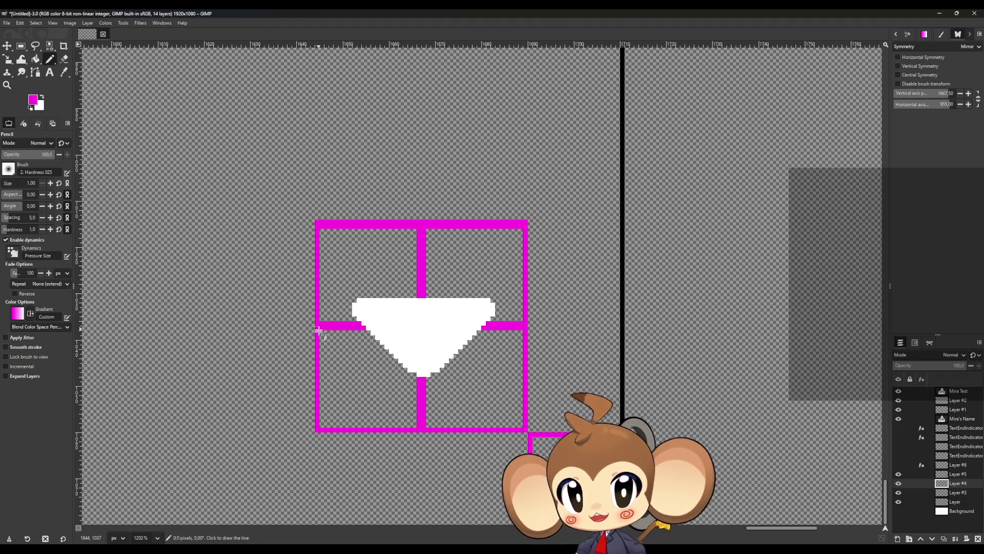
{"action": "left_click", "coordinate": [318, 429], "text": "shift"}
{"action": "key", "text": "shift+e"}
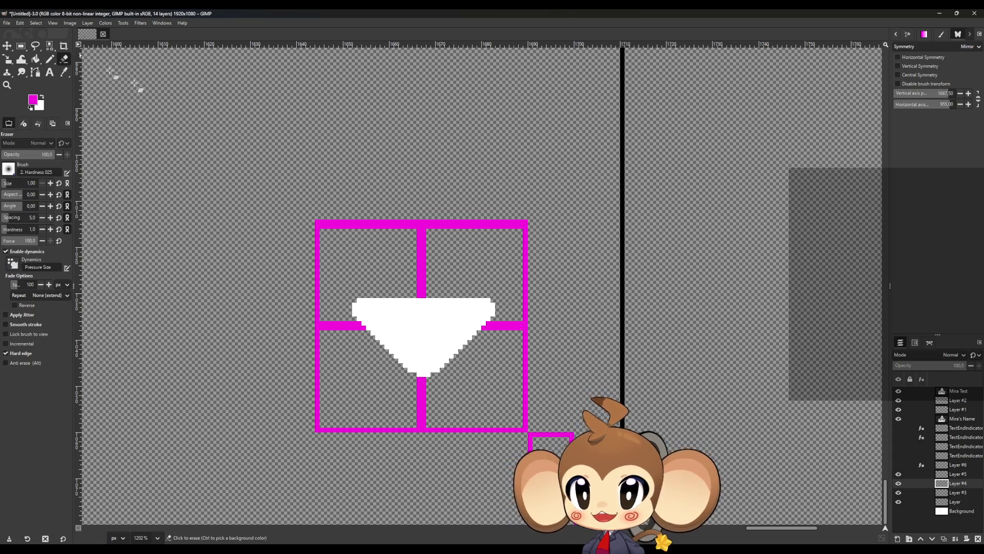
- Abandon the top-edge erase and draw a straight thick magenta line along the frame's bottom
{"action": "left_click", "coordinate": [321, 227]}
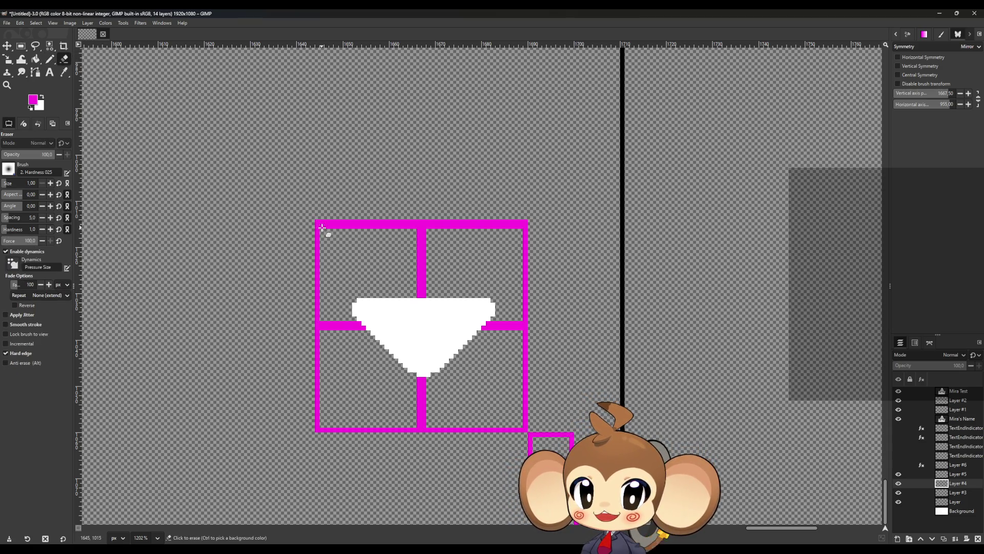
{"action": "left_click", "coordinate": [429, 227], "text": "shift"}
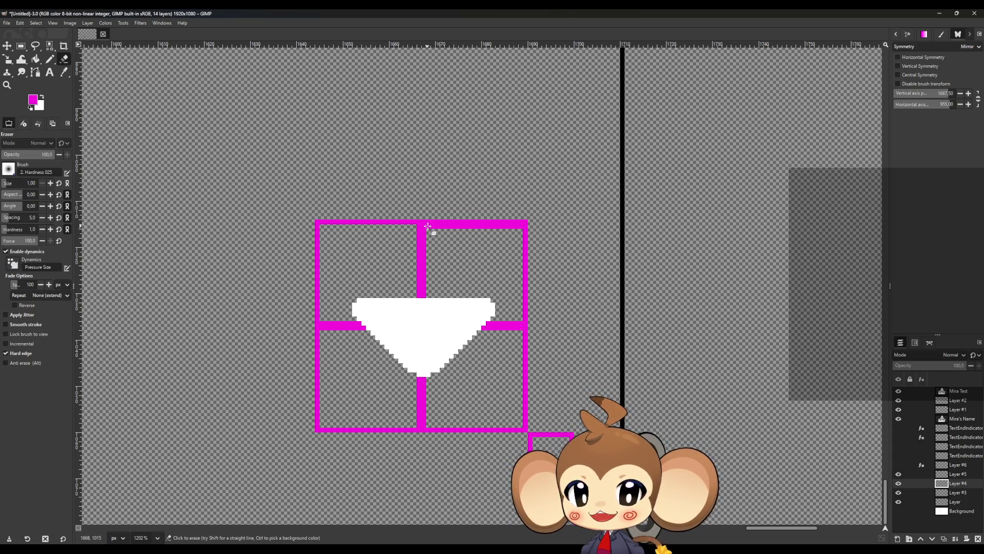
{"action": "left_click", "coordinate": [520, 228], "text": "shift"}
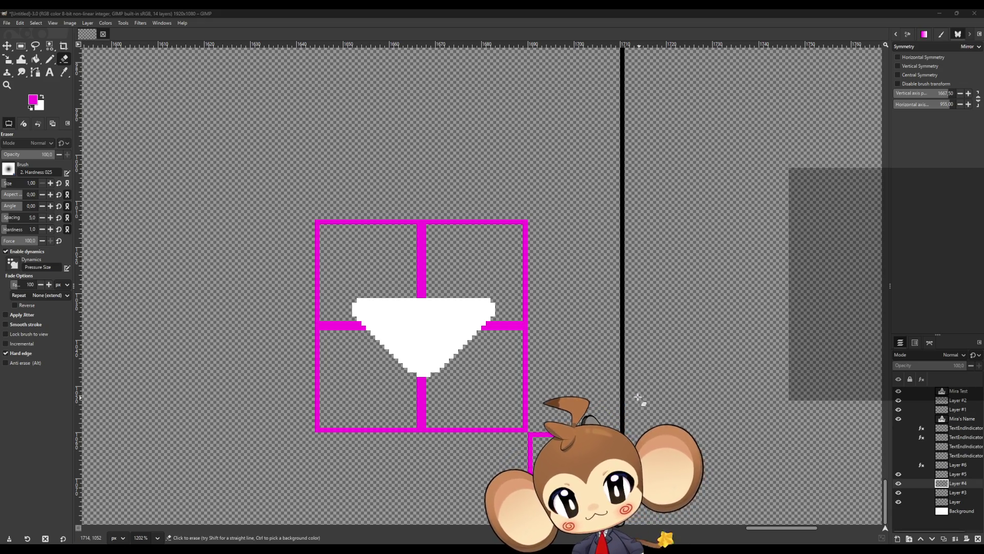
{"action": "key", "text": "n"}
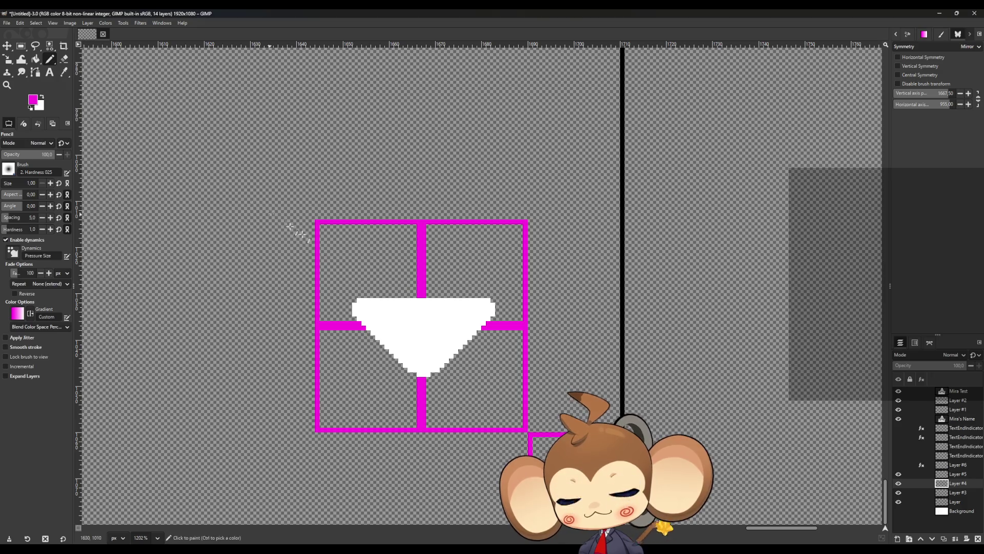
{"action": "left_click", "coordinate": [420, 425]}
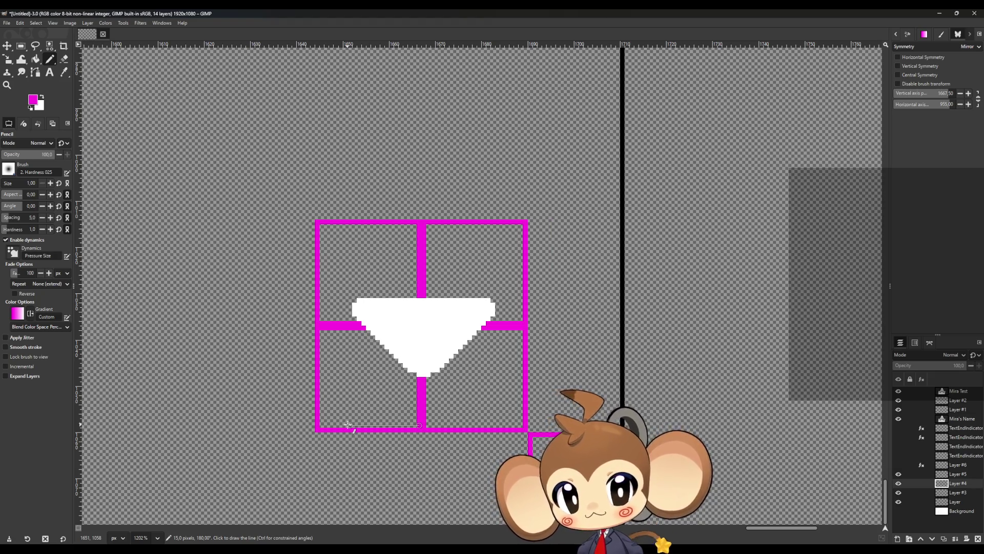
{"action": "left_click", "coordinate": [348, 425], "text": "shift"}
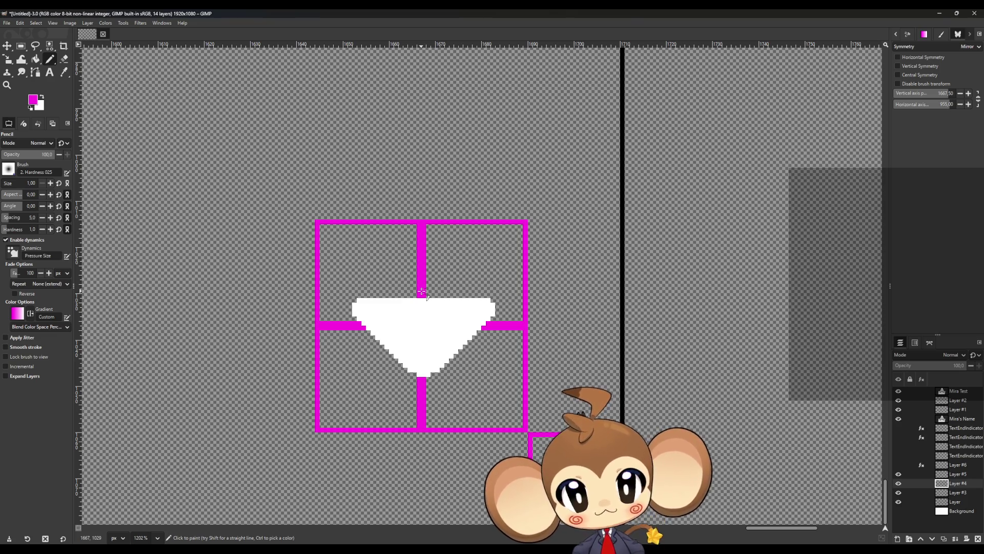
- Hide the triangle, draw a middle line, and enable horizontal and vertical symmetry with axis at 956
{"action": "left_click", "coordinate": [900, 474]}
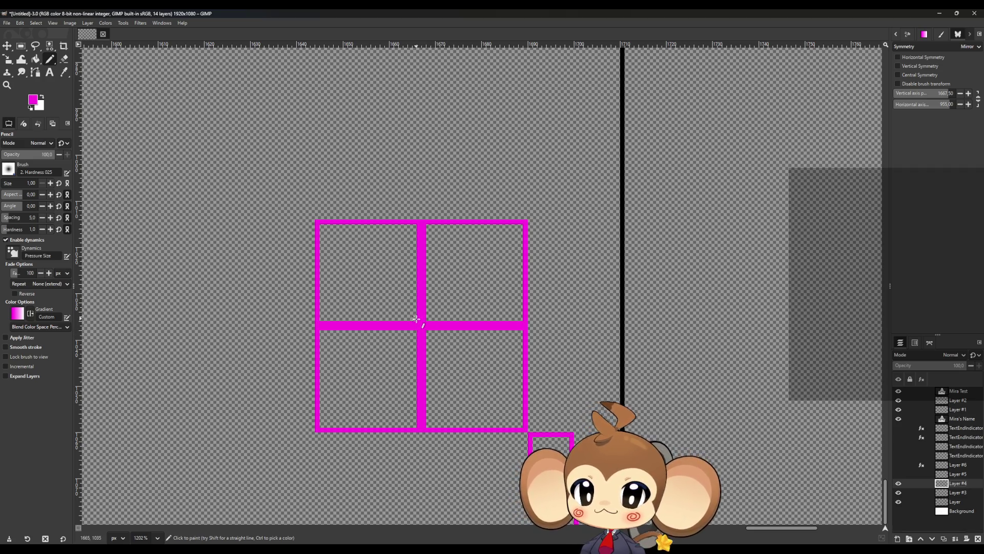
{"action": "left_click", "coordinate": [349, 323], "text": "shift"}
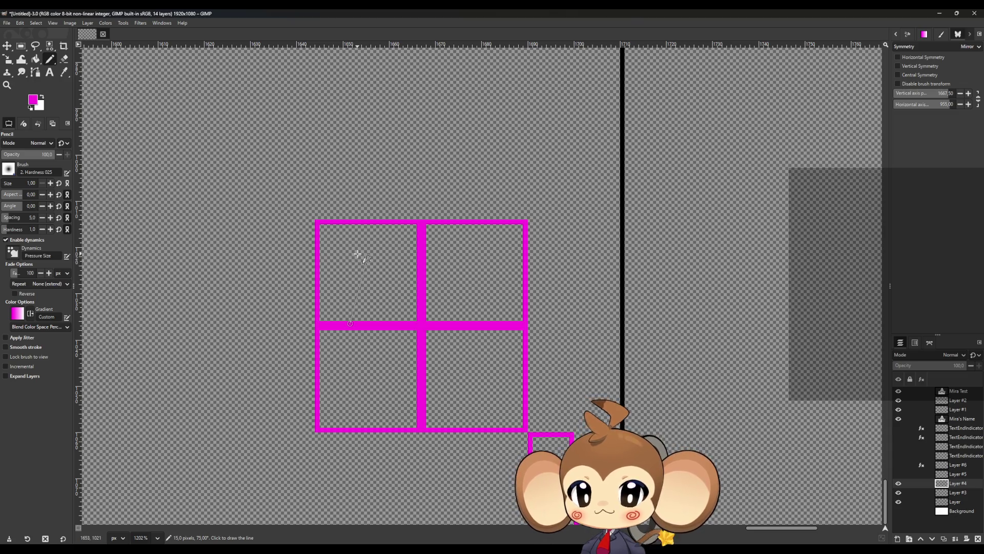
{"action": "left_click", "coordinate": [898, 66]}
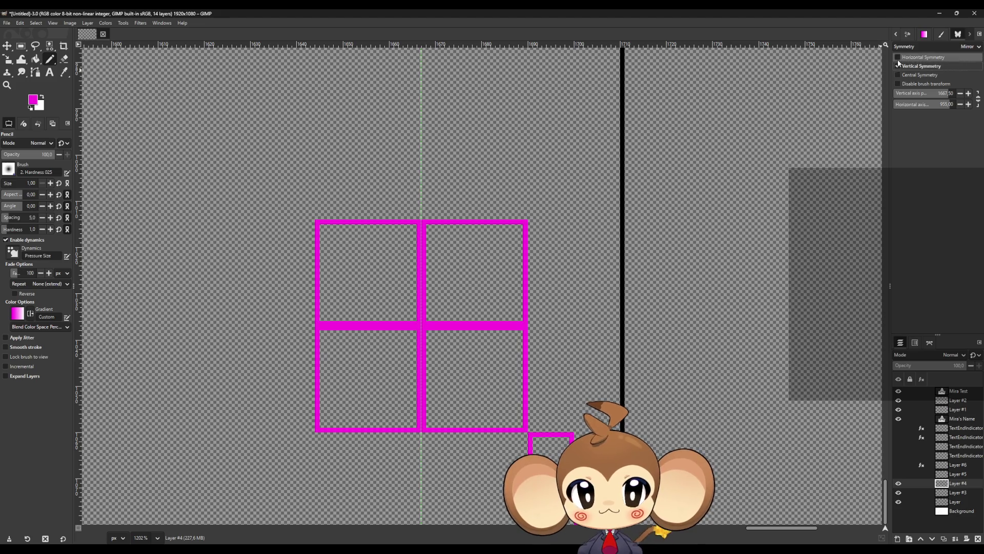
{"action": "left_click", "coordinate": [898, 57]}
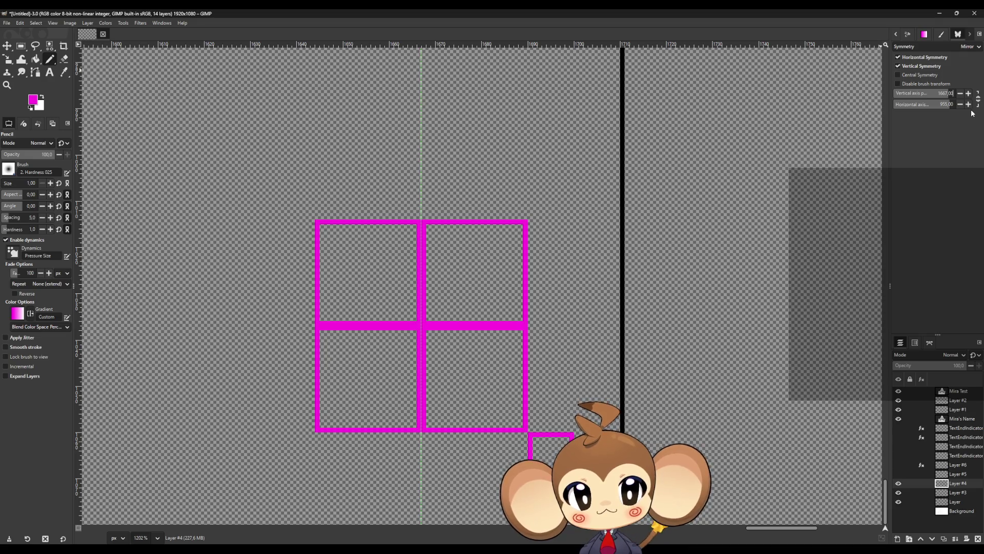
{"action": "left_click", "coordinate": [968, 105]}
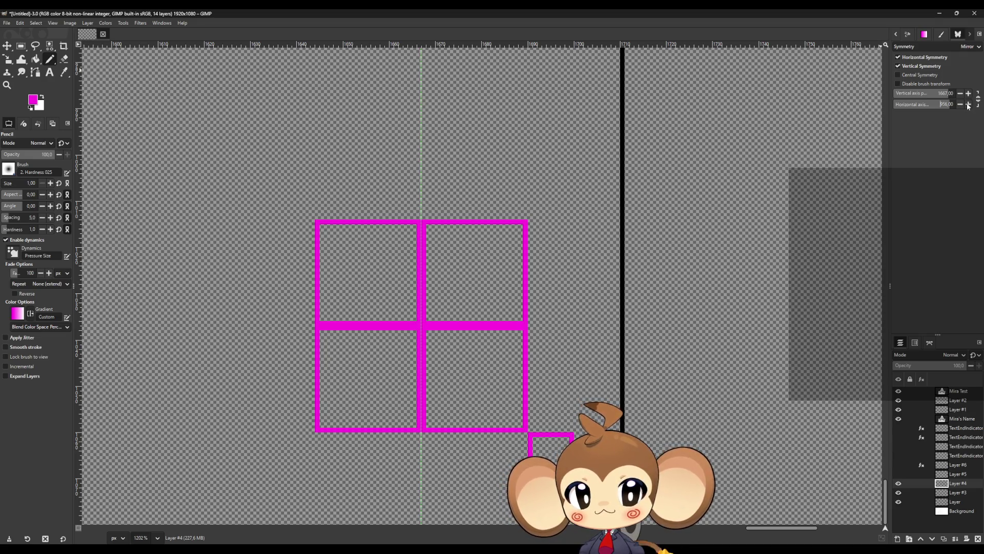
- Centre the horizontal axis and draw a mirrored smaller magenta square inside the frame
{"action": "left_click_drag", "start_coordinate": [969, 105], "coordinate": [969, 105]}
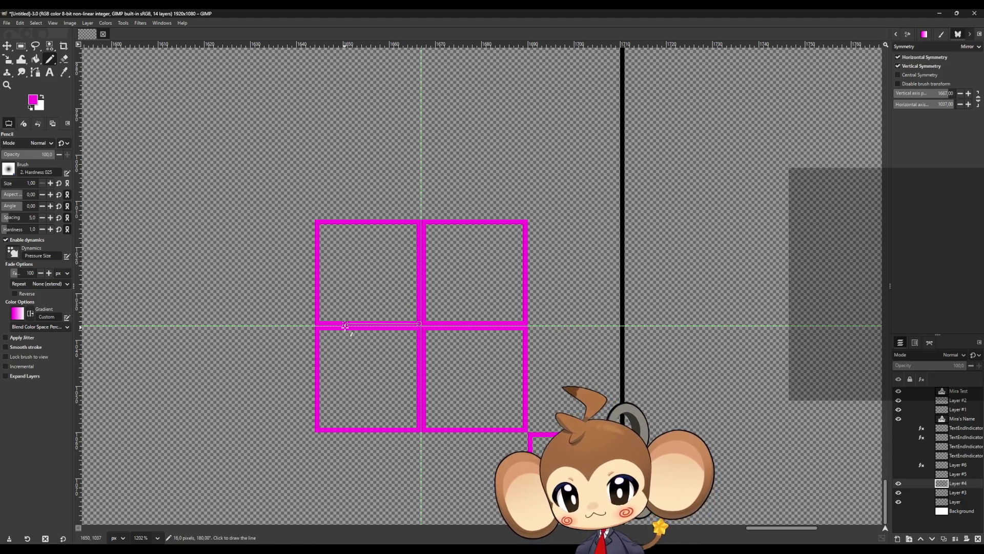
{"action": "left_click", "coordinate": [350, 323], "text": "shift"}
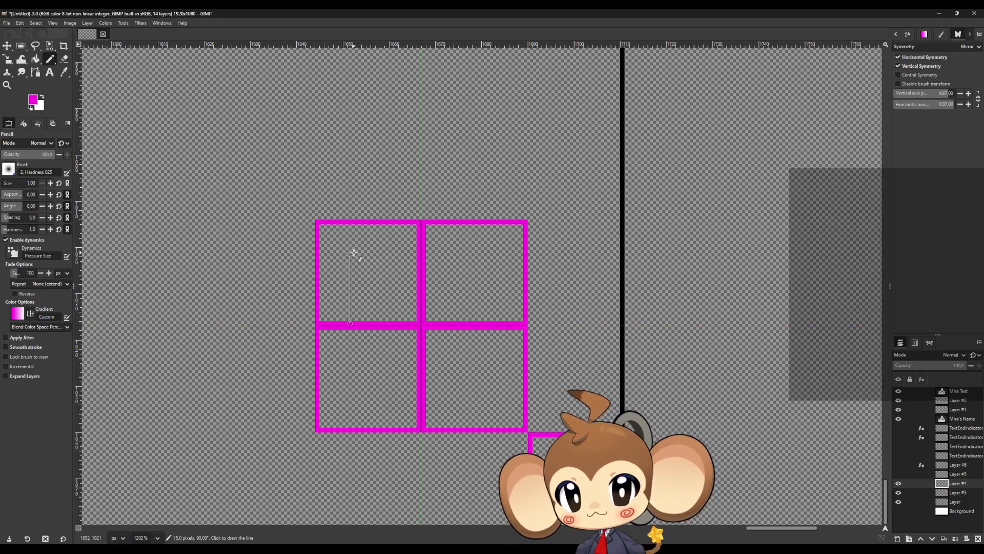
{"action": "left_click", "coordinate": [350, 272], "text": "shift"}
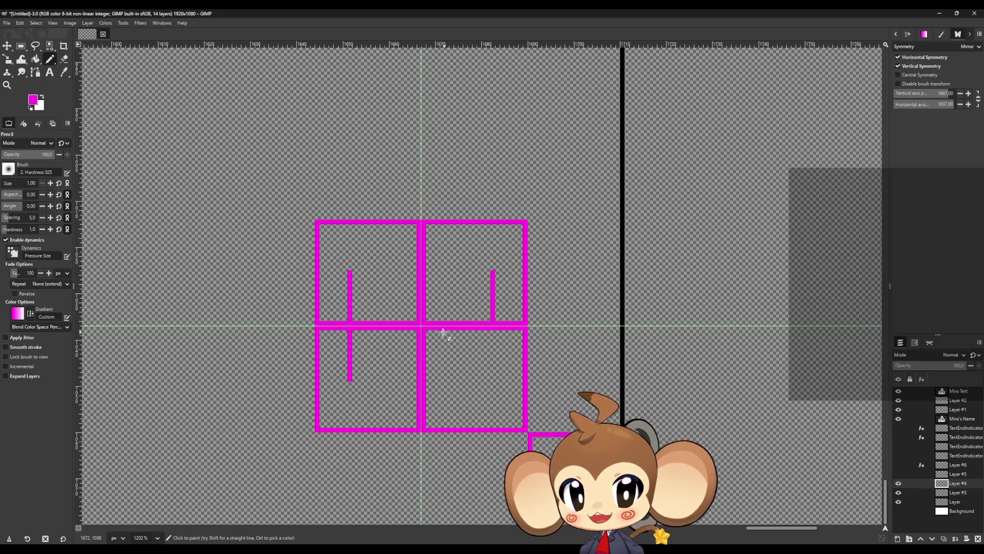
{"action": "left_click", "coordinate": [425, 328]}
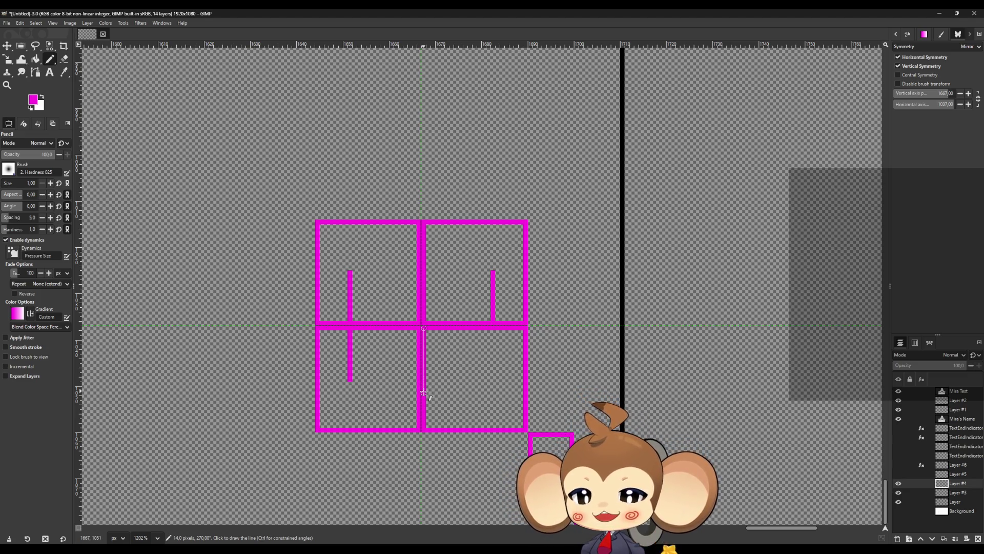
{"action": "left_click", "coordinate": [425, 397], "text": "shift"}
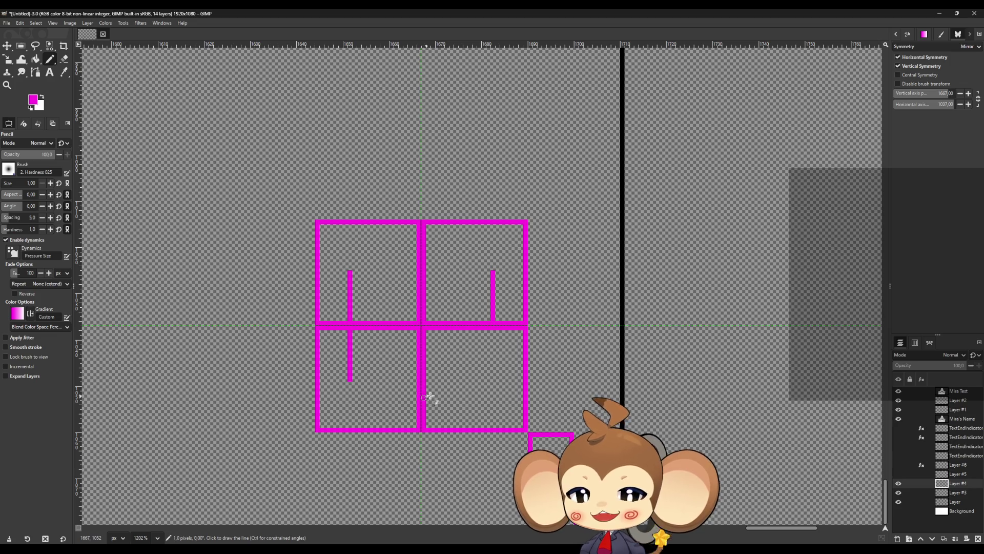
{"action": "left_click", "coordinate": [492, 396], "text": "shift"}
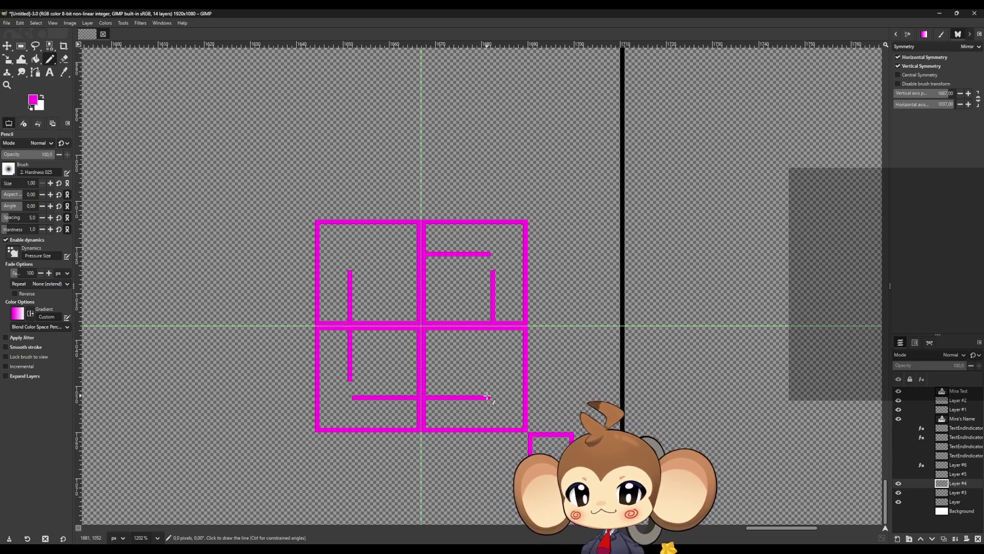
{"action": "left_click", "coordinate": [493, 253], "text": "shift"}
{"action": "left_click", "coordinate": [349, 254], "text": "shift"}
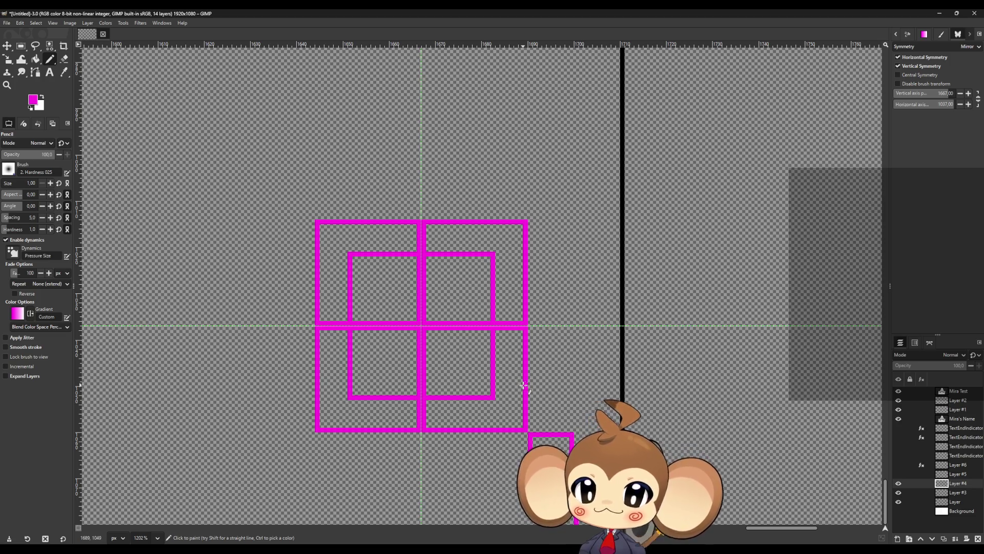
- Show the antialiased white triangle layer over the frame
{"action": "left_click", "coordinate": [898, 473]}
{"action": "left_click", "coordinate": [898, 473]}
{"action": "left_click", "coordinate": [897, 465]}
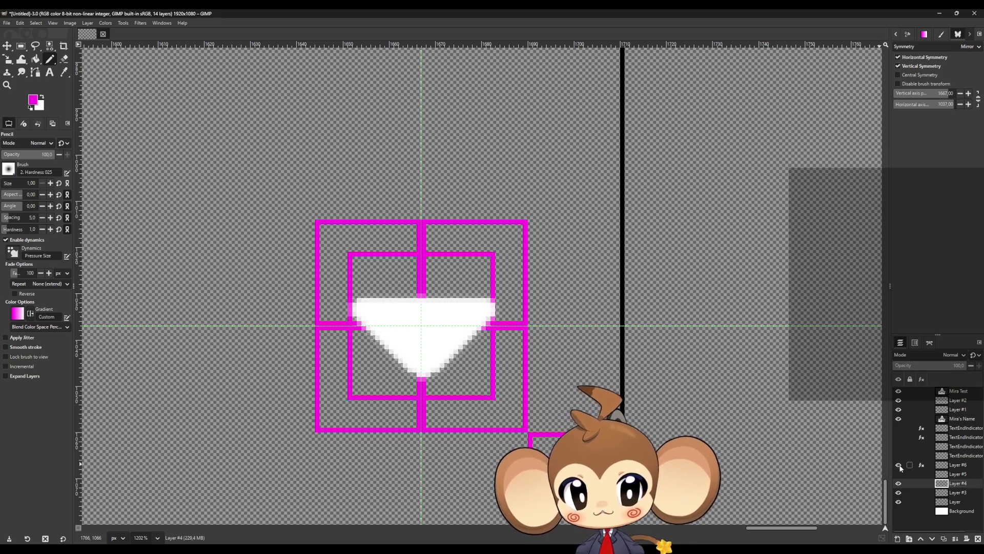
- Swap to the crisp triangle layer and make it the active layer for erasing
{"action": "left_click", "coordinate": [898, 465]}
{"action": "left_click", "coordinate": [898, 474]}
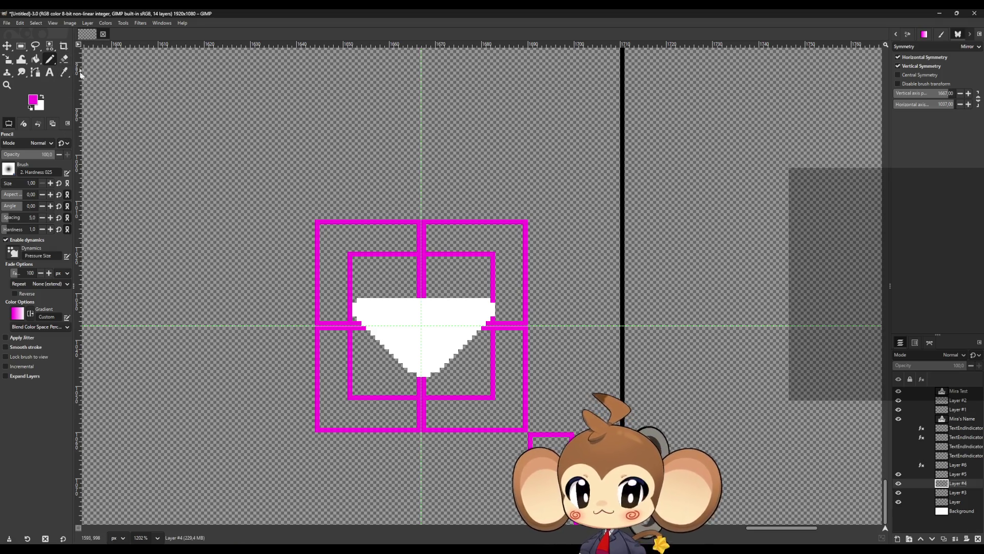
{"action": "scroll", "coordinate": [407, 275], "scroll_direction": "up", "scroll_amount": 1}
{"action": "key", "text": "shift+e"}
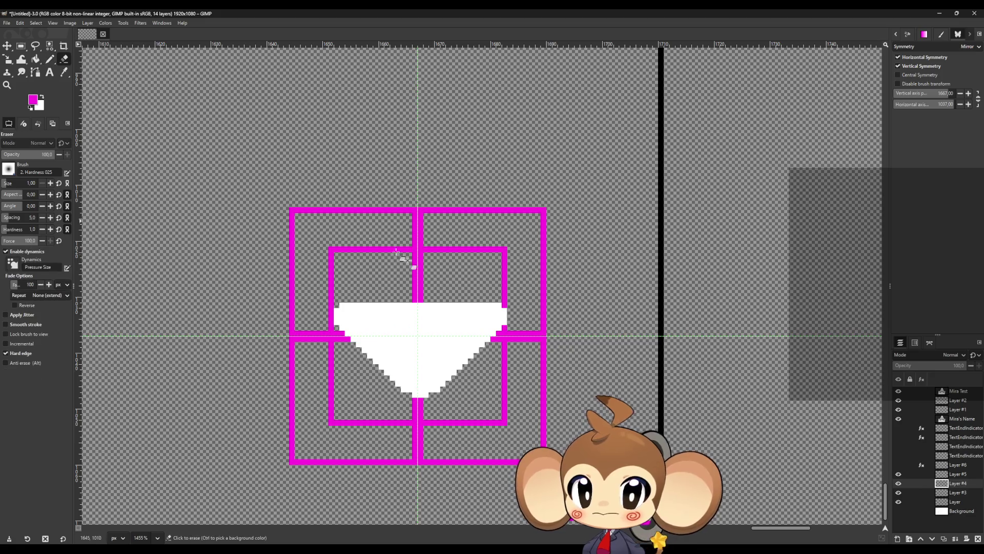
{"action": "scroll", "coordinate": [474, 351], "scroll_direction": "up", "scroll_amount": 2}
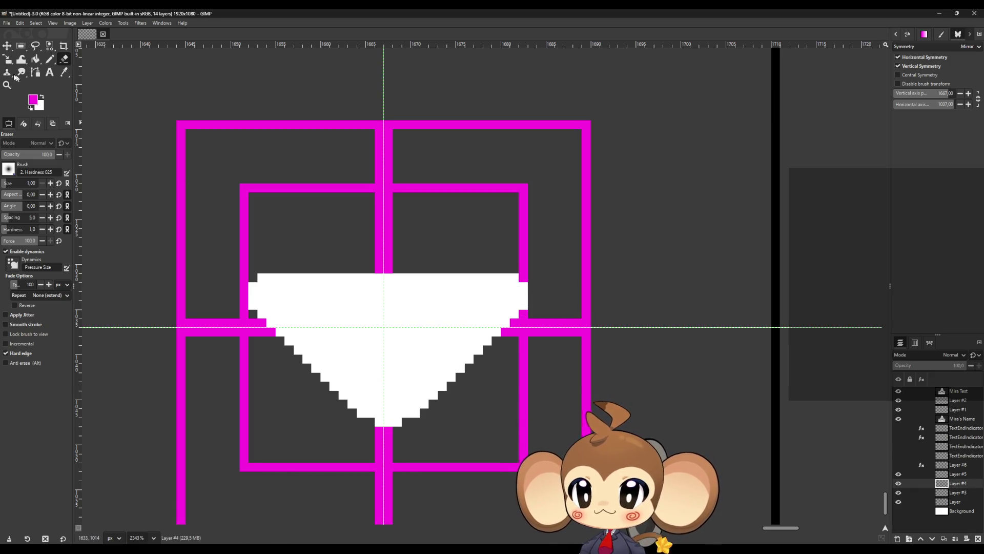
{"action": "left_click", "coordinate": [21, 46]}
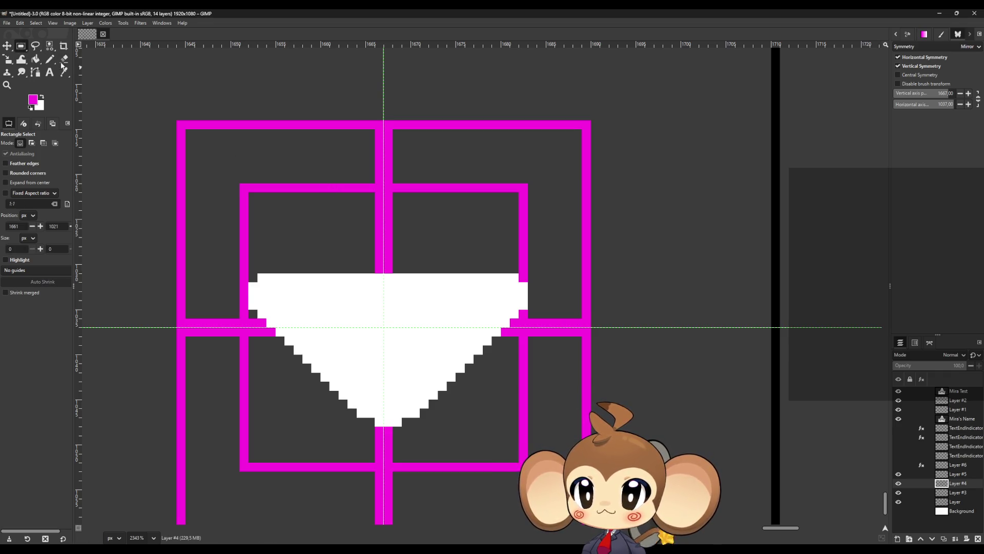
{"action": "left_click", "coordinate": [63, 59]}
{"action": "left_click", "coordinate": [898, 482]}
{"action": "left_click", "coordinate": [898, 483]}
{"action": "left_click", "coordinate": [898, 474]}
{"action": "left_click", "coordinate": [898, 474]}
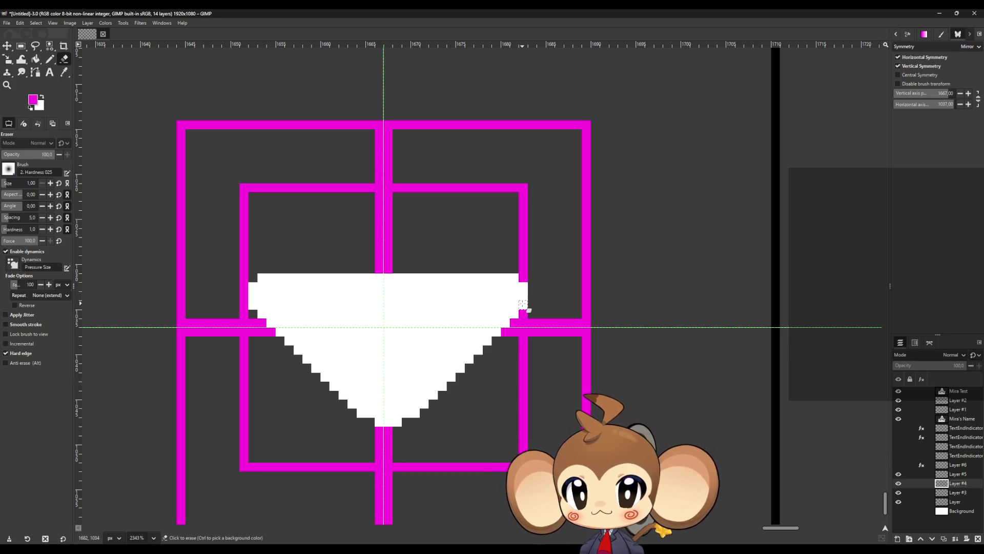
{"action": "left_click", "coordinate": [958, 474]}
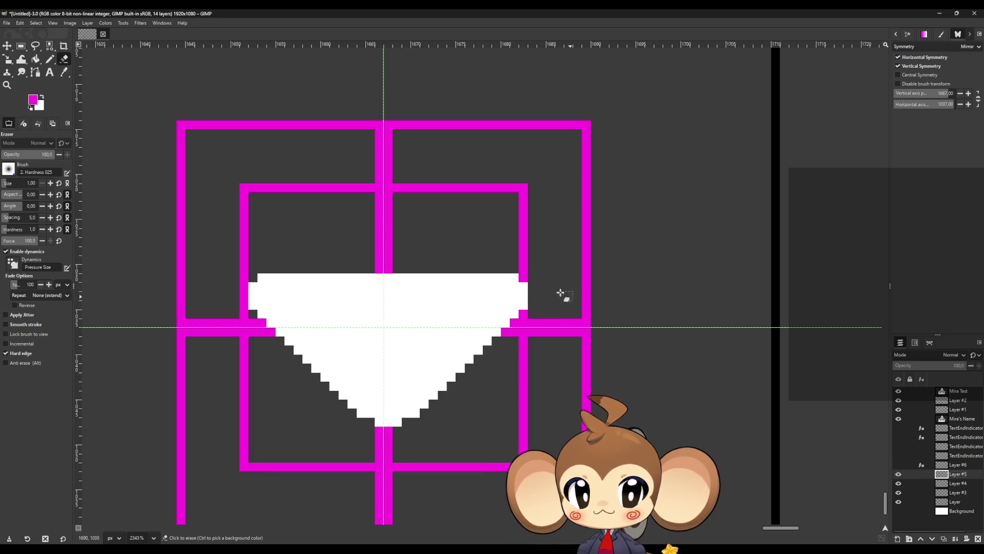
- Erase stray pixels on the triangle's right edge and turn off both mirror symmetries
{"action": "mouse_move", "coordinate": [522, 279]}
{"action": "left_mouse_down"}
{"action": "mouse_move", "coordinate": [525, 308]}
{"action": "mouse_move", "coordinate": [518, 279]}
{"action": "mouse_move", "coordinate": [514, 320]}
{"action": "left_mouse_up"}
{"action": "left_click", "coordinate": [421, 416], "text": "shift"}
{"action": "left_click", "coordinate": [407, 416]}
{"action": "key", "text": "ctrl+z"}
{"action": "key", "text": "ctrl+z"}
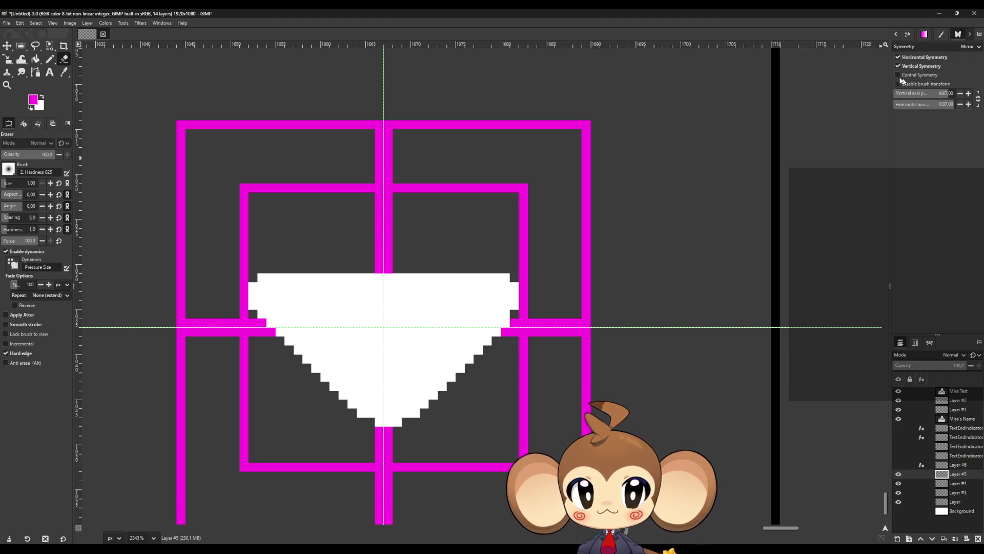
{"action": "left_click", "coordinate": [899, 67]}
{"action": "left_click", "coordinate": [898, 57]}
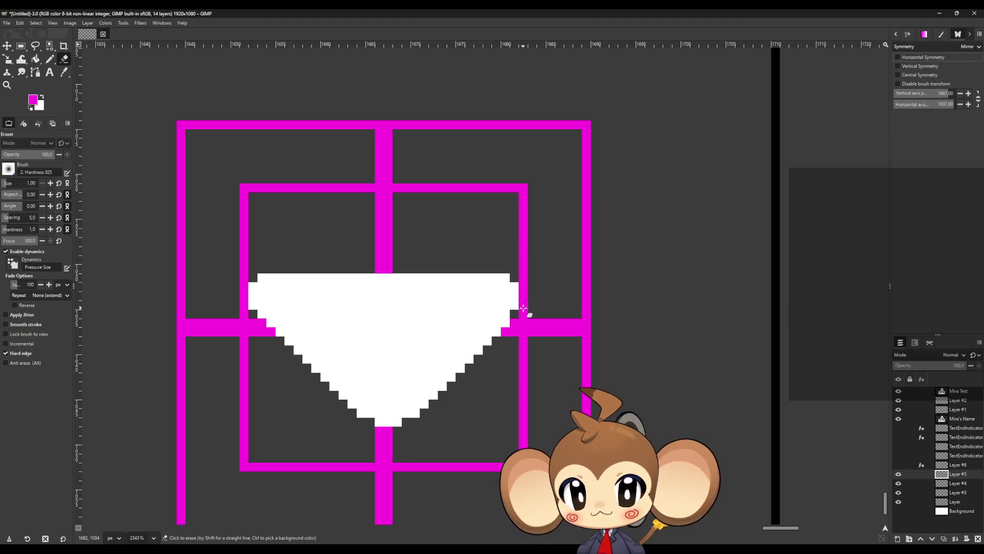
{"action": "key", "text": "ctrl+y"}
{"action": "key", "text": "ctrl+y"}
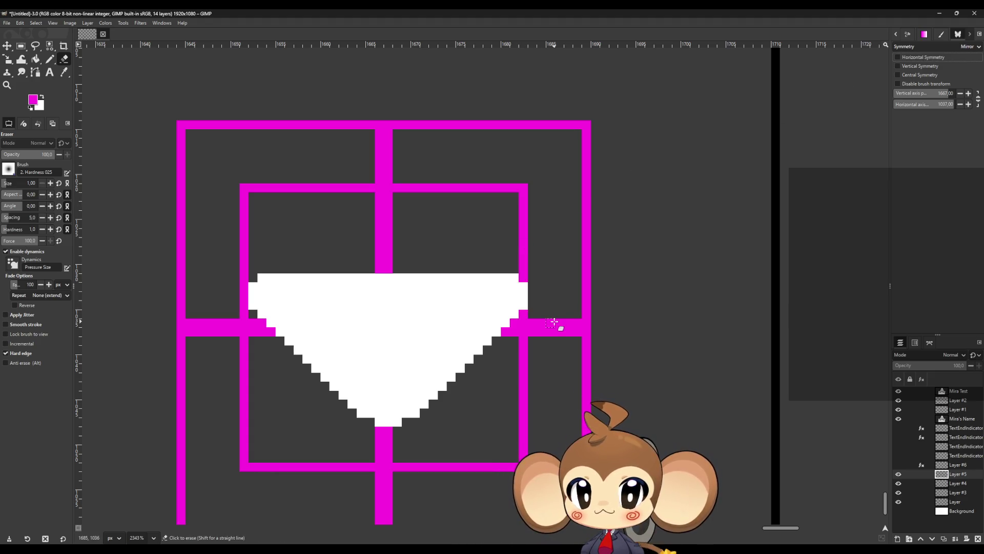
{"action": "left_click", "coordinate": [523, 278]}
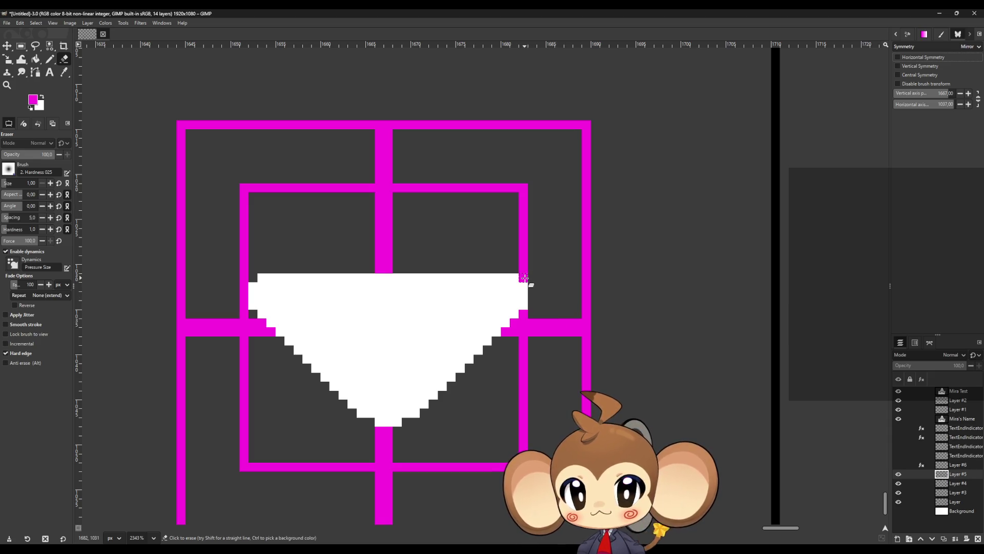
{"action": "key", "text": "ctrl+z"}
{"action": "key", "text": "ctrl+z"}
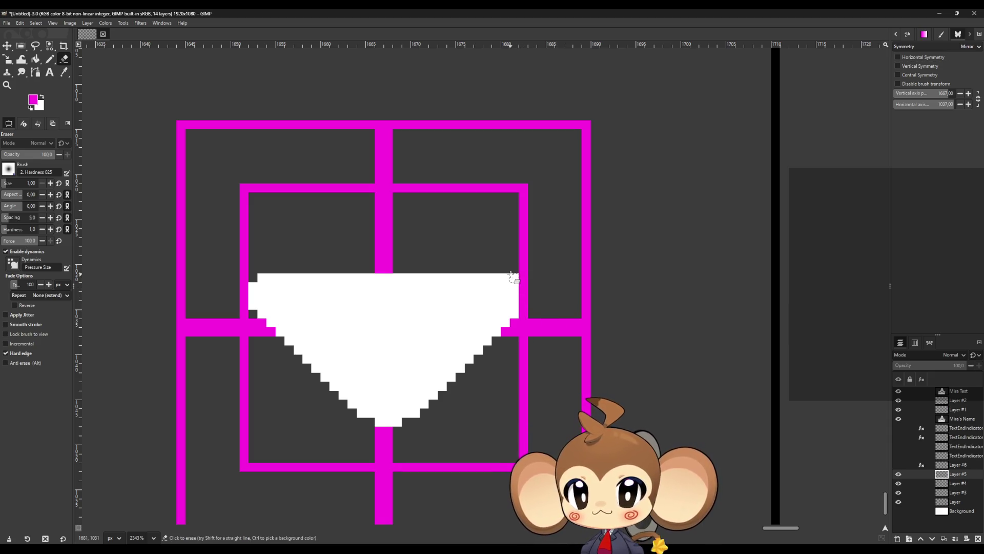
- Erase the triangle's right edge as a straight stepped diagonal down to the tip
{"action": "left_click", "coordinate": [514, 314]}
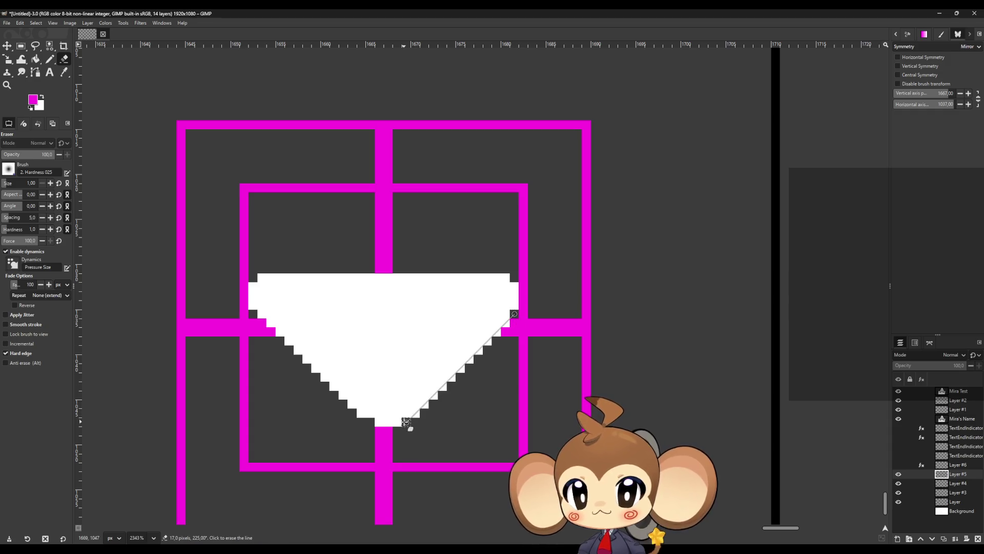
{"action": "left_click", "coordinate": [406, 422], "text": "shift"}
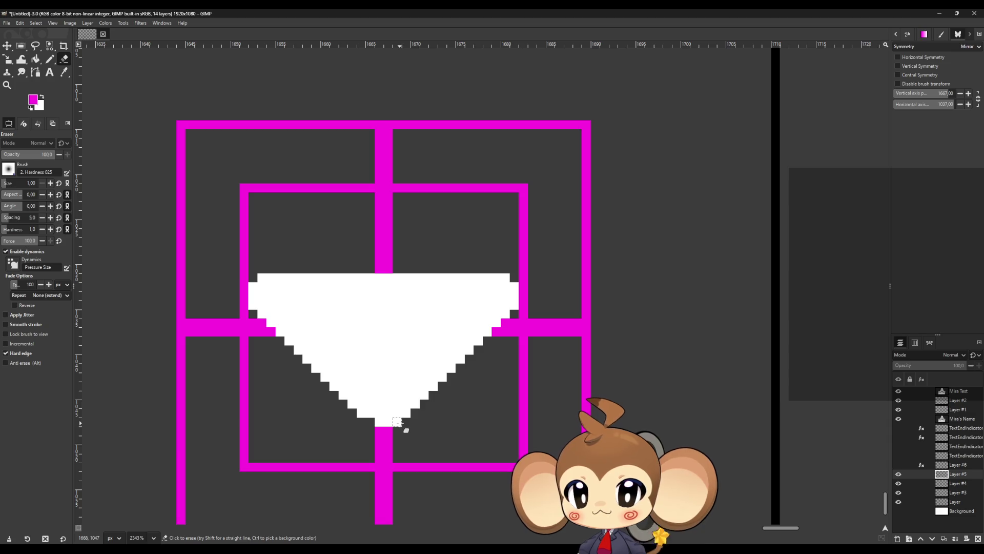
{"action": "scroll", "coordinate": [379, 402], "scroll_direction": "down", "scroll_amount": 3}
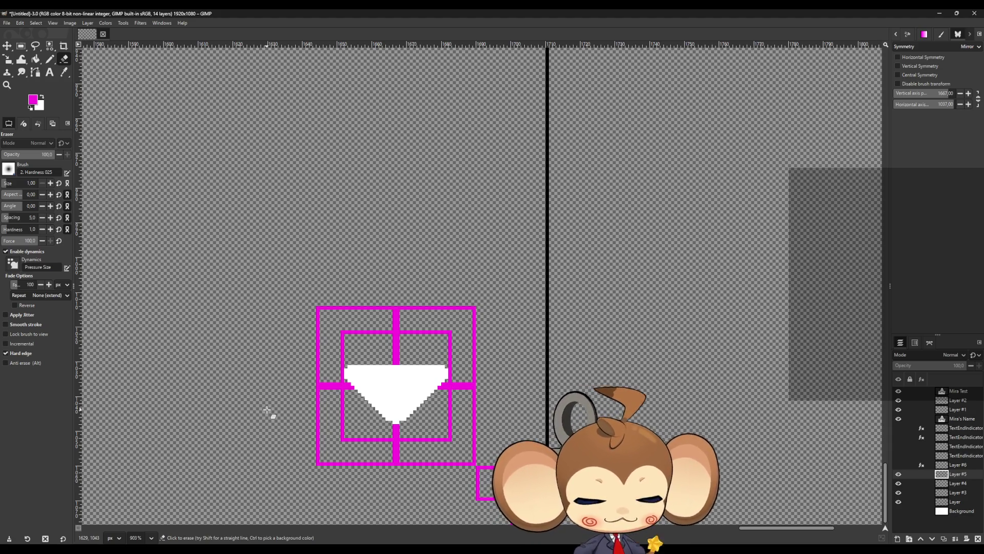
{"action": "scroll", "coordinate": [328, 395], "scroll_direction": "down", "scroll_amount": 1}
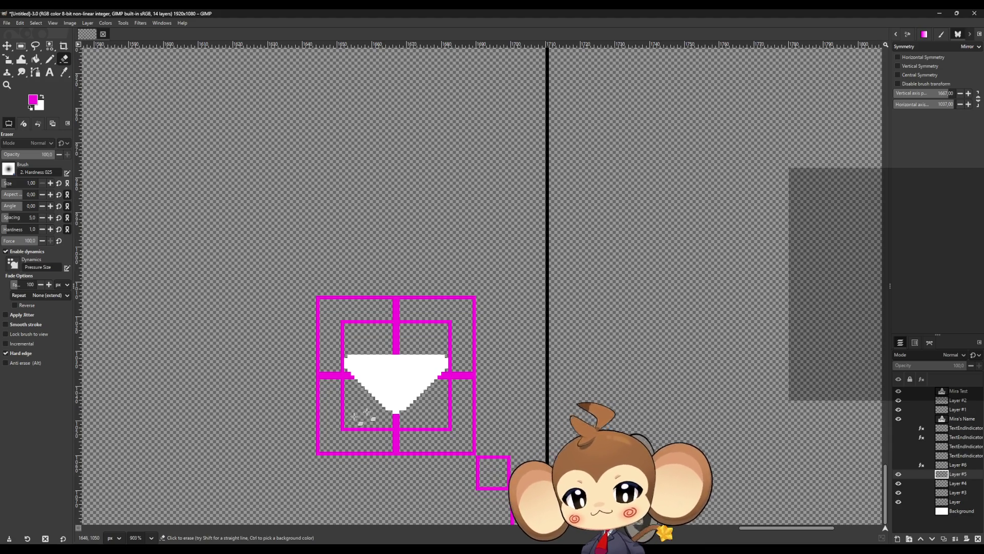
{"action": "scroll", "coordinate": [367, 326], "scroll_direction": "down", "scroll_amount": 5}
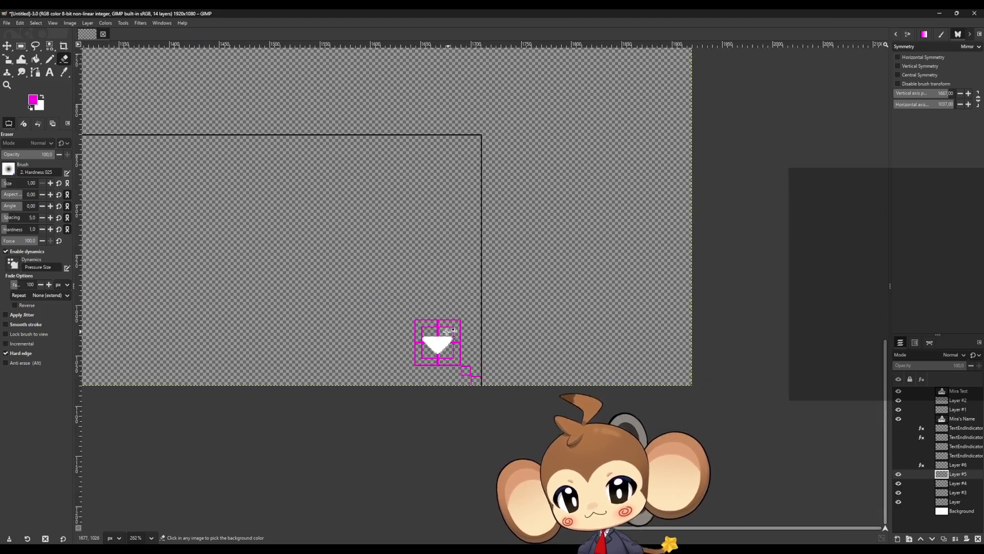
{"action": "scroll", "coordinate": [219, 305], "scroll_direction": "down", "scroll_amount": 2}
{"action": "scroll", "coordinate": [374, 303], "scroll_direction": "up", "scroll_amount": 3}
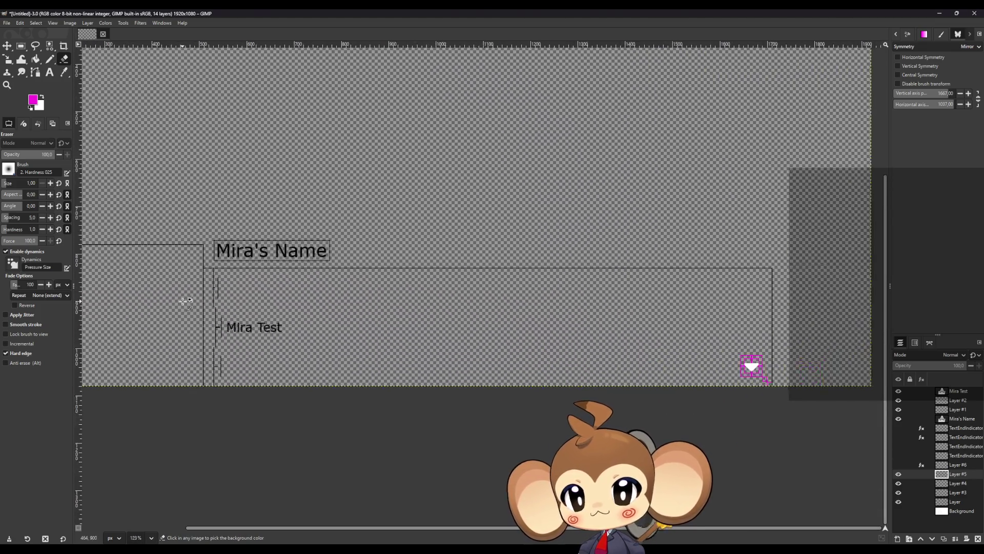
- Delete the duplicate TextEndIndicator copy layers, undoing once to restore Layer #6
{"action": "scroll", "coordinate": [709, 336], "scroll_direction": "up", "scroll_amount": 8}
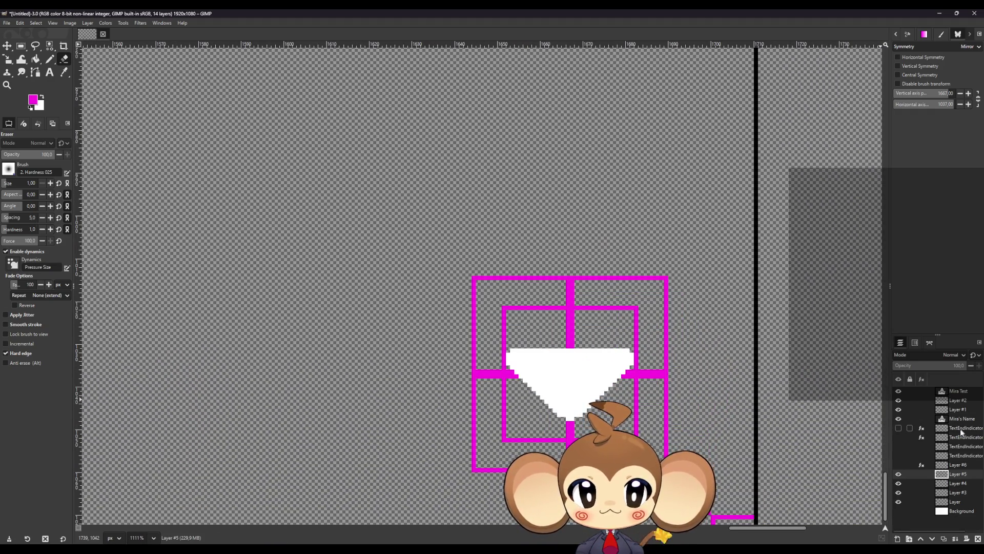
{"action": "left_click", "coordinate": [958, 427]}
{"action": "left_click", "coordinate": [978, 538]}
{"action": "left_click", "coordinate": [978, 538]}
{"action": "left_click", "coordinate": [978, 538]}
{"action": "left_click", "coordinate": [978, 538]}
{"action": "left_click", "coordinate": [978, 538]}
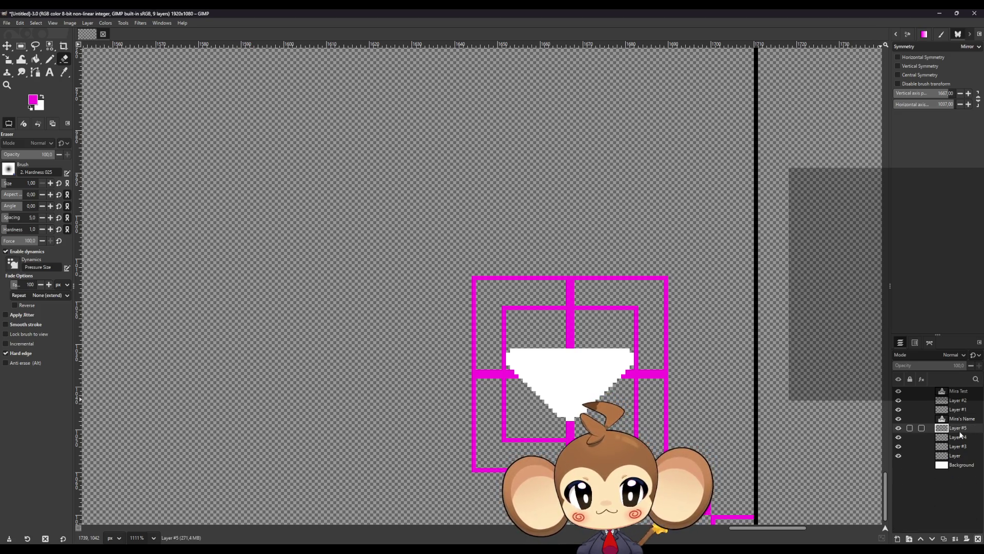
{"action": "left_click", "coordinate": [957, 434]}
{"action": "left_click", "coordinate": [956, 428]}
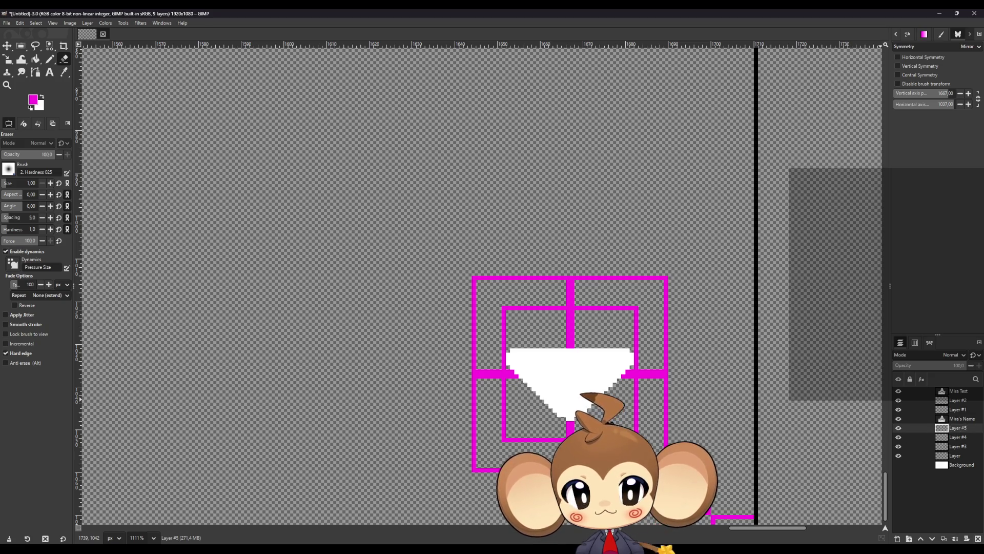
{"action": "key", "text": "ctrl+z"}
- Rename Layer #5 to TextEndIndicator
{"action": "left_click", "coordinate": [956, 437]}
{"action": "left_click", "coordinate": [956, 436]}
{"action": "type", "text": "TextEnd"}
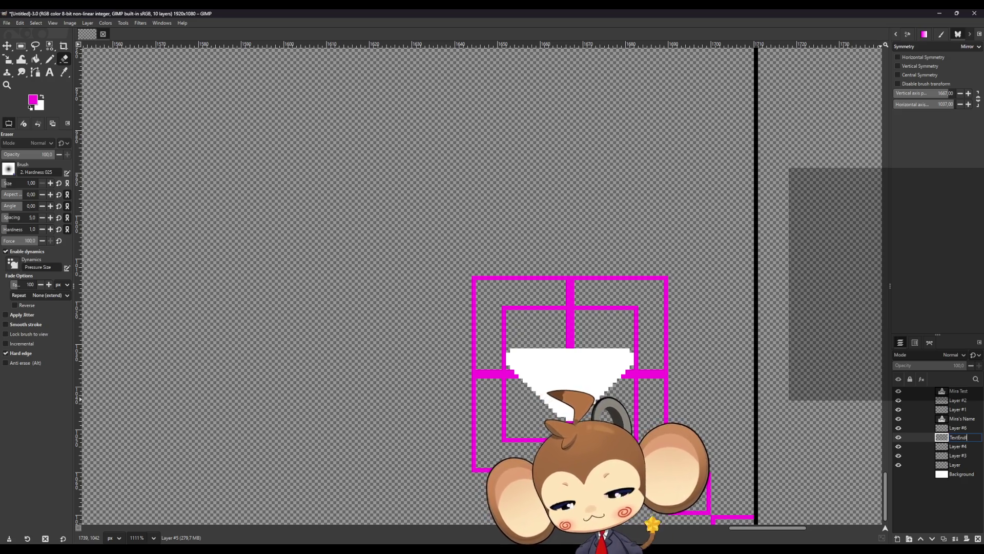
{"action": "type", "text": "tor"}
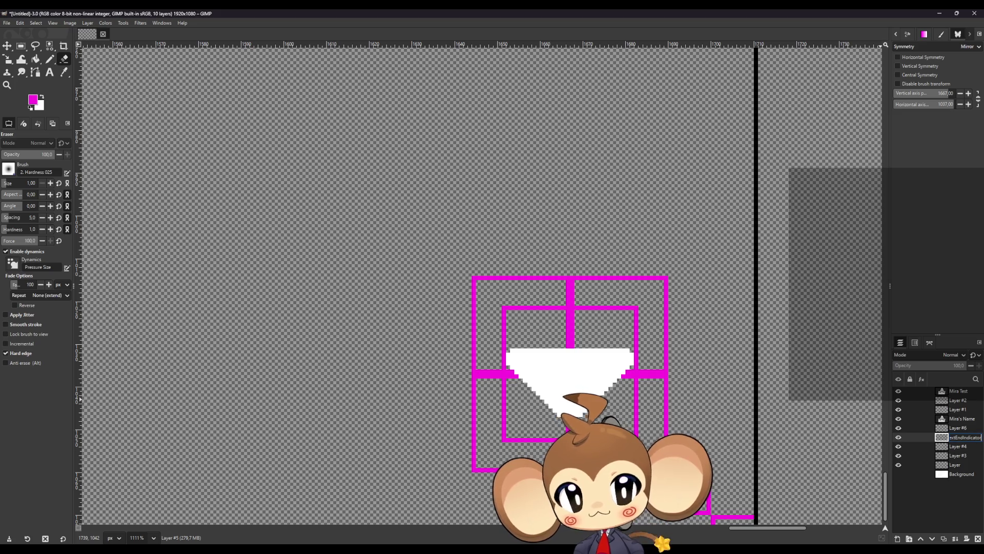
{"action": "key", "text": "Return"}
- Check the triangle layers' contents by toggling visibility, then rename Layer #6 to TextEndIndicatorBlur
{"action": "left_click", "coordinate": [958, 428]}
{"action": "left_click", "coordinate": [897, 428]}
{"action": "left_click", "coordinate": [898, 437]}
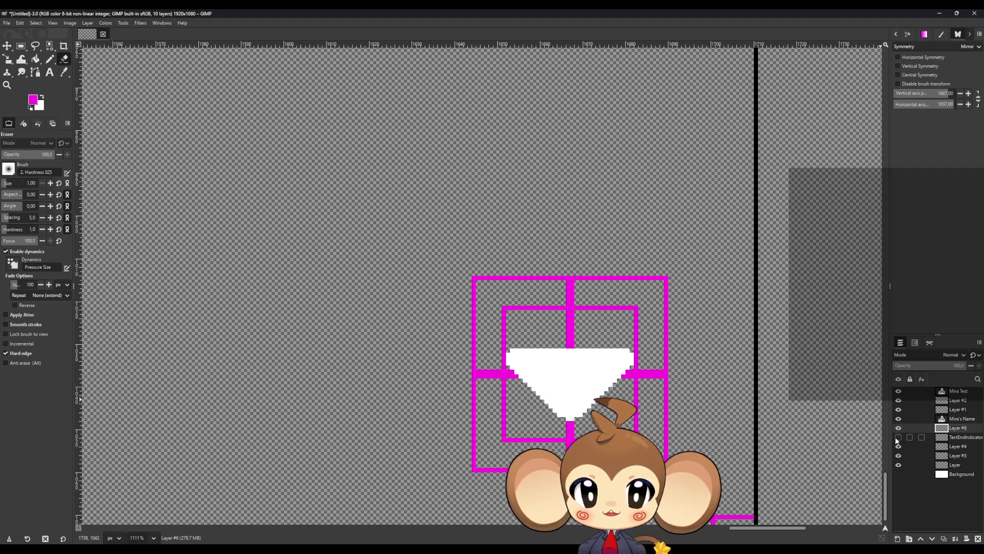
{"action": "left_click", "coordinate": [898, 428]}
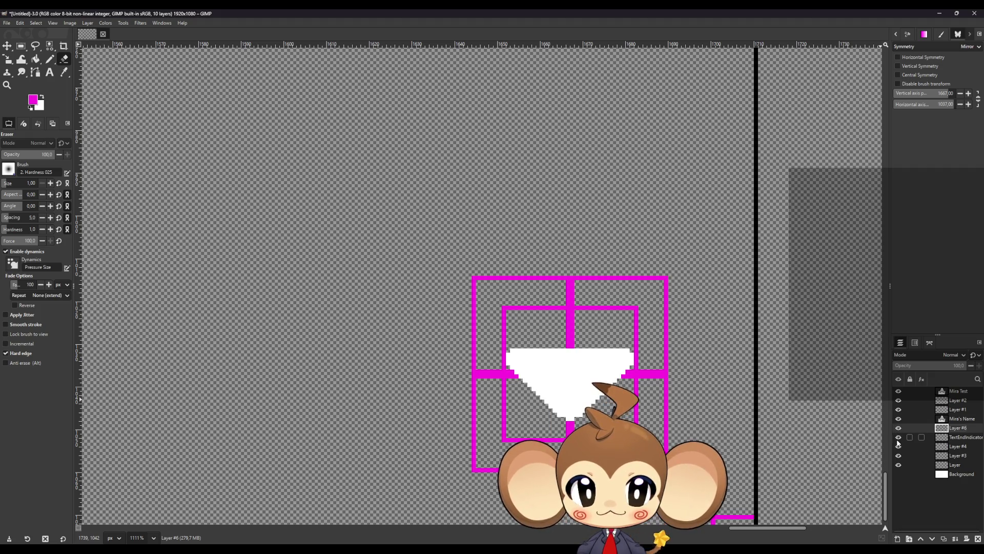
{"action": "left_click", "coordinate": [898, 428]}
{"action": "left_click", "coordinate": [898, 437]}
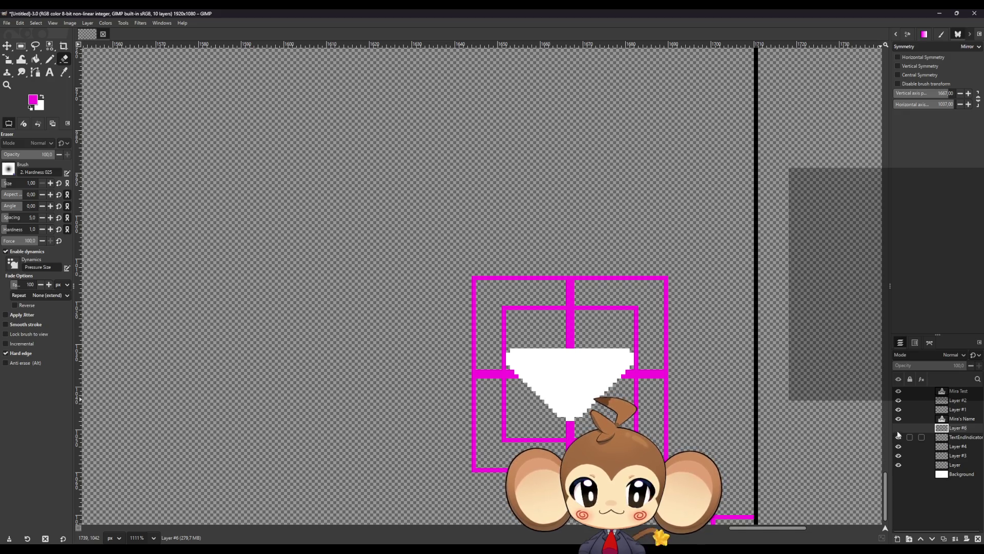
{"action": "double_click", "coordinate": [963, 429]}
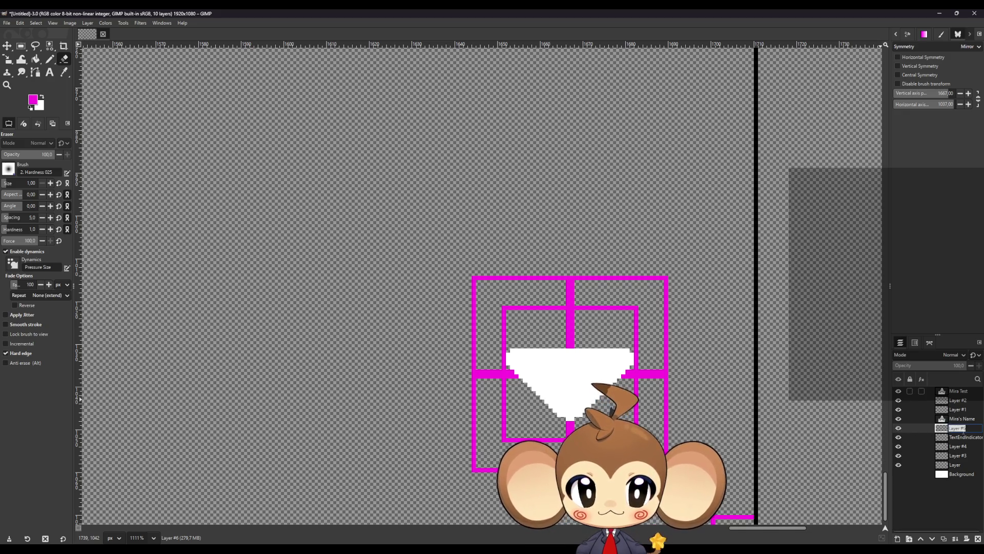
{"action": "type", "text": "TextE"}
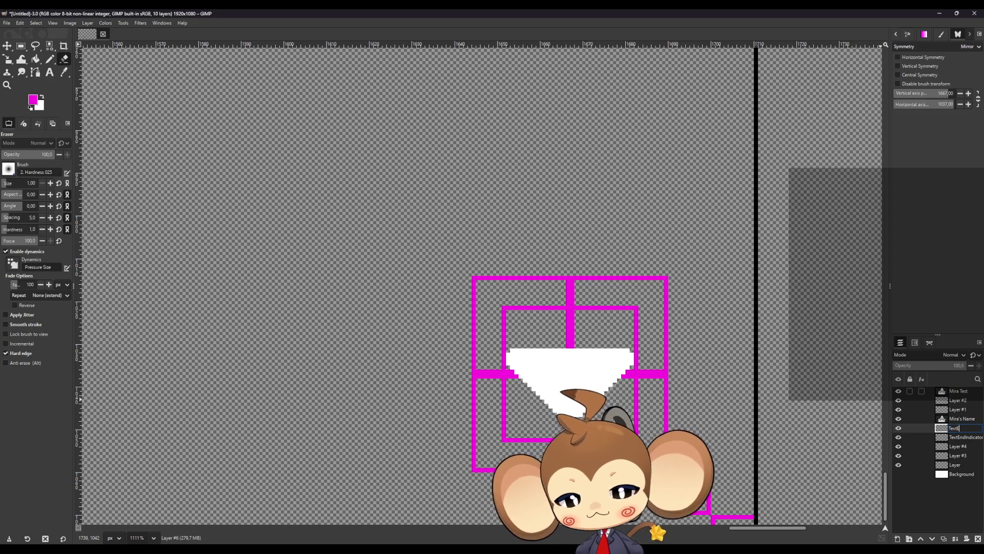
{"action": "type", "text": "Blur"}
{"action": "key", "text": "Return"}
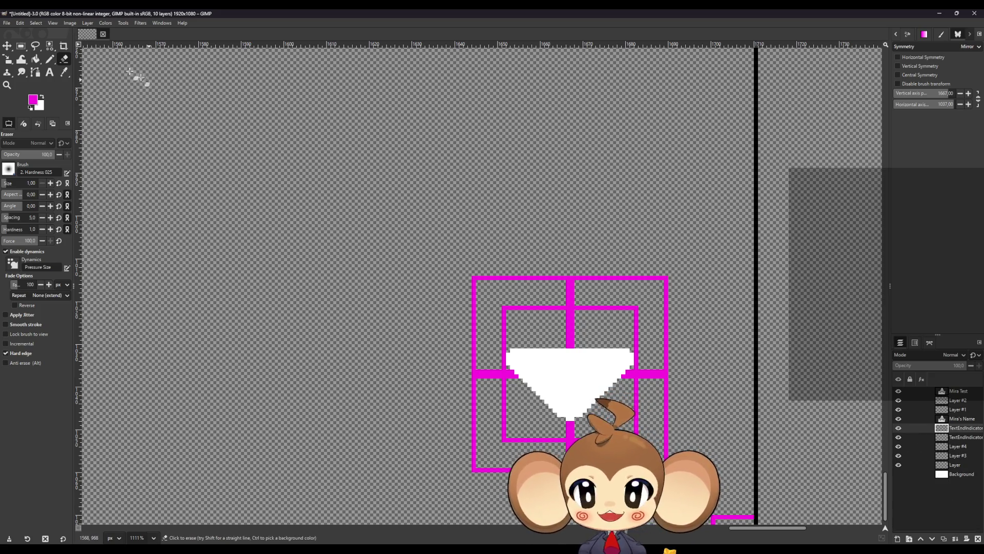
- Apply a Gaussian Blur of size 0.50 to the TextEndIndicatorBlur layer
{"action": "left_click", "coordinate": [140, 23]}
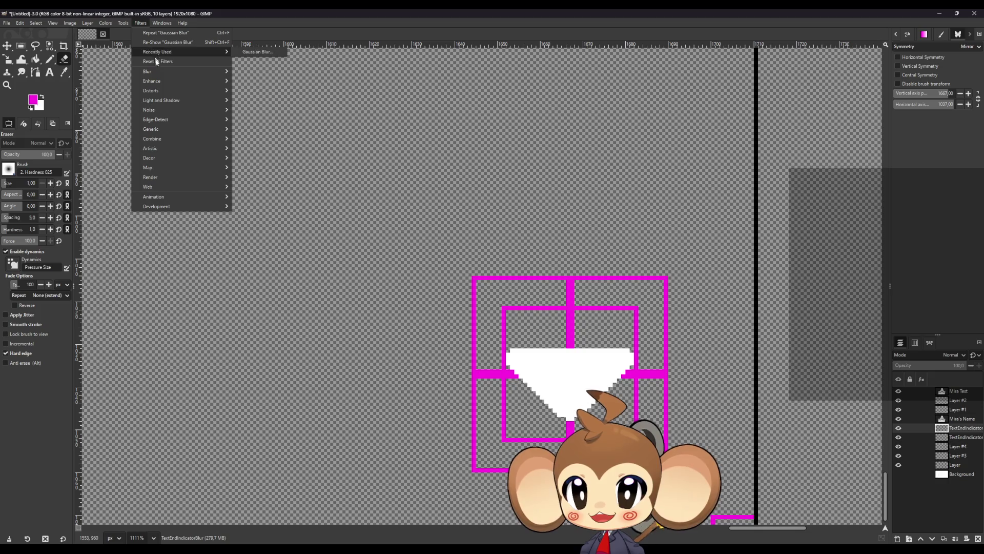
{"action": "mouse_move", "coordinate": [159, 72]}
{"action": "left_click", "coordinate": [256, 82]}
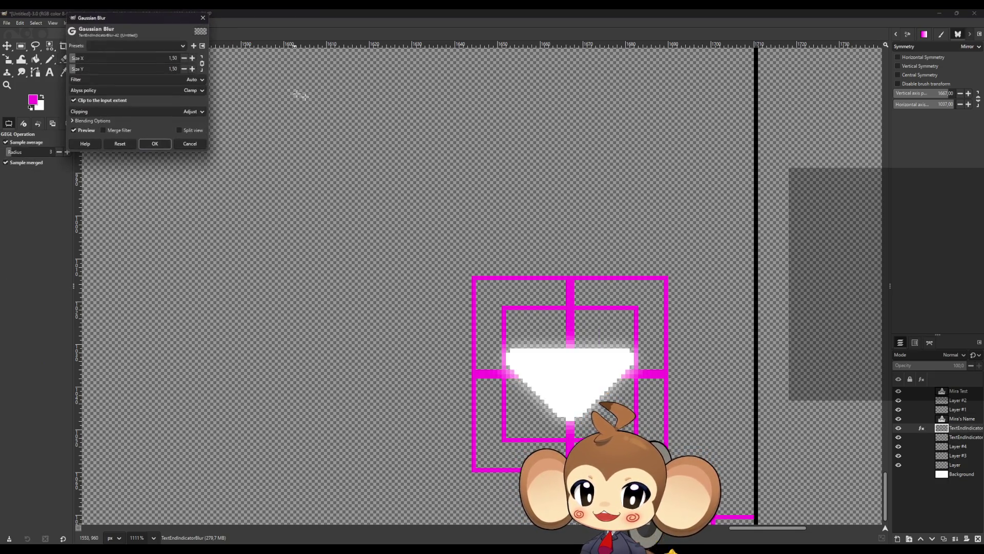
{"action": "key", "text": "Right"}
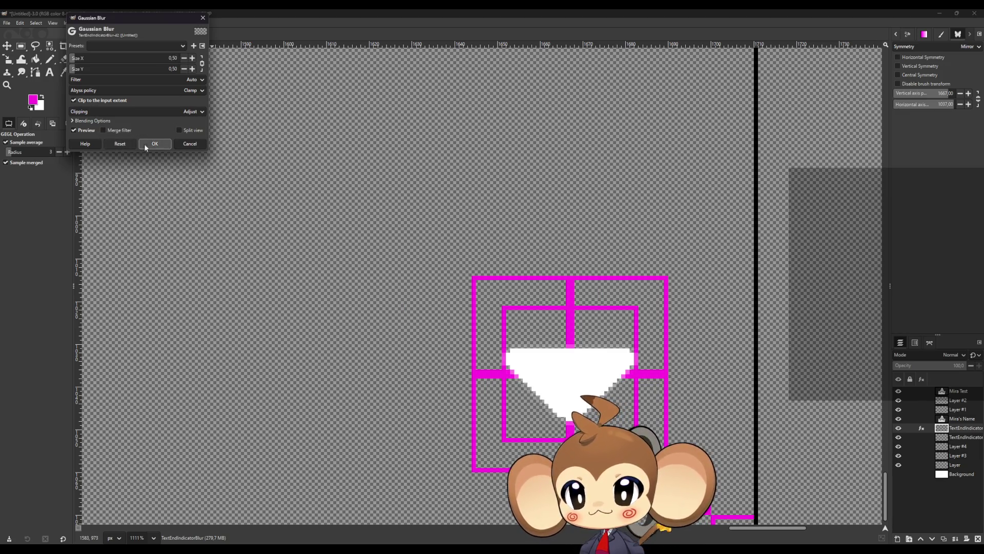
{"action": "left_click", "coordinate": [154, 144]}
- Hide the sharp TextEndIndicator layer and the magenta guide frames layer
{"action": "left_click", "coordinate": [898, 437]}
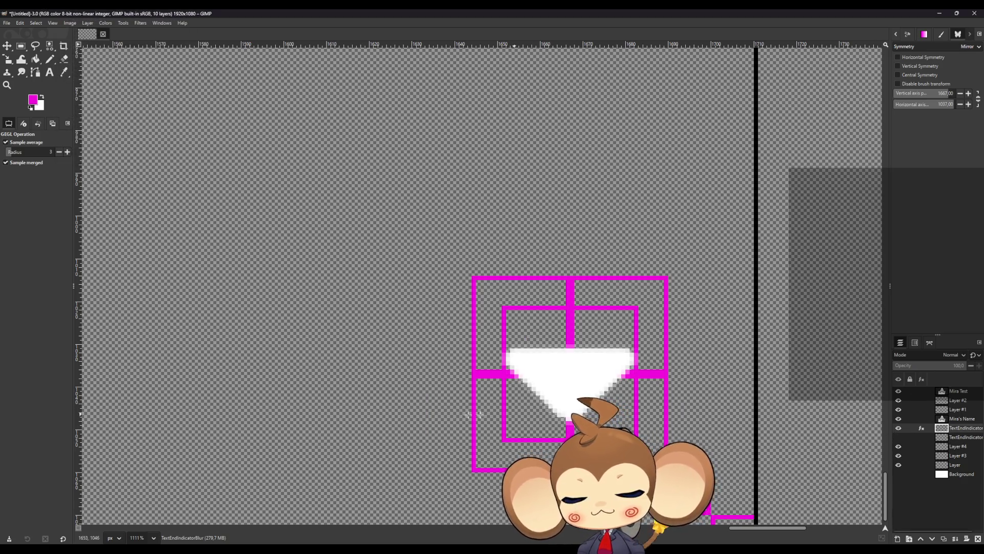
{"action": "left_click", "coordinate": [898, 446]}
{"action": "scroll", "coordinate": [451, 412], "scroll_direction": "down", "scroll_amount": 6}
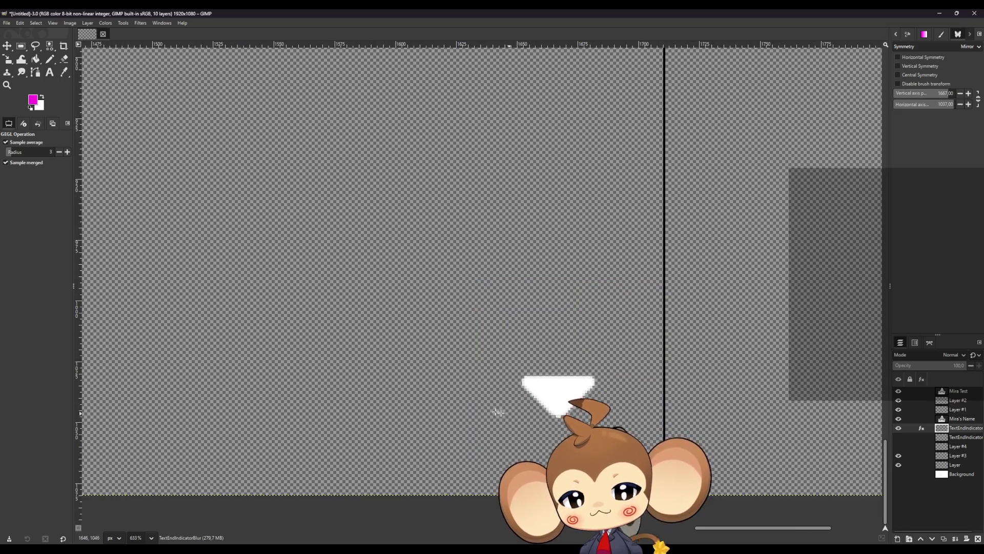
{"action": "scroll", "coordinate": [312, 395], "scroll_direction": "down", "scroll_amount": 2}
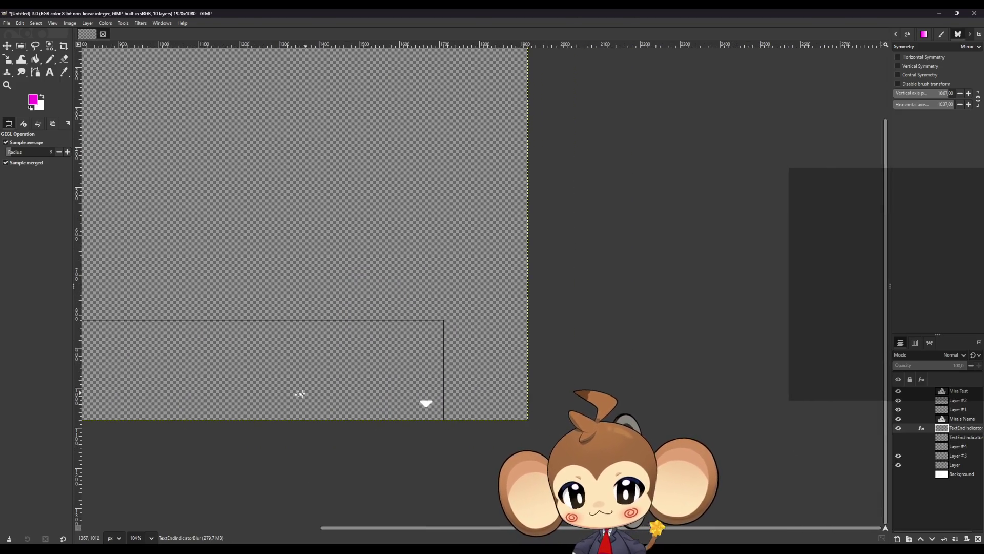
{"action": "scroll", "coordinate": [533, 374], "scroll_direction": "down", "scroll_amount": 2}
{"action": "scroll", "coordinate": [523, 369], "scroll_direction": "up", "scroll_amount": 3}
{"action": "scroll", "coordinate": [405, 371], "scroll_direction": "down", "scroll_amount": 2}
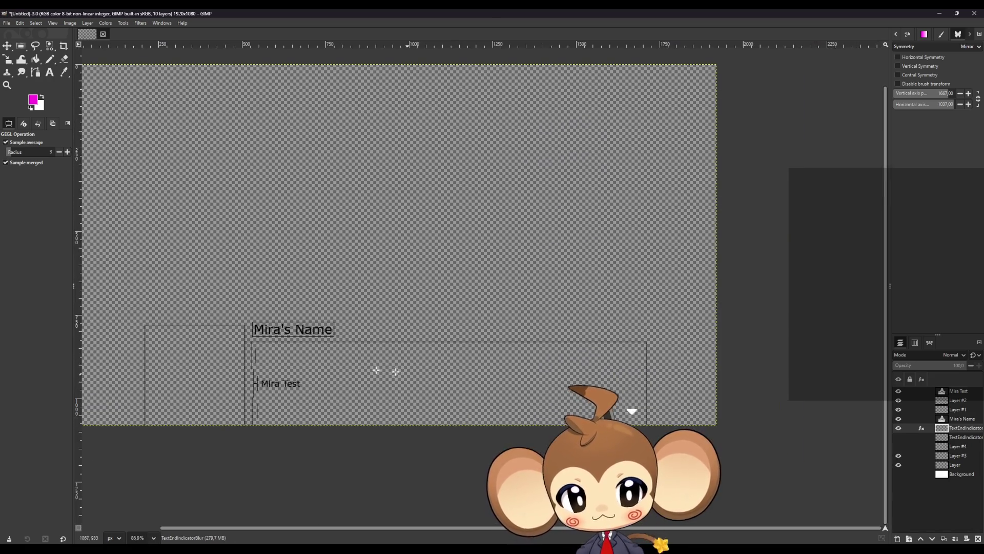
{"action": "scroll", "coordinate": [524, 402], "scroll_direction": "up", "scroll_amount": 1}
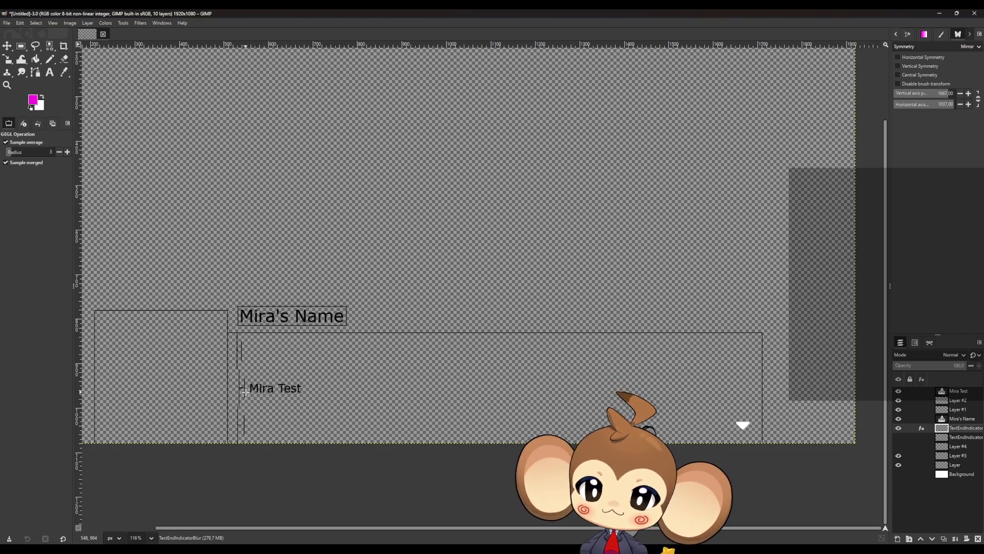
{"action": "scroll", "coordinate": [245, 391], "scroll_direction": "down", "scroll_amount": 2}
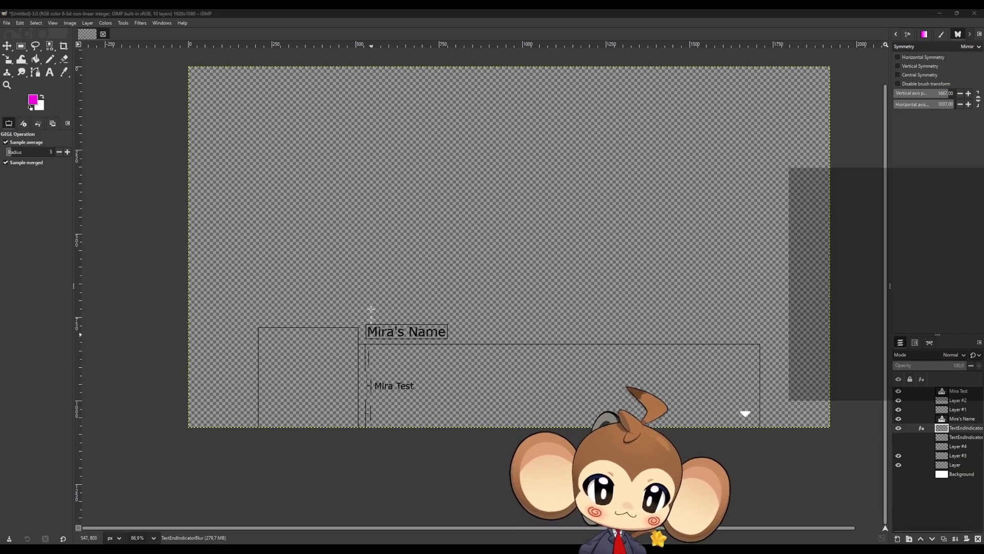
- Swap the swatches so white is foreground and magenta is background
{"action": "left_click", "coordinate": [41, 96]}
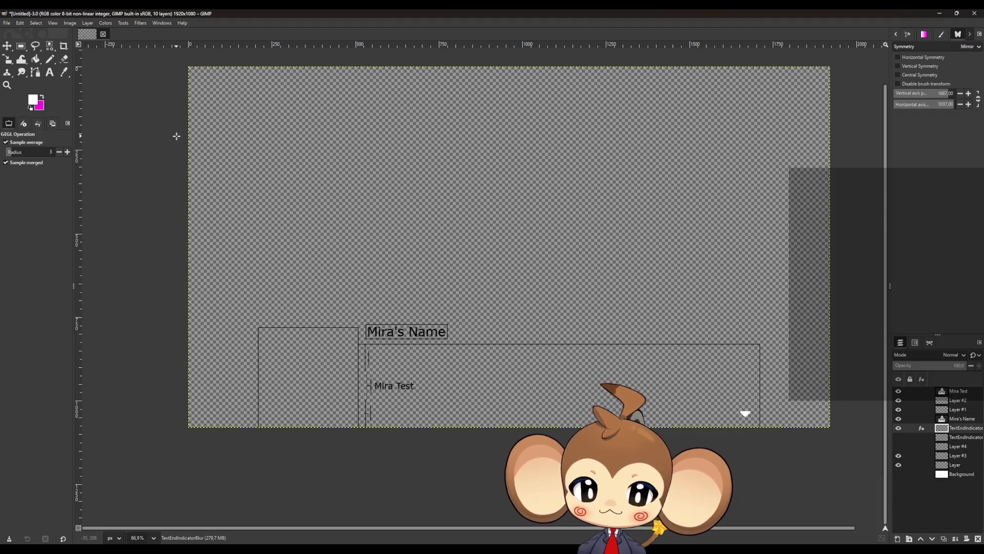
- Zoom out from 291% to about 85% to see the whole dialogue mockup
{"action": "scroll", "coordinate": [286, 264], "scroll_direction": "up", "scroll_amount": 2}
{"action": "scroll", "coordinate": [308, 319], "scroll_direction": "up", "scroll_amount": 5}
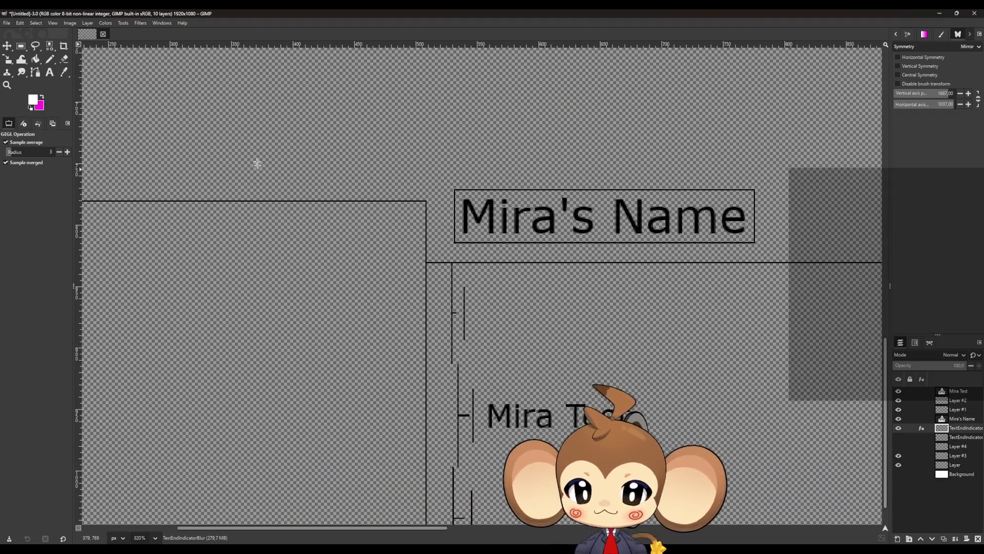
{"action": "scroll", "coordinate": [295, 277], "scroll_direction": "down", "scroll_amount": 1}
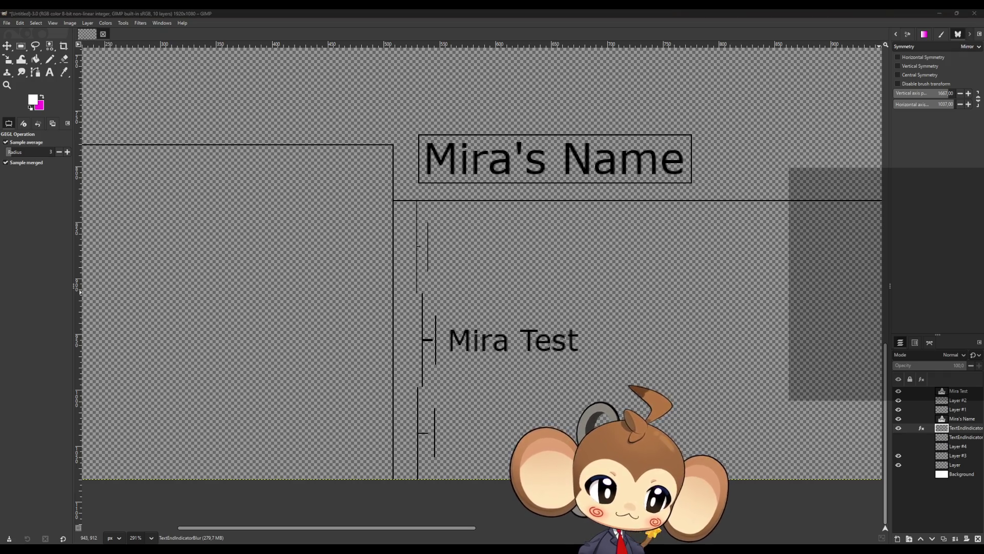
{"action": "scroll", "coordinate": [467, 305], "scroll_direction": "up", "scroll_amount": 2}
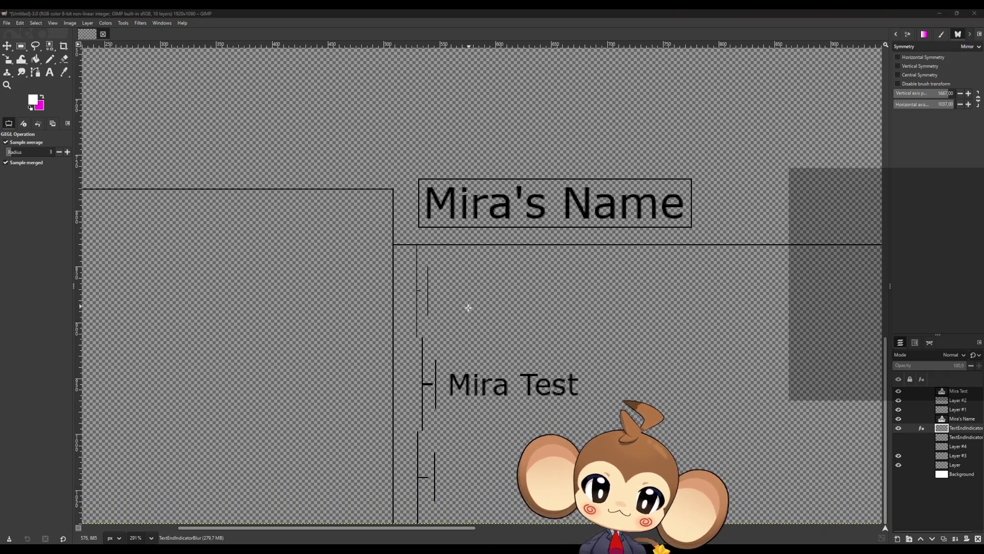
{"action": "scroll", "coordinate": [487, 369], "scroll_direction": "down", "scroll_amount": 2}
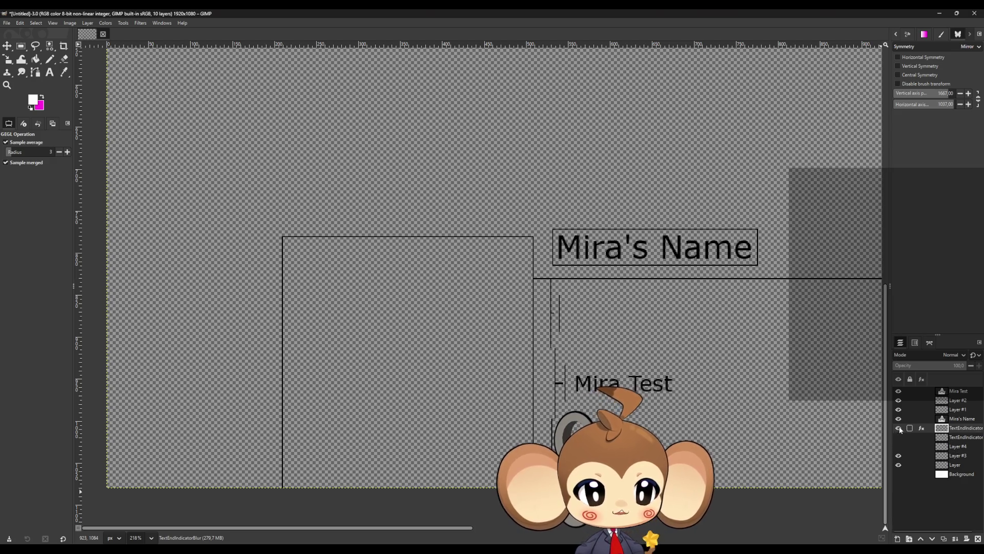
{"action": "scroll", "coordinate": [502, 385], "scroll_direction": "down", "scroll_amount": 5}
{"action": "scroll", "coordinate": [694, 373], "scroll_direction": "down", "scroll_amount": 1}
{"action": "scroll", "coordinate": [779, 322], "scroll_direction": "up", "scroll_amount": 2}
{"action": "scroll", "coordinate": [779, 323], "scroll_direction": "down", "scroll_amount": 1}
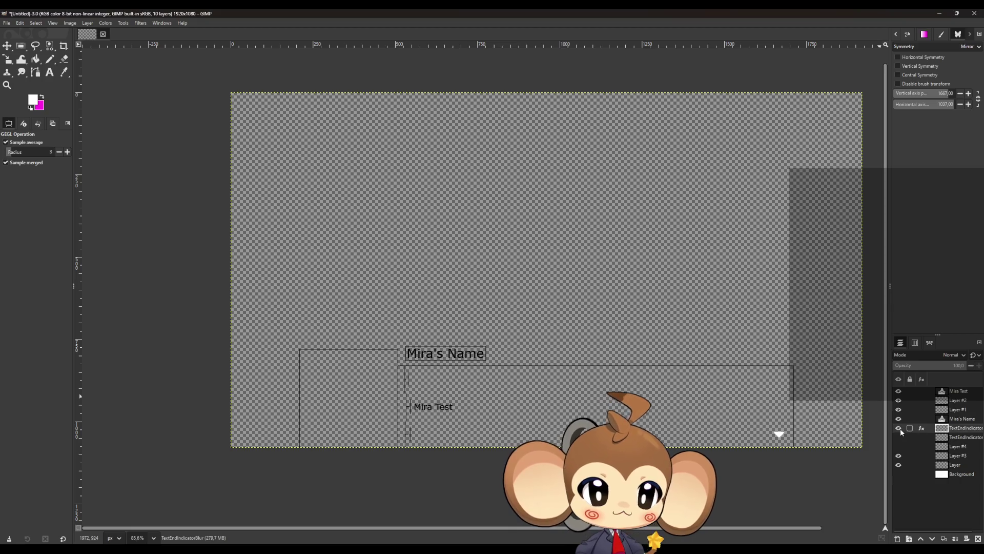
{"action": "left_click", "coordinate": [911, 438]}
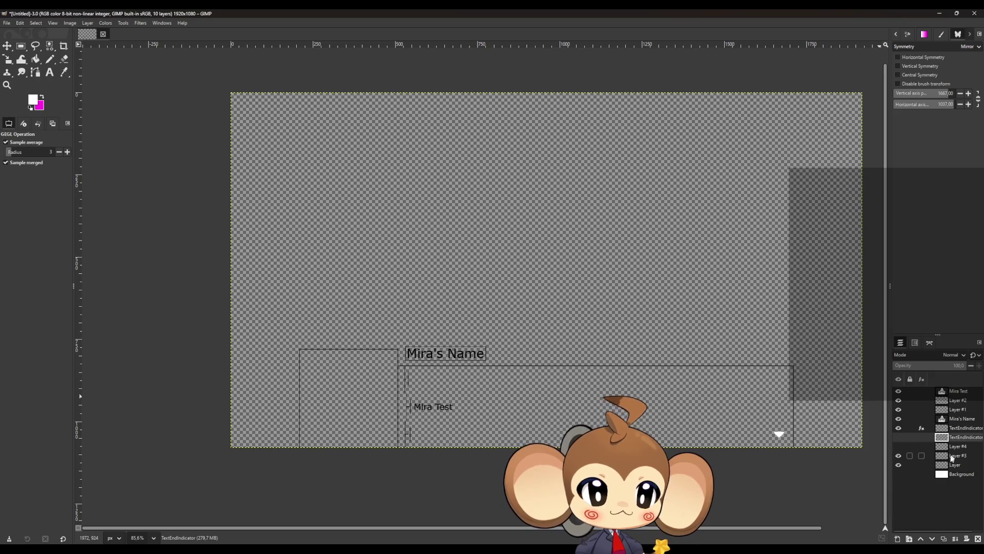
- Make Layer #4 visible again and add a new empty Layer #5 above it
{"action": "left_click", "coordinate": [900, 445]}
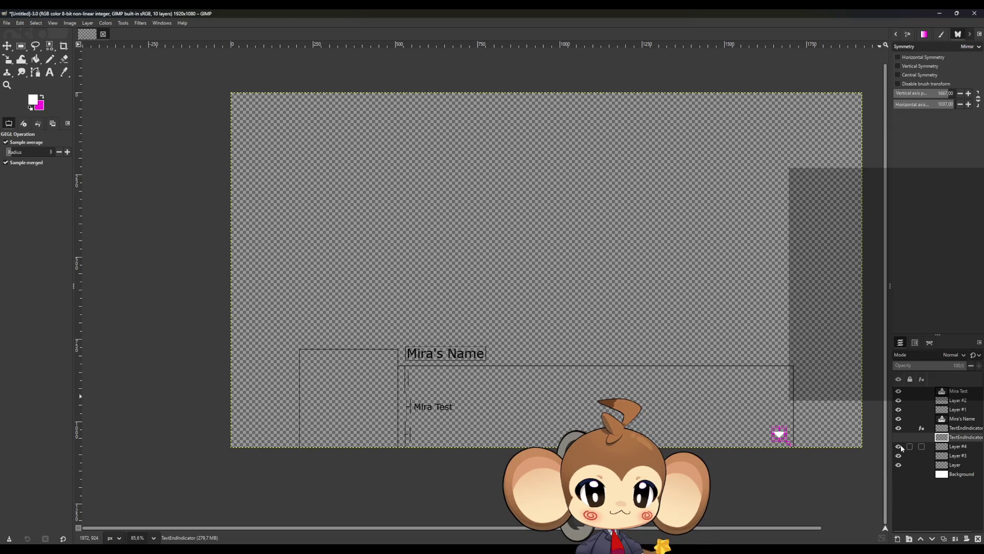
{"action": "left_click", "coordinate": [955, 448]}
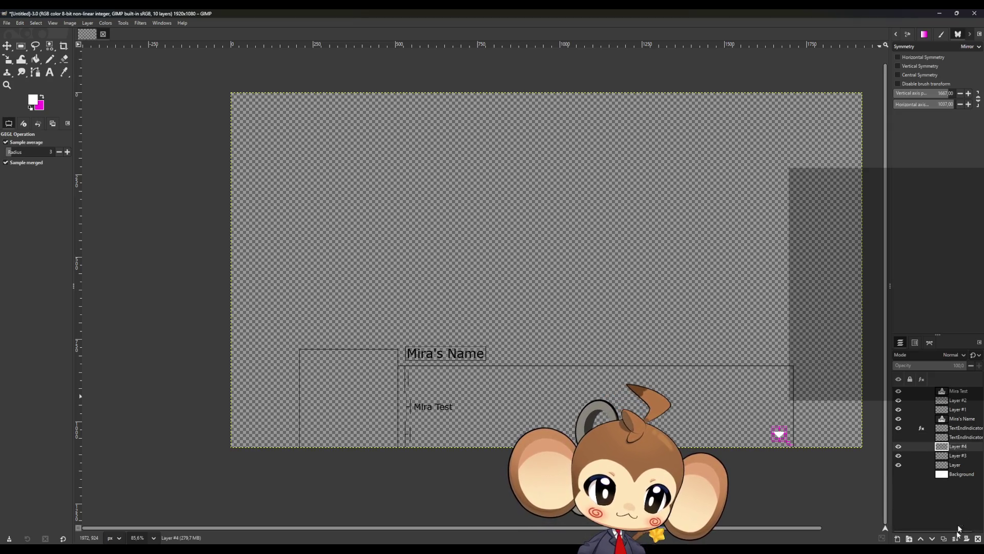
{"action": "left_click", "coordinate": [898, 538]}
{"action": "left_click", "coordinate": [554, 391]}
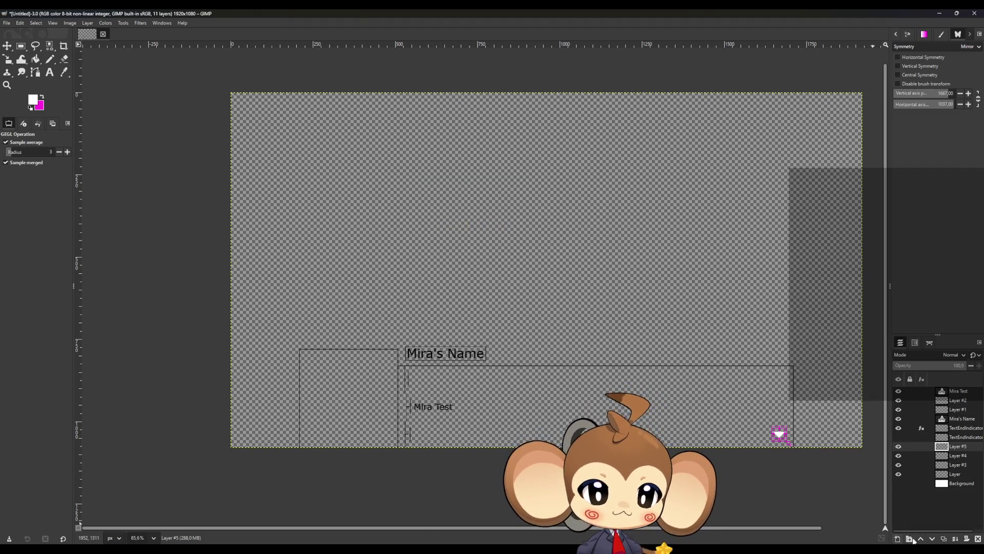
{"action": "left_click", "coordinate": [909, 538]}
- Name the new layer group Tests
{"action": "double_click", "coordinate": [960, 447]}
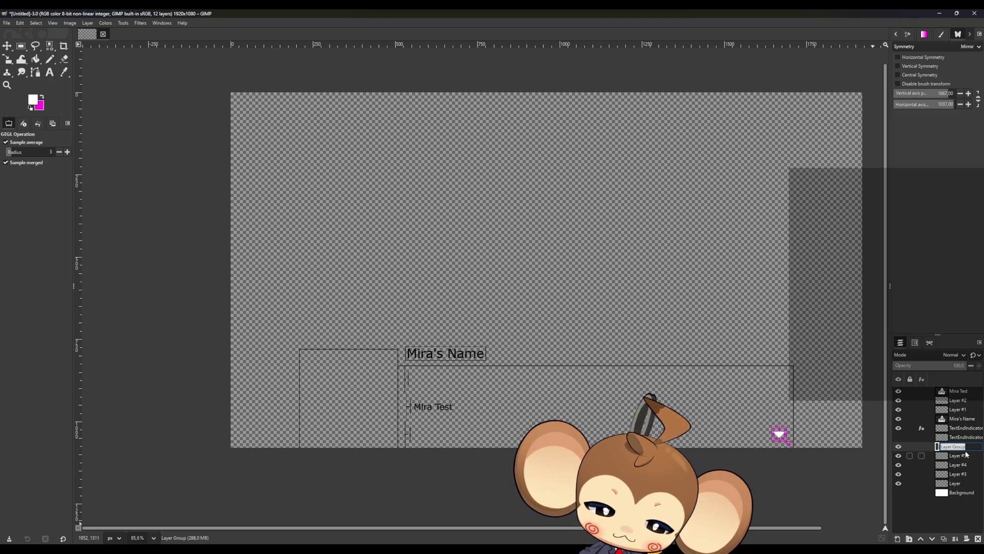
{"action": "type", "text": "T"}
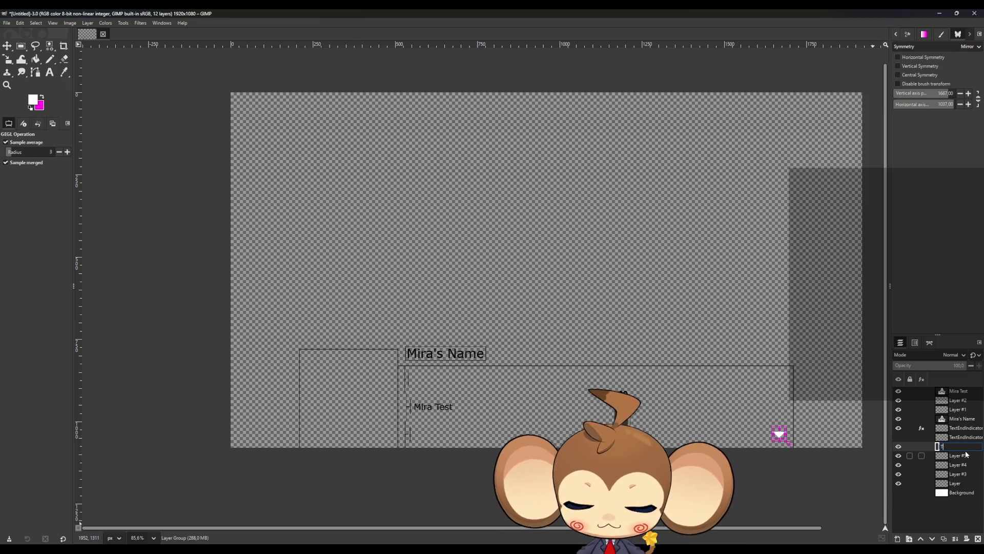
{"action": "type", "text": "ests"}
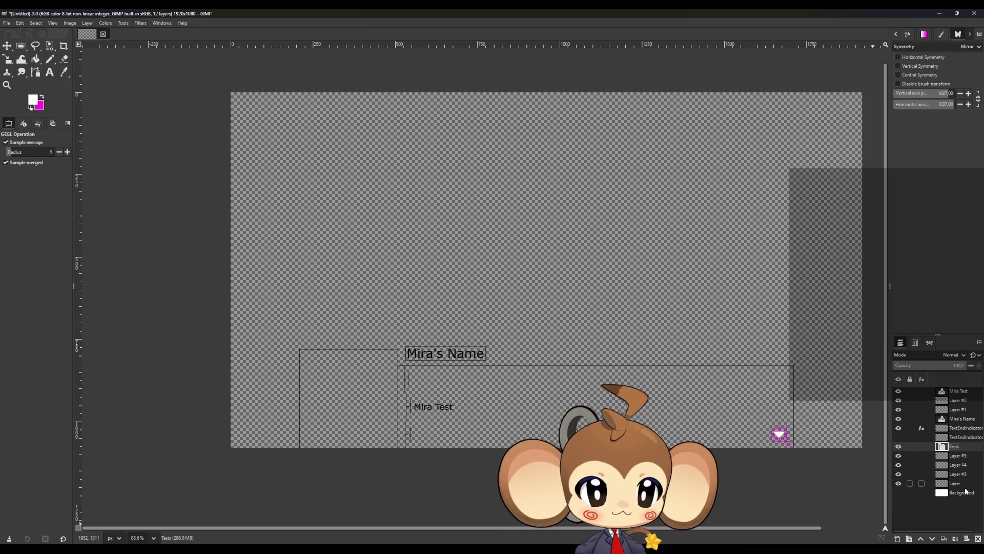
{"action": "left_click", "coordinate": [958, 483]}
- Move Layer #5, Layer #4, Layer #3 and Layer into Tests, then delete Background
{"action": "left_click", "coordinate": [957, 455], "text": "shift"}
{"action": "left_click_drag", "start_coordinate": [957, 456], "coordinate": [956, 446]}
{"action": "left_click", "coordinate": [962, 492]}
{"action": "left_click", "coordinate": [977, 538]}
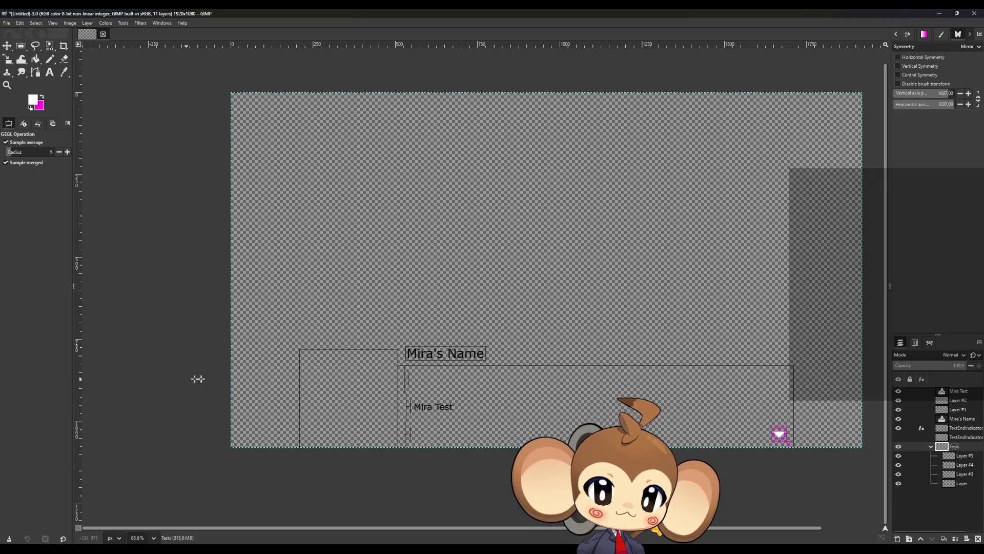
{"action": "scroll", "coordinate": [370, 422], "scroll_direction": "up", "scroll_amount": 5}
{"action": "scroll", "coordinate": [370, 423], "scroll_direction": "up", "scroll_amount": 2}
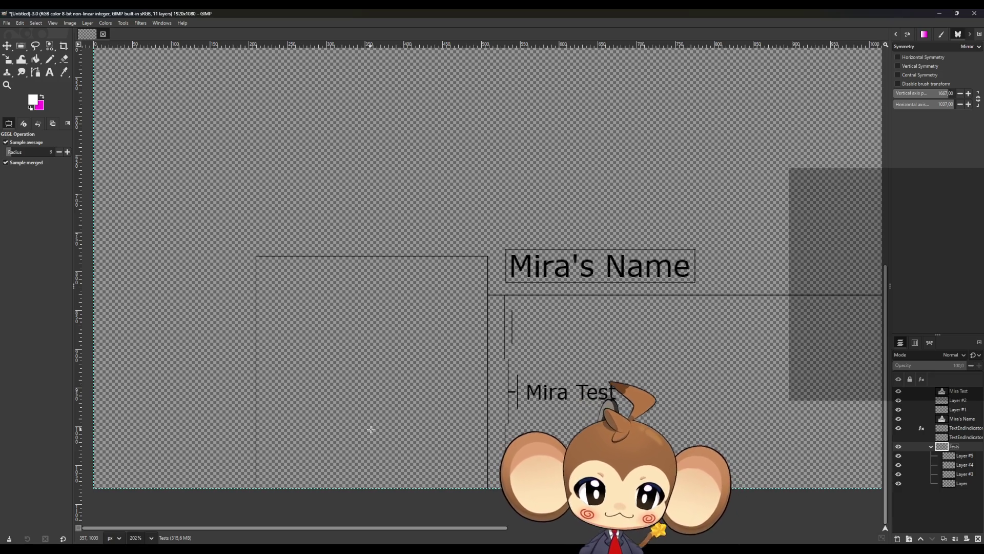
{"action": "scroll", "coordinate": [331, 406], "scroll_direction": "down", "scroll_amount": 3}
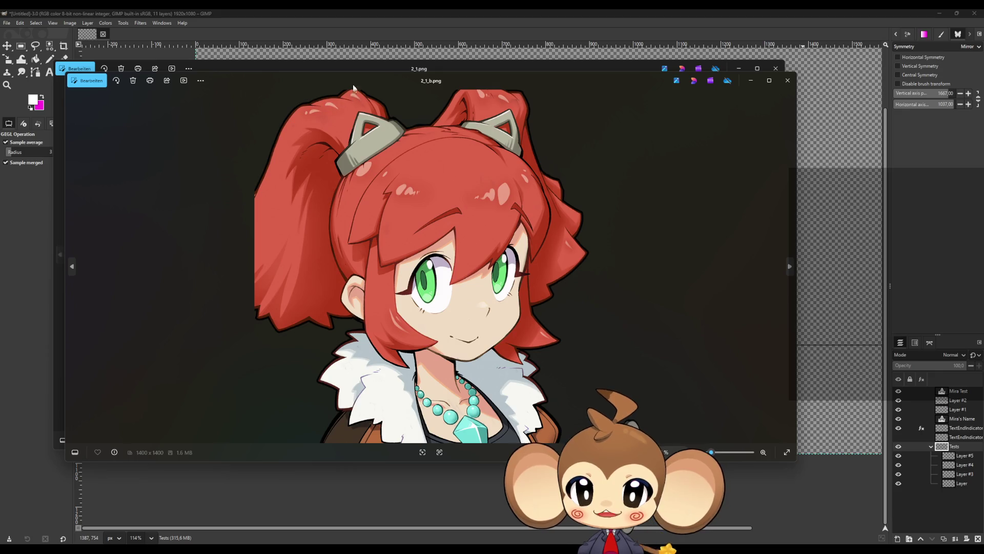
- Arrange the Photos viewers and browse the portraits from 2_1 through 2_4_b
{"action": "left_click_drag", "start_coordinate": [338, 63], "coordinate": [346, 182]}
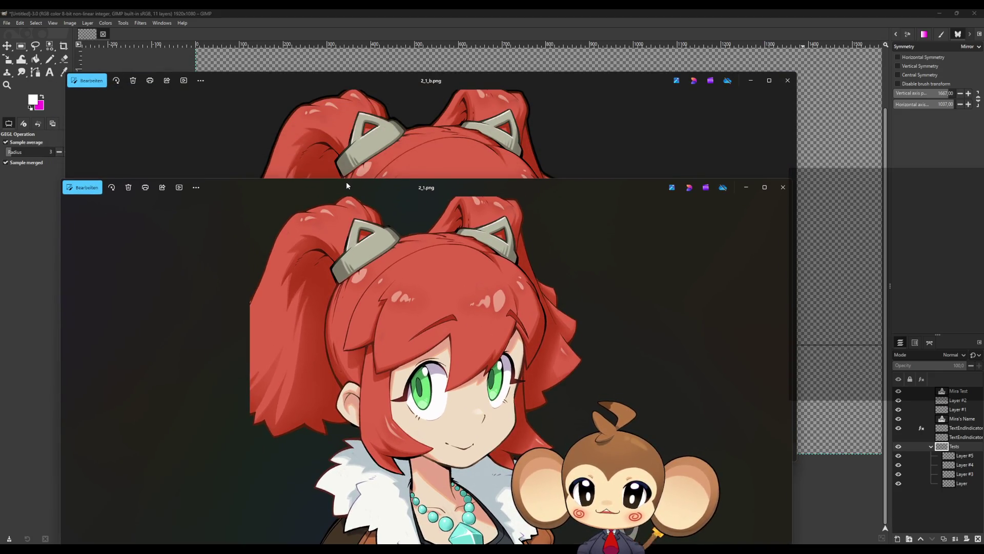
{"action": "left_click", "coordinate": [788, 80]}
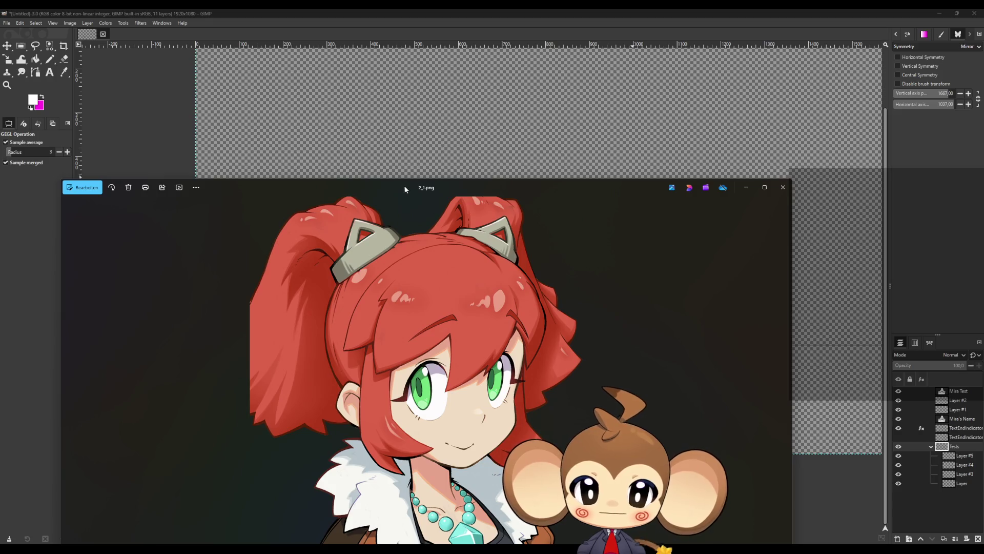
{"action": "left_click_drag", "start_coordinate": [399, 186], "coordinate": [431, 182]}
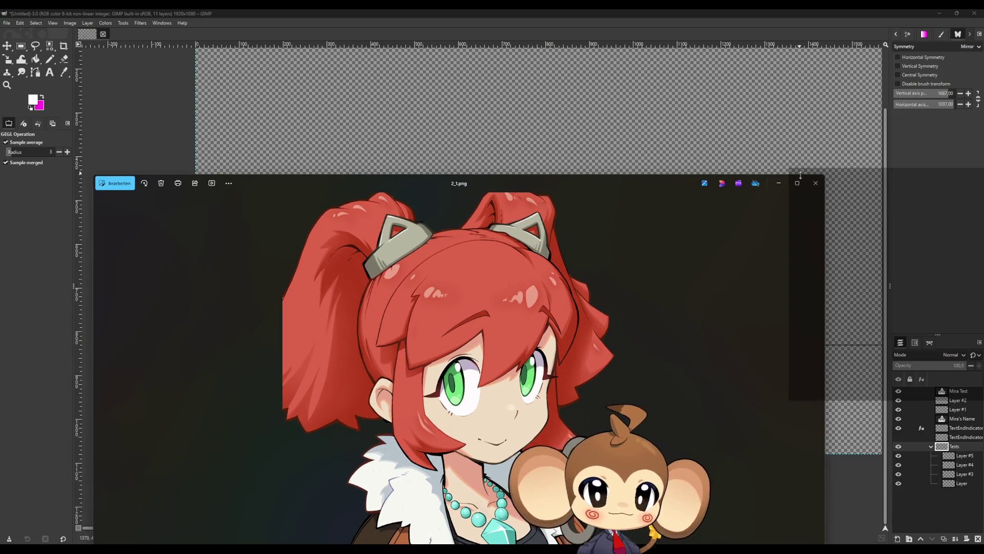
{"action": "left_click", "coordinate": [816, 183]}
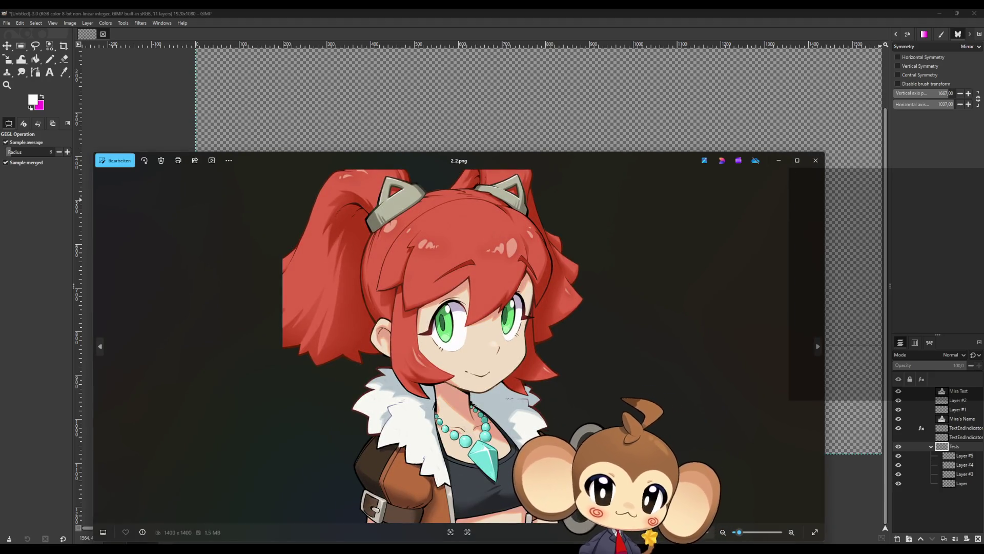
{"action": "left_click", "coordinate": [102, 345]}
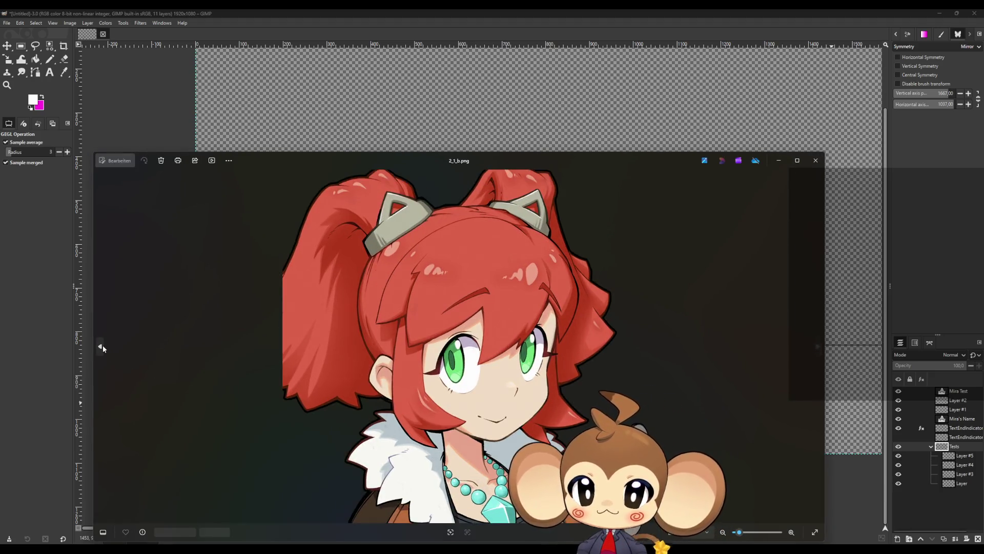
{"action": "left_click", "coordinate": [819, 347]}
{"action": "left_click_drag", "start_coordinate": [474, 154], "coordinate": [466, 51]}
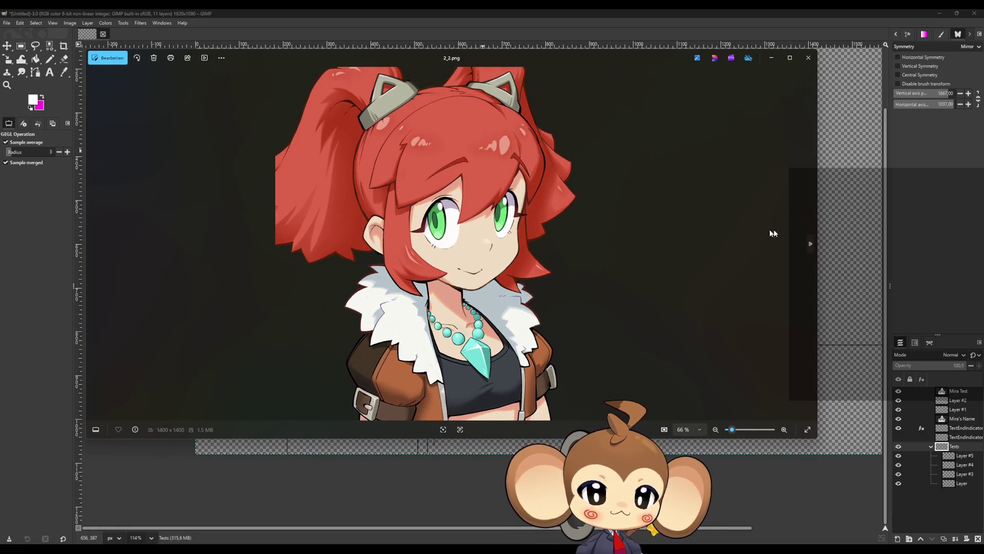
{"action": "left_click", "coordinate": [811, 244]}
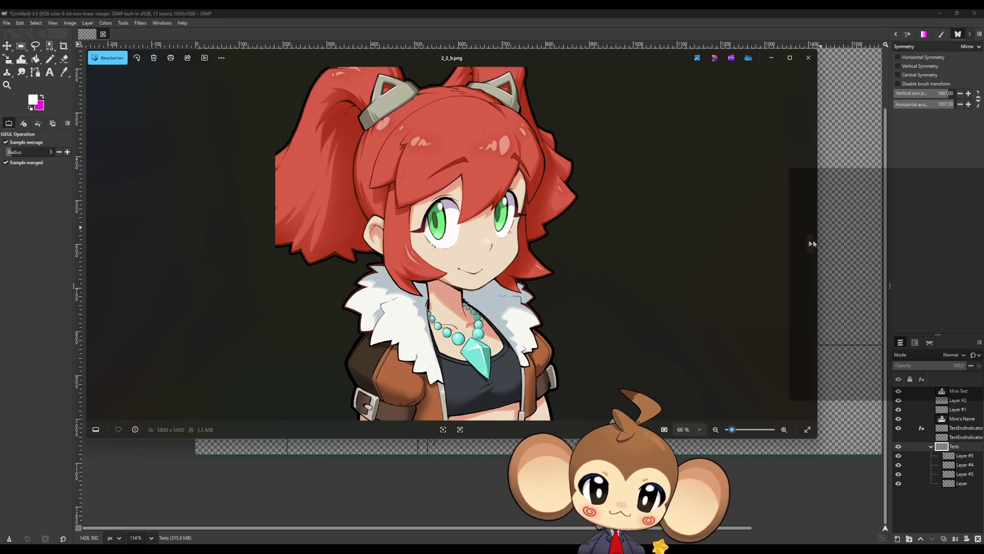
{"action": "left_click", "coordinate": [811, 243]}
{"action": "left_click", "coordinate": [811, 243]}
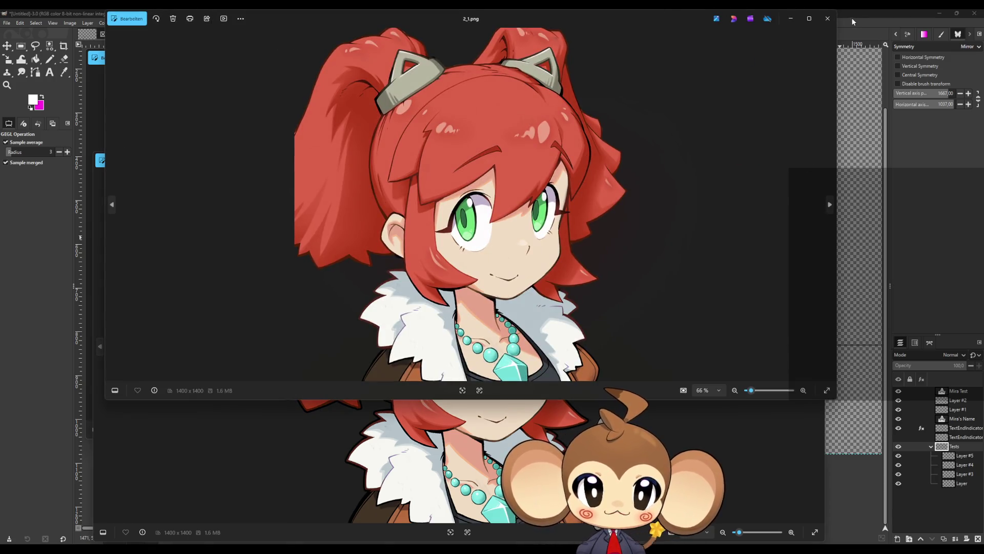
- Close all remaining Photos viewer windows to return to GIMP
{"action": "left_click", "coordinate": [829, 20]}
{"action": "left_click", "coordinate": [808, 159]}
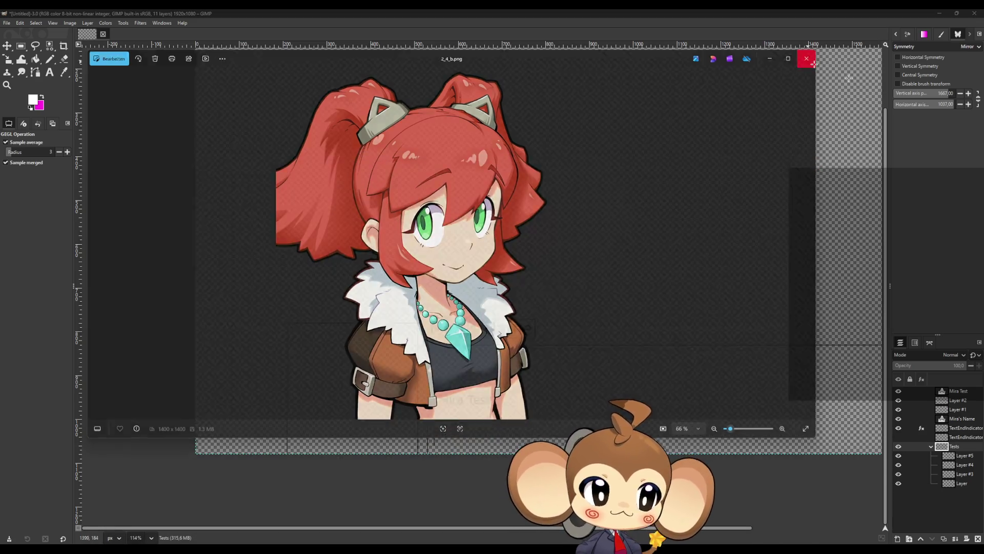
{"action": "left_click", "coordinate": [812, 62]}
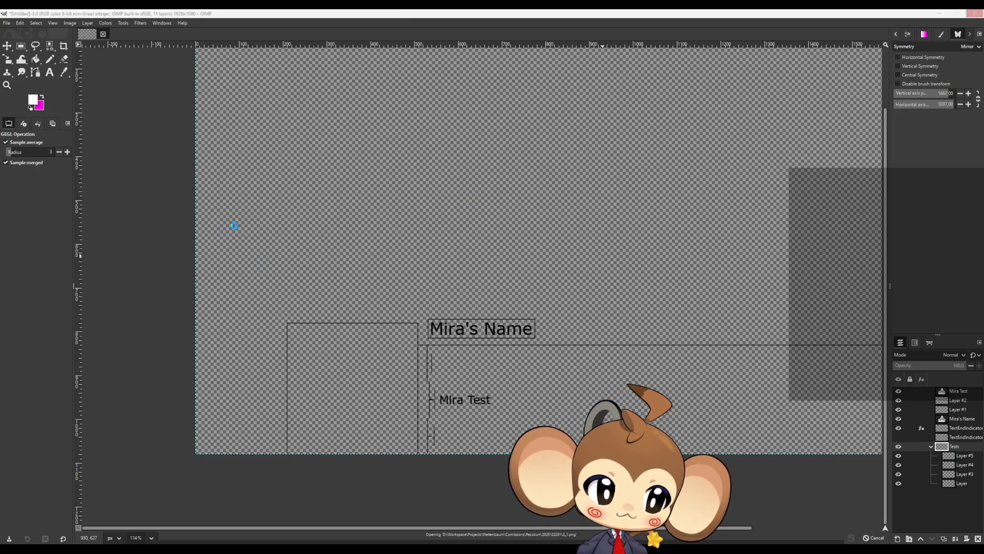
- Import 2_1.png as a layer, deleting duplicate imports and choosing Keep for the colour profile
{"action": "scroll", "coordinate": [235, 226], "scroll_direction": "down", "scroll_amount": 5, "text": "ctrl"}
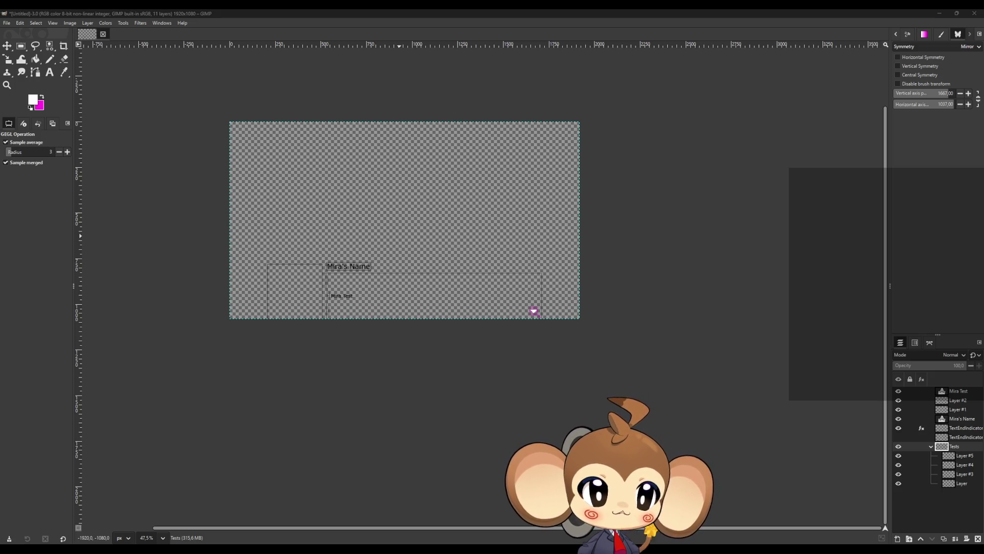
{"action": "left_click_drag", "start_coordinate": [534, 311], "coordinate": [534, 311]}
{"action": "left_click", "coordinate": [684, 241]}
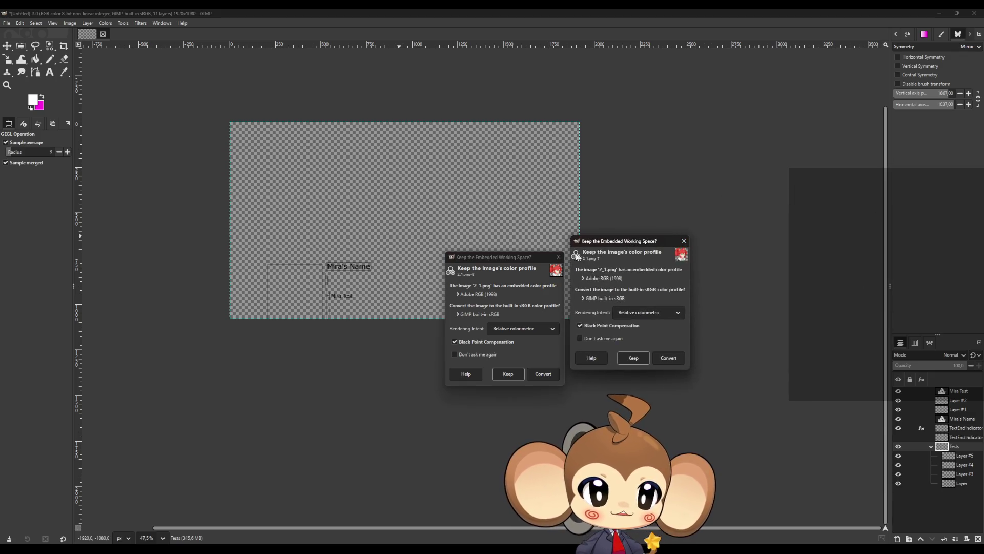
{"action": "left_click", "coordinate": [683, 241]}
{"action": "left_click", "coordinate": [957, 503], "text": "shift"}
{"action": "left_click", "coordinate": [977, 538]}
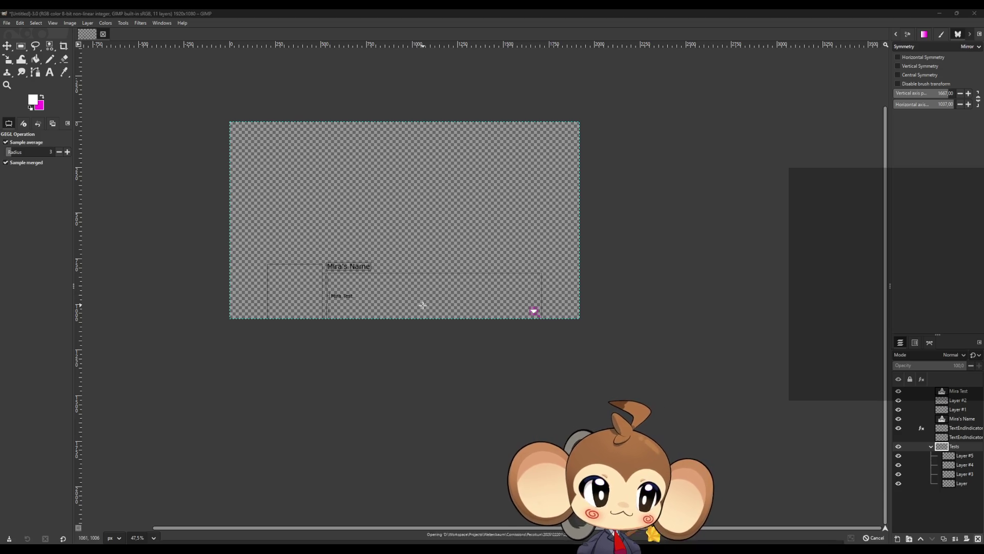
{"action": "left_click_drag", "start_coordinate": [261, 217], "coordinate": [253, 297]}
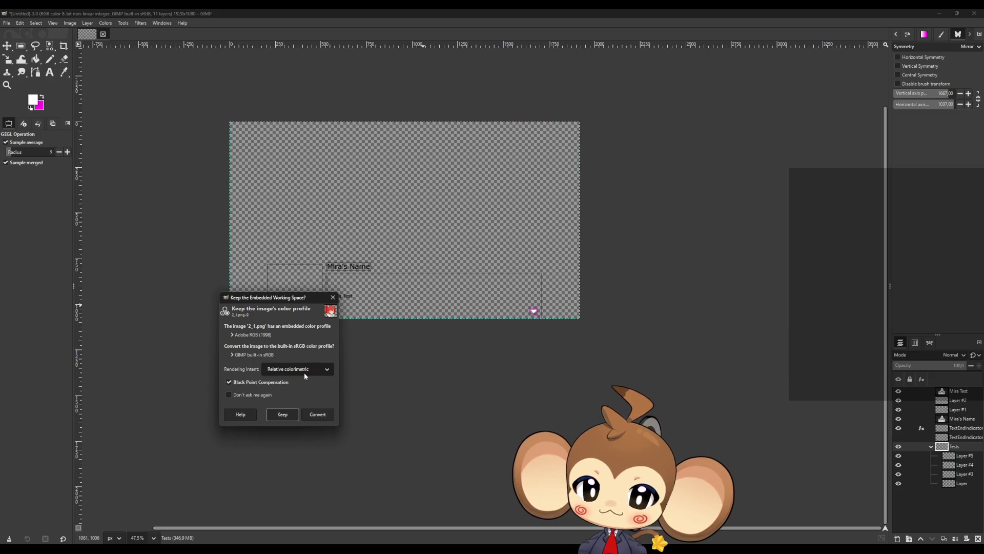
{"action": "left_click", "coordinate": [292, 413]}
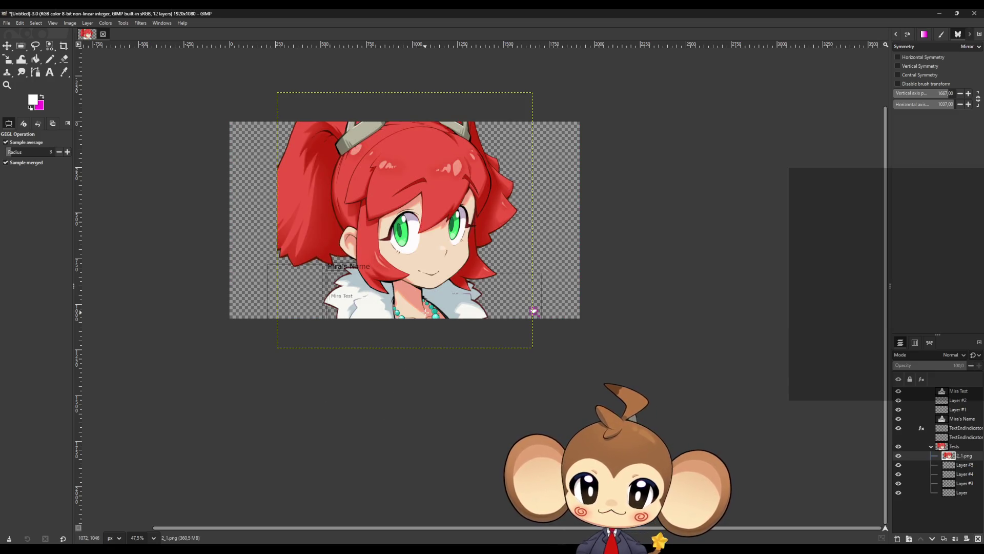
- Scale the portrait to 300 px wide with locked proportions and move it toward the dialog box
{"action": "scroll", "coordinate": [296, 316], "scroll_direction": "up", "scroll_amount": 2, "text": "ctrl"}
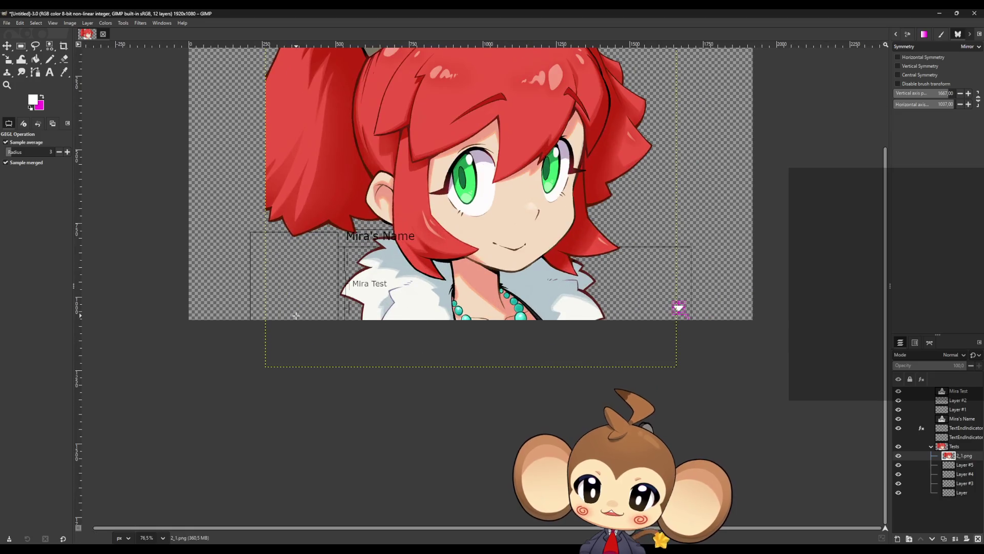
{"action": "scroll", "coordinate": [296, 315], "scroll_direction": "down", "scroll_amount": 3, "text": "ctrl"}
{"action": "scroll", "coordinate": [359, 134], "scroll_direction": "up", "scroll_amount": 3, "text": "ctrl"}
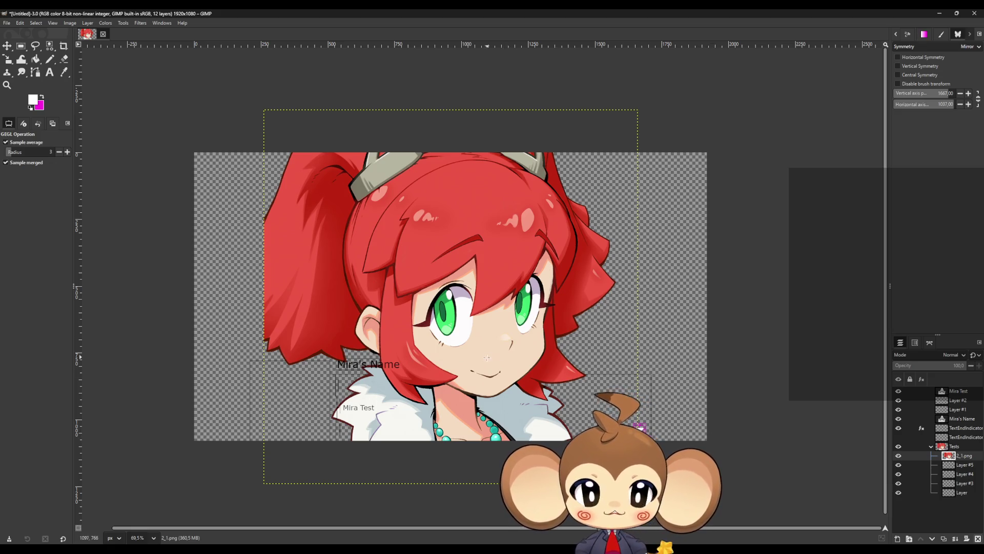
{"action": "key", "text": "ctrl+alt+o"}
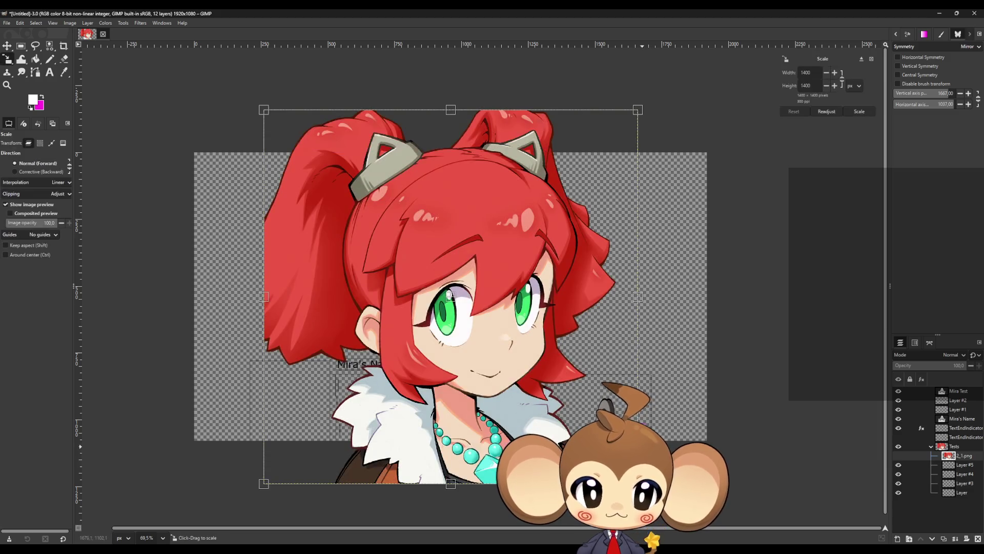
{"action": "key", "text": "shift"}
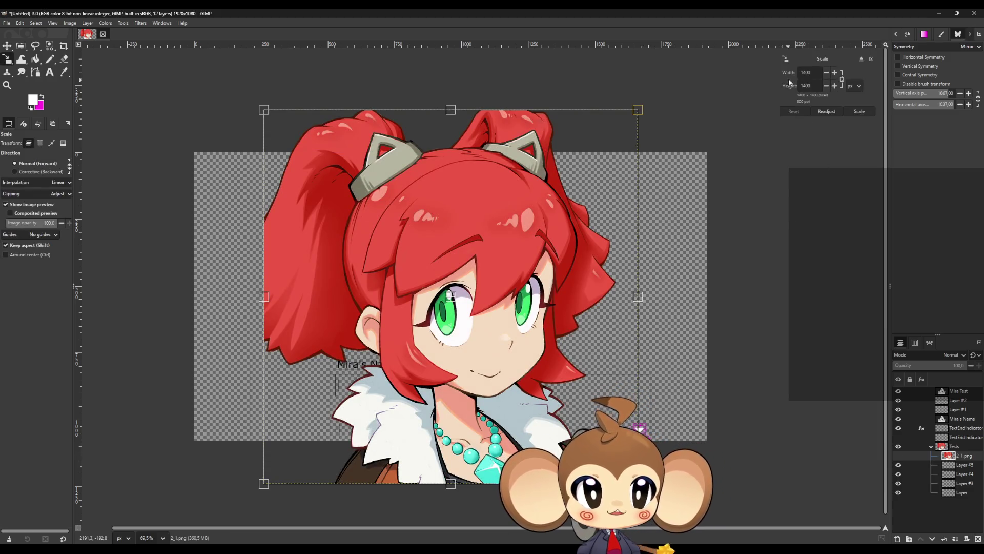
{"action": "double_click", "coordinate": [804, 73]}
{"action": "type", "text": "300"}
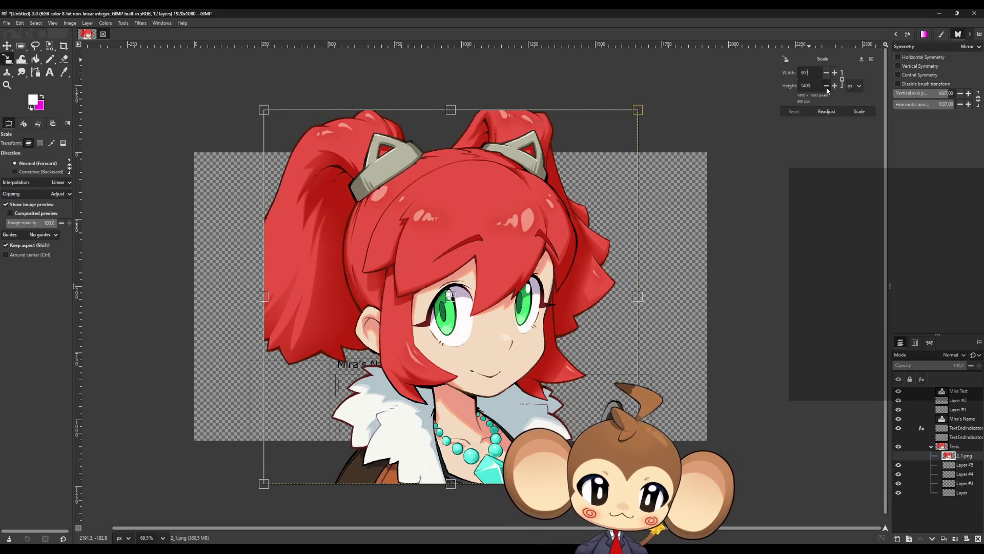
{"action": "key", "text": "Return"}
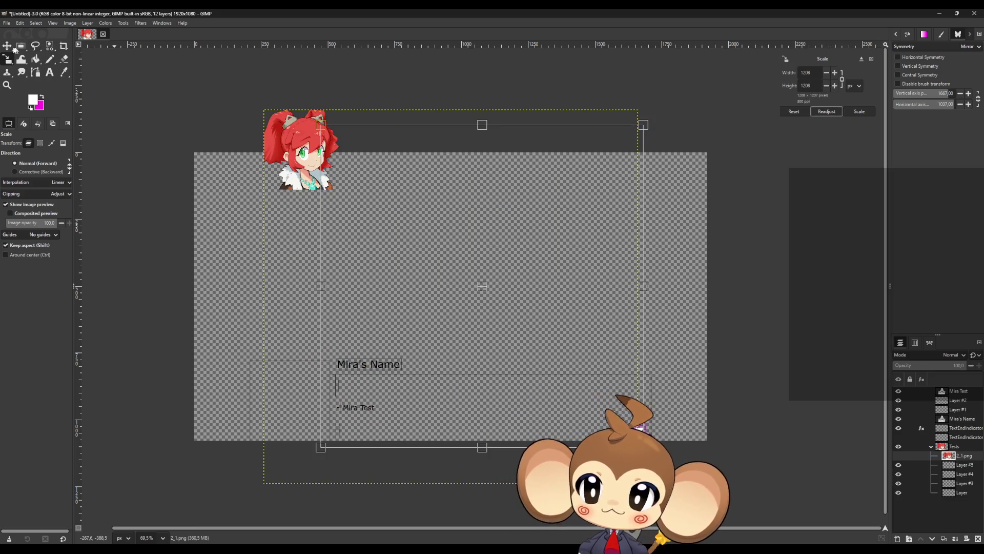
{"action": "key", "text": "Return"}
{"action": "key", "text": "m"}
{"action": "left_click_drag", "start_coordinate": [310, 185], "coordinate": [297, 424]}
- Place the portrait at the dialog box's left, beside the name label
{"action": "scroll", "coordinate": [238, 421], "scroll_direction": "up", "scroll_amount": 5}
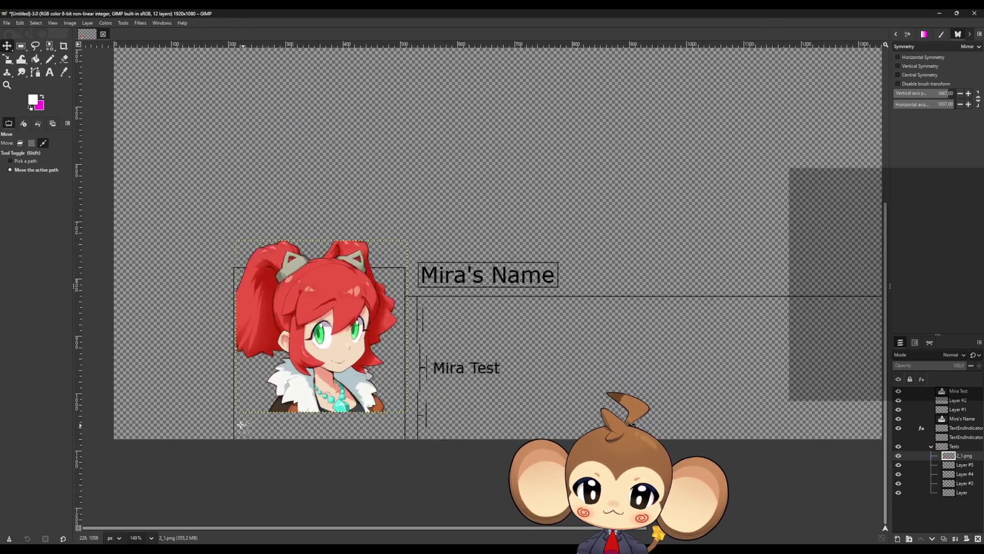
{"action": "scroll", "coordinate": [235, 395], "scroll_direction": "down", "scroll_amount": 4}
{"action": "scroll", "coordinate": [303, 281], "scroll_direction": "up", "scroll_amount": 6}
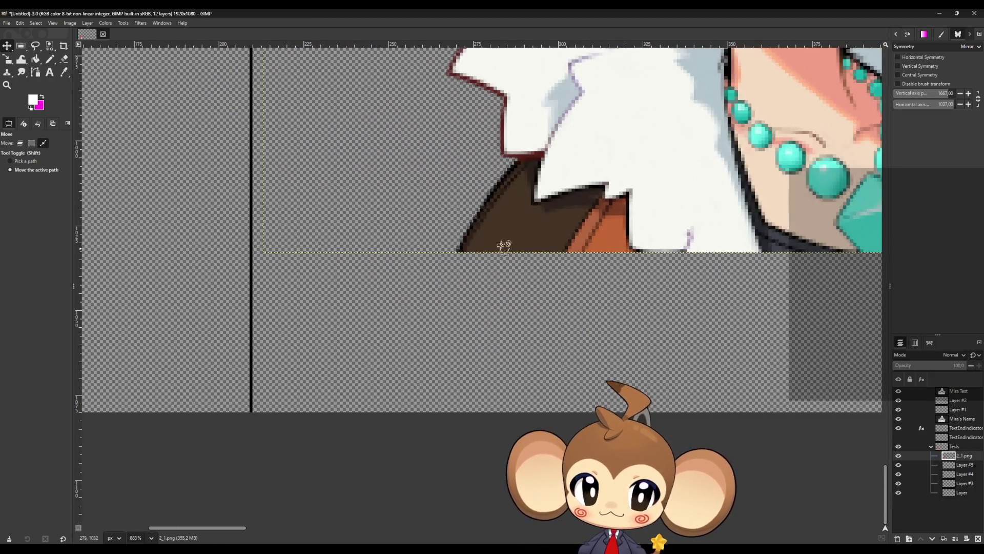
{"action": "mouse_move", "coordinate": [504, 246]}
{"action": "left_mouse_down"}
{"action": "mouse_move", "coordinate": [484, 347]}
{"action": "mouse_move", "coordinate": [492, 400]}
{"action": "left_mouse_up"}
- Move the 2_1.png layer out of the Tests group to the top of the stack
{"action": "scroll", "coordinate": [297, 341], "scroll_direction": "down", "scroll_amount": 6}
{"action": "scroll", "coordinate": [494, 345], "scroll_direction": "up", "scroll_amount": 2}
{"action": "scroll", "coordinate": [461, 277], "scroll_direction": "down", "scroll_amount": 2}
{"action": "scroll", "coordinate": [460, 277], "scroll_direction": "up", "scroll_amount": 5}
{"action": "scroll", "coordinate": [520, 154], "scroll_direction": "down", "scroll_amount": 3}
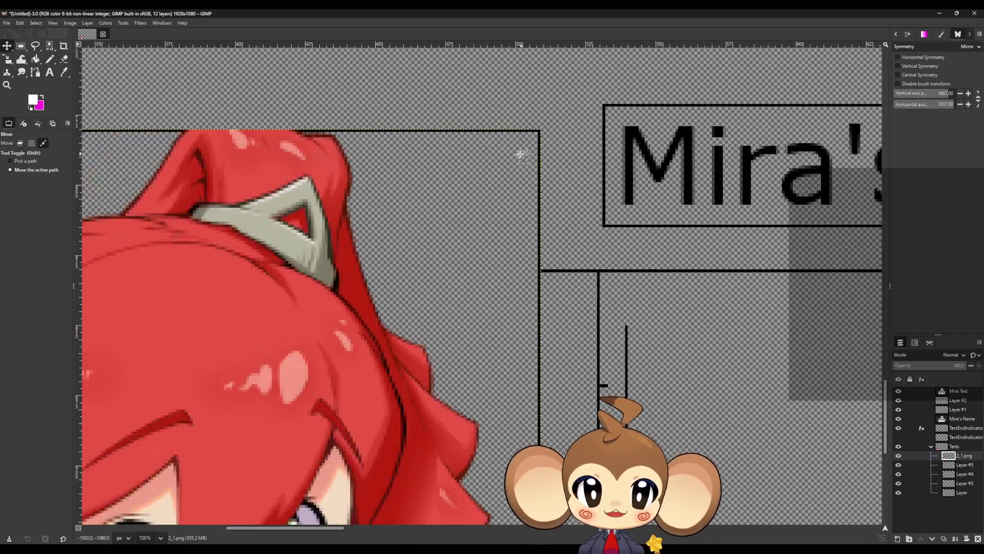
{"action": "scroll", "coordinate": [440, 235], "scroll_direction": "down", "scroll_amount": 2}
{"action": "scroll", "coordinate": [230, 226], "scroll_direction": "down", "scroll_amount": 2}
{"action": "scroll", "coordinate": [314, 137], "scroll_direction": "up", "scroll_amount": 1}
{"action": "scroll", "coordinate": [198, 157], "scroll_direction": "down", "scroll_amount": 1}
{"action": "scroll", "coordinate": [220, 153], "scroll_direction": "up", "scroll_amount": 2}
{"action": "scroll", "coordinate": [156, 129], "scroll_direction": "down", "scroll_amount": 2}
{"action": "scroll", "coordinate": [356, 101], "scroll_direction": "up", "scroll_amount": 1}
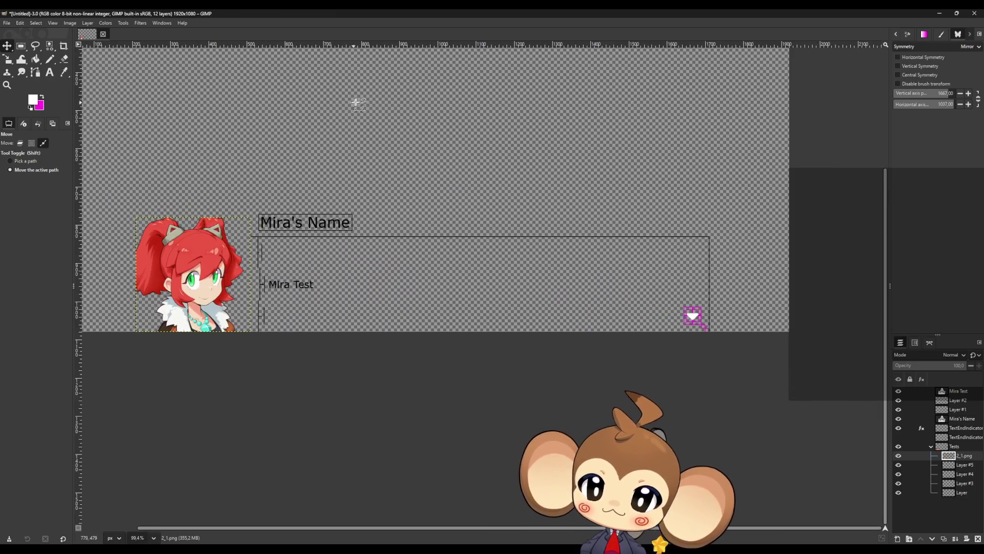
{"action": "scroll", "coordinate": [361, 126], "scroll_direction": "up", "scroll_amount": 1}
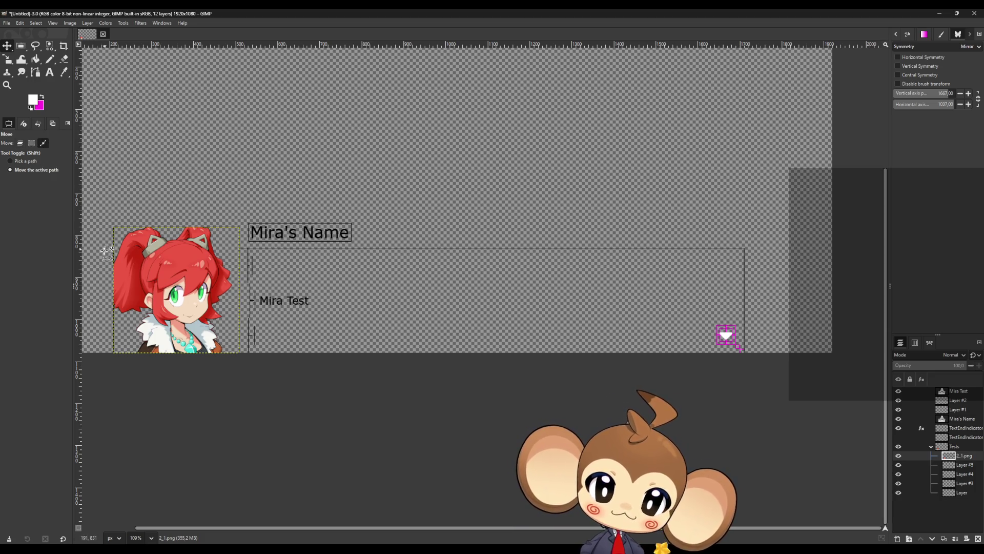
{"action": "scroll", "coordinate": [114, 254], "scroll_direction": "up", "scroll_amount": 2}
{"action": "scroll", "coordinate": [114, 254], "scroll_direction": "up", "scroll_amount": 2}
{"action": "scroll", "coordinate": [433, 201], "scroll_direction": "down", "scroll_amount": 2}
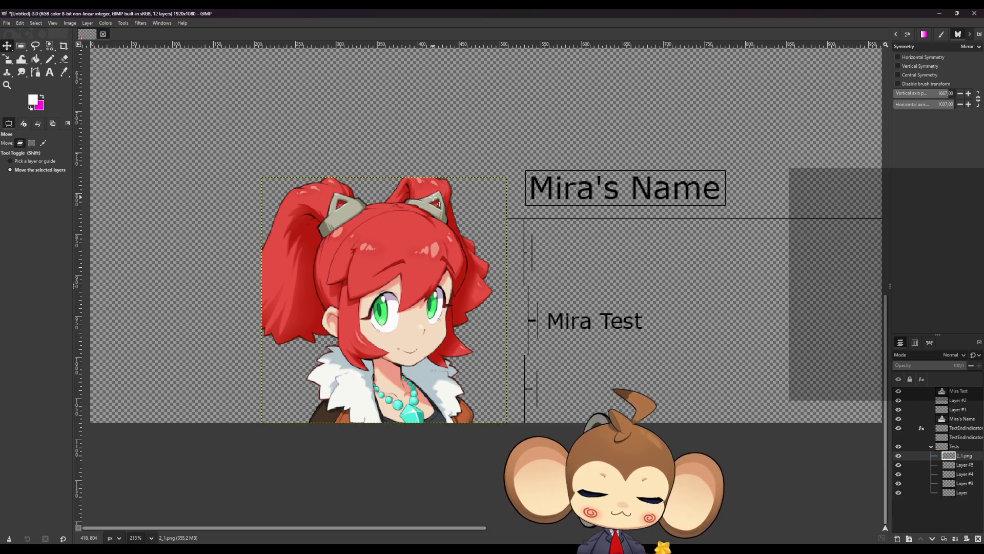
{"action": "left_click_drag", "start_coordinate": [957, 456], "coordinate": [956, 389]}
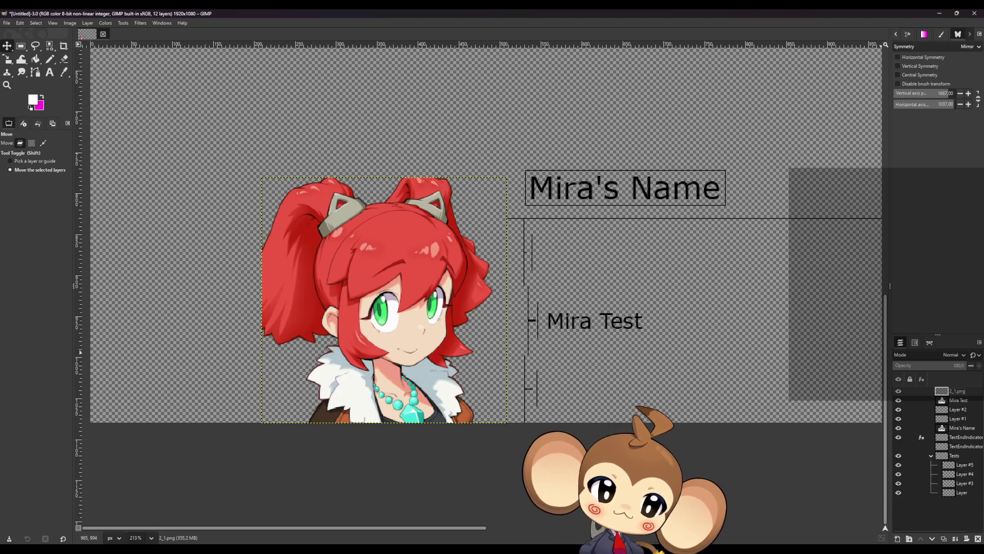
{"action": "left_click", "coordinate": [932, 409]}
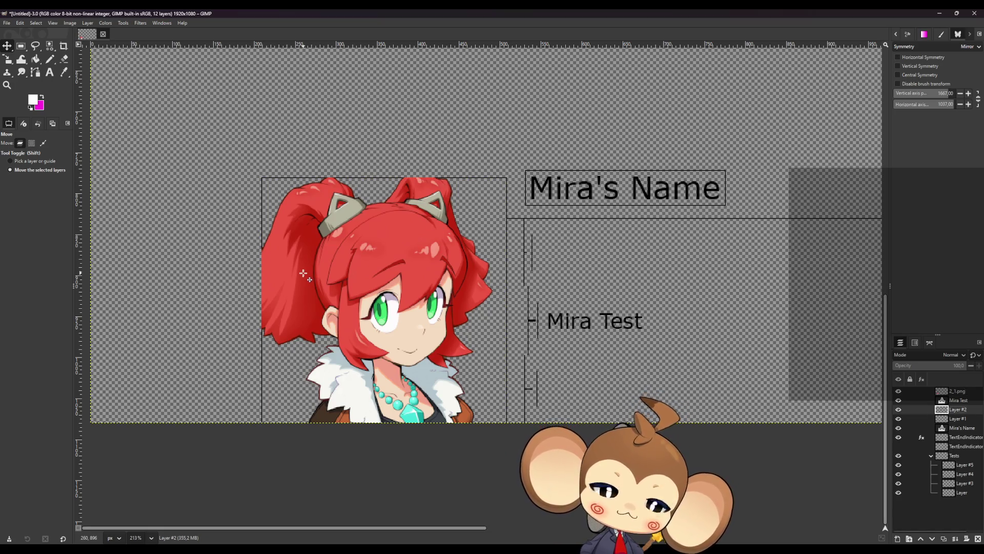
- Zoom out and back in on the portrait layout, then pick the Pencil in a blank Paint canvas
{"action": "scroll", "coordinate": [246, 257], "scroll_direction": "down", "scroll_amount": 9}
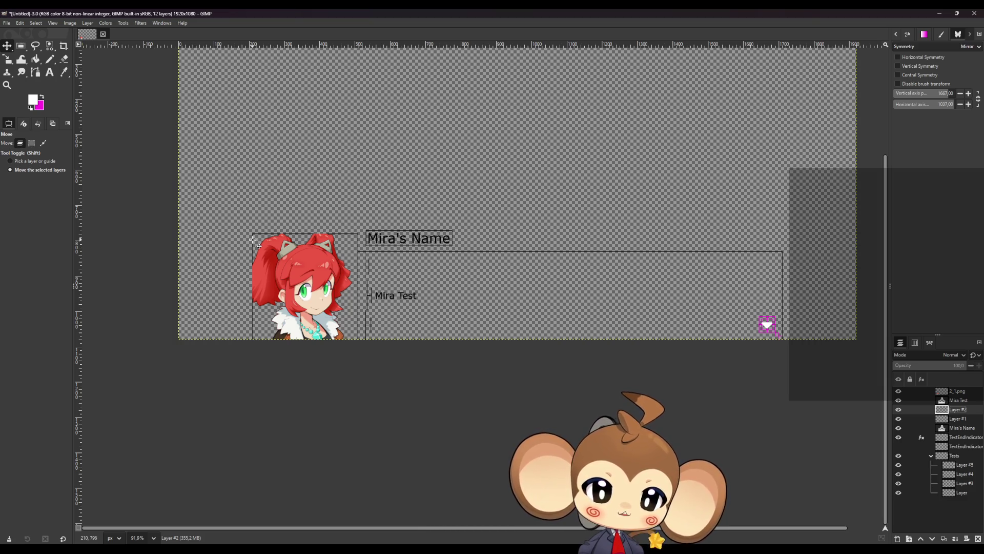
{"action": "scroll", "coordinate": [295, 278], "scroll_direction": "up", "scroll_amount": 5}
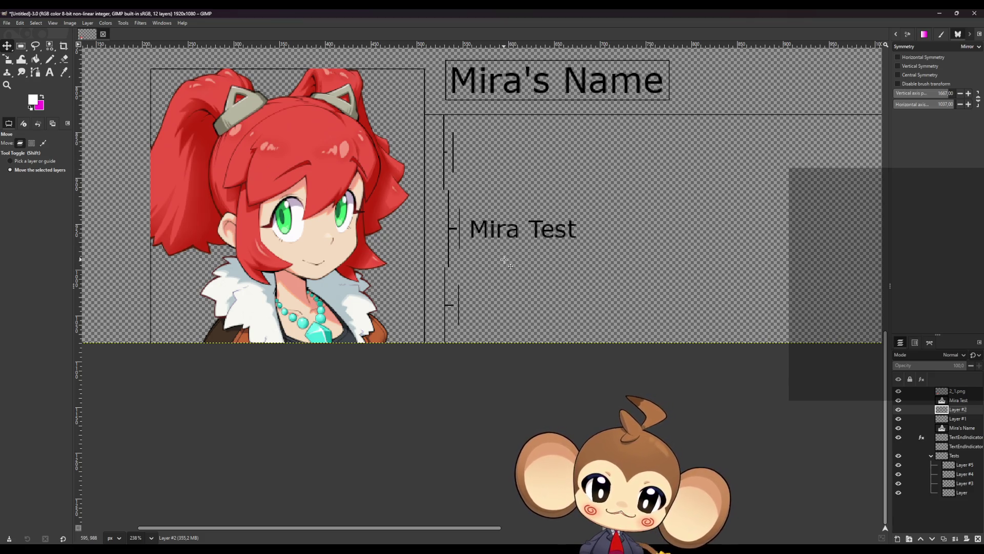
{"action": "scroll", "coordinate": [504, 260], "scroll_direction": "up", "scroll_amount": 1}
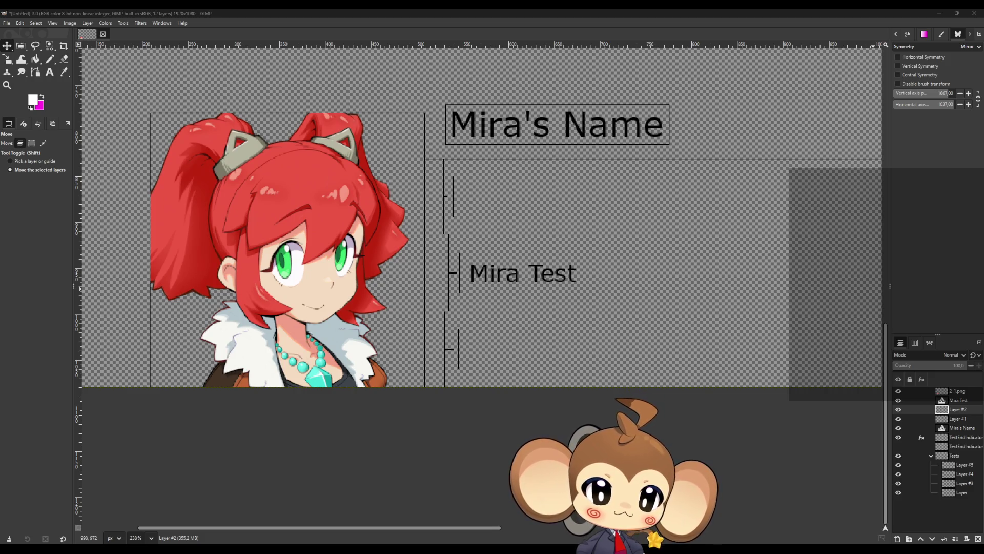
{"action": "left_click", "coordinate": [330, 128]}
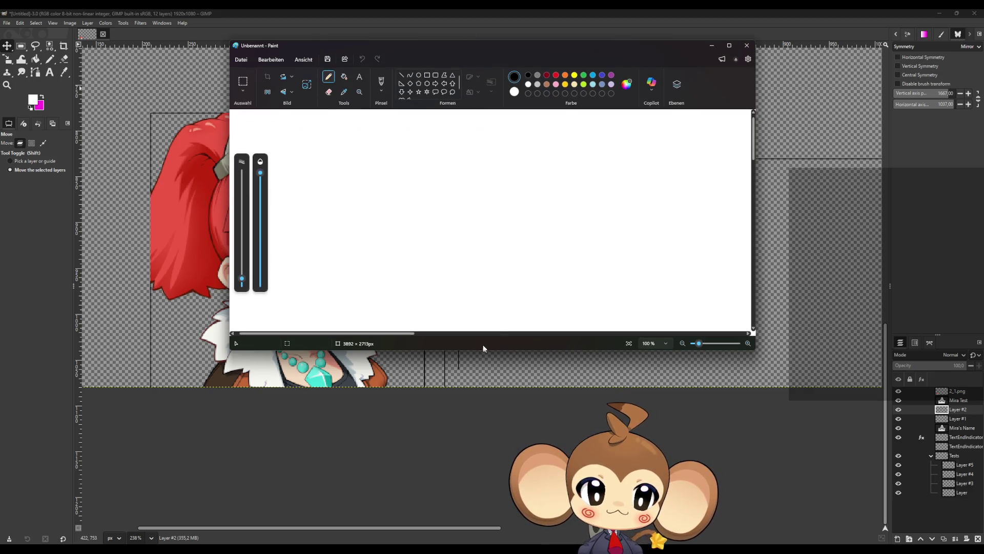
- Enlarge and reposition the Paint window, then pencil the monkey face and head outline
{"action": "left_click_drag", "start_coordinate": [483, 353], "coordinate": [483, 376]}
{"action": "mouse_move", "coordinate": [415, 50]}
{"action": "left_mouse_down"}
{"action": "mouse_move", "coordinate": [629, 84]}
{"action": "mouse_move", "coordinate": [582, 81]}
{"action": "mouse_move", "coordinate": [581, 47]}
{"action": "left_mouse_up"}
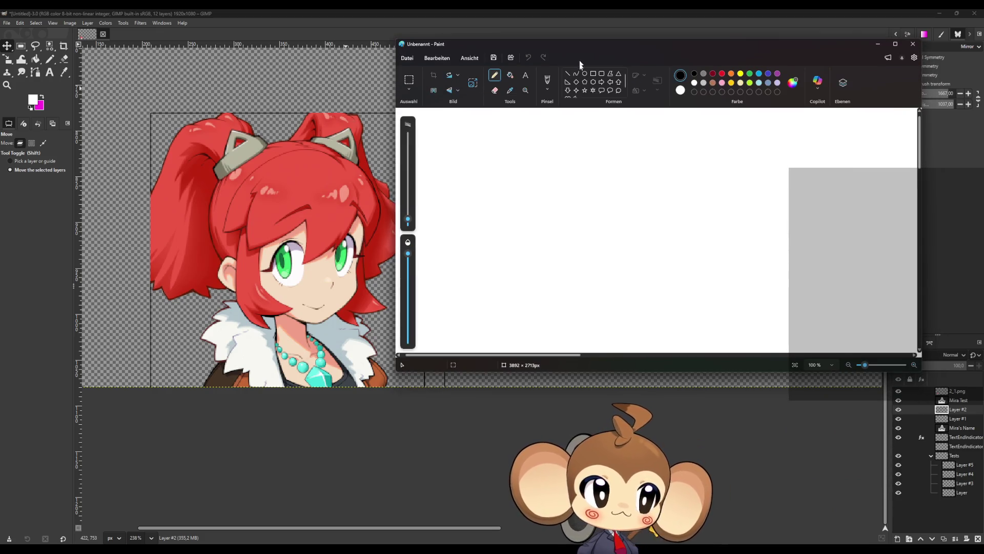
{"action": "mouse_move", "coordinate": [589, 170]}
{"action": "left_mouse_down"}
{"action": "mouse_move", "coordinate": [666, 153]}
{"action": "mouse_move", "coordinate": [708, 169]}
{"action": "left_mouse_up"}
{"action": "mouse_move", "coordinate": [605, 205]}
{"action": "left_mouse_down"}
{"action": "mouse_move", "coordinate": [596, 210]}
{"action": "mouse_move", "coordinate": [664, 225]}
{"action": "mouse_move", "coordinate": [712, 206]}
{"action": "left_mouse_up"}
{"action": "mouse_move", "coordinate": [660, 121]}
{"action": "left_mouse_down"}
{"action": "mouse_move", "coordinate": [640, 120]}
{"action": "mouse_move", "coordinate": [560, 197]}
{"action": "mouse_move", "coordinate": [669, 261]}
{"action": "mouse_move", "coordinate": [741, 159]}
{"action": "mouse_move", "coordinate": [662, 118]}
{"action": "left_mouse_up"}
{"action": "mouse_move", "coordinate": [652, 157]}
{"action": "left_mouse_down"}
{"action": "mouse_move", "coordinate": [587, 143]}
{"action": "mouse_move", "coordinate": [595, 193]}
{"action": "mouse_move", "coordinate": [571, 226]}
{"action": "left_mouse_up"}
{"action": "mouse_move", "coordinate": [650, 159]}
{"action": "left_mouse_down"}
{"action": "mouse_move", "coordinate": [676, 131]}
{"action": "mouse_move", "coordinate": [724, 162]}
{"action": "mouse_move", "coordinate": [710, 189]}
{"action": "mouse_move", "coordinate": [742, 214]}
{"action": "left_mouse_up"}
{"action": "mouse_move", "coordinate": [658, 121]}
{"action": "left_mouse_down"}
{"action": "mouse_move", "coordinate": [671, 120]}
{"action": "mouse_move", "coordinate": [666, 108]}
{"action": "left_mouse_up"}
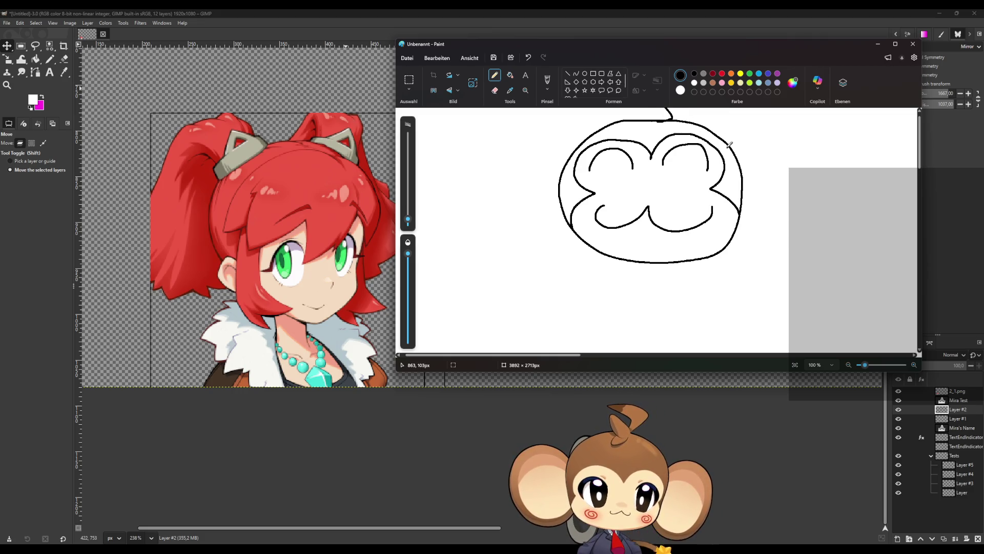
- Undo the stray hook stroke and move the whole monkey drawing lower on the canvas
{"action": "scroll", "coordinate": [669, 248], "scroll_direction": "up", "scroll_amount": 2}
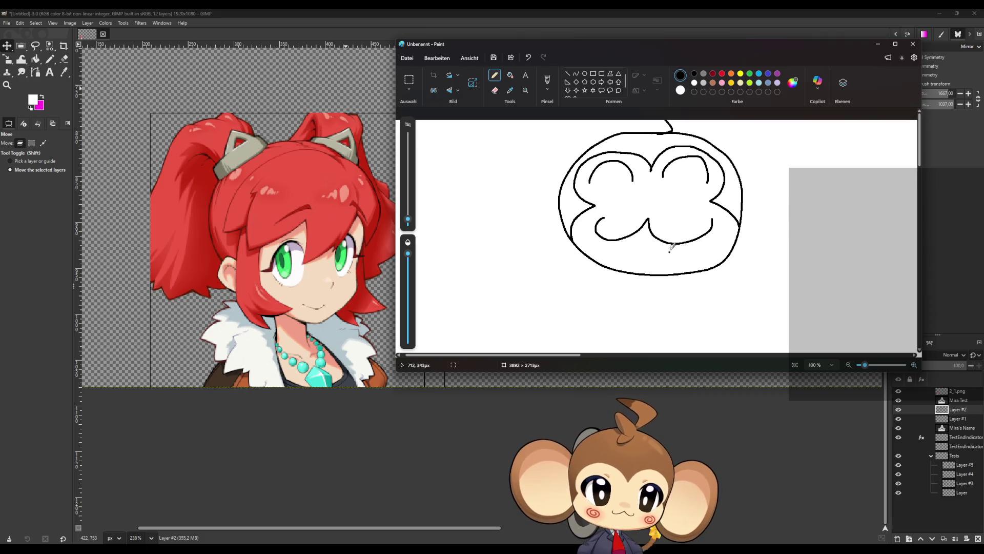
{"action": "key", "text": "ctrl+z"}
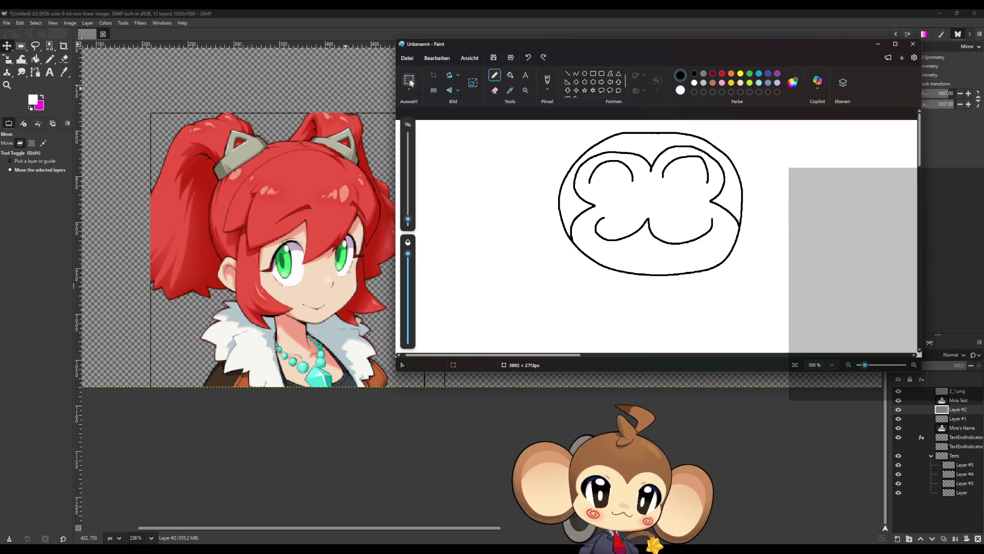
{"action": "left_click", "coordinate": [413, 79]}
{"action": "left_click_drag", "start_coordinate": [533, 128], "coordinate": [863, 332]}
{"action": "left_click_drag", "start_coordinate": [808, 281], "coordinate": [810, 324]}
- Add a top stroke, a hair tuft and left and right ears to the monkey head
{"action": "left_click", "coordinate": [494, 75]}
{"action": "mouse_move", "coordinate": [656, 175]}
{"action": "left_mouse_down"}
{"action": "mouse_move", "coordinate": [675, 167]}
{"action": "mouse_move", "coordinate": [643, 145]}
{"action": "left_mouse_up"}
{"action": "mouse_move", "coordinate": [738, 207]}
{"action": "left_mouse_down"}
{"action": "mouse_move", "coordinate": [797, 217]}
{"action": "mouse_move", "coordinate": [747, 240]}
{"action": "left_mouse_up"}
{"action": "mouse_move", "coordinate": [723, 195]}
{"action": "left_mouse_down"}
{"action": "mouse_move", "coordinate": [764, 175]}
{"action": "mouse_move", "coordinate": [843, 234]}
{"action": "mouse_move", "coordinate": [740, 256]}
{"action": "left_mouse_up"}
{"action": "mouse_move", "coordinate": [583, 198]}
{"action": "left_mouse_down"}
{"action": "mouse_move", "coordinate": [529, 197]}
{"action": "mouse_move", "coordinate": [567, 244]}
{"action": "mouse_move", "coordinate": [584, 186]}
{"action": "mouse_move", "coordinate": [518, 161]}
{"action": "mouse_move", "coordinate": [563, 250]}
{"action": "left_mouse_up"}
- Handwrite 'BRB' to the left of the monkey head
{"action": "mouse_move", "coordinate": [468, 267]}
{"action": "left_mouse_down"}
{"action": "mouse_move", "coordinate": [495, 271]}
{"action": "mouse_move", "coordinate": [458, 305]}
{"action": "left_mouse_up"}
{"action": "mouse_move", "coordinate": [510, 283]}
{"action": "left_mouse_down"}
{"action": "mouse_move", "coordinate": [505, 297]}
{"action": "mouse_move", "coordinate": [513, 293]}
{"action": "mouse_move", "coordinate": [517, 314]}
{"action": "left_mouse_up"}
{"action": "mouse_move", "coordinate": [533, 290]}
{"action": "left_mouse_down"}
{"action": "mouse_move", "coordinate": [544, 316]}
{"action": "mouse_move", "coordinate": [522, 313]}
{"action": "left_mouse_up"}
- Draw dark red swirls on the monkey's left and right cheeks
{"action": "left_click", "coordinate": [713, 73]}
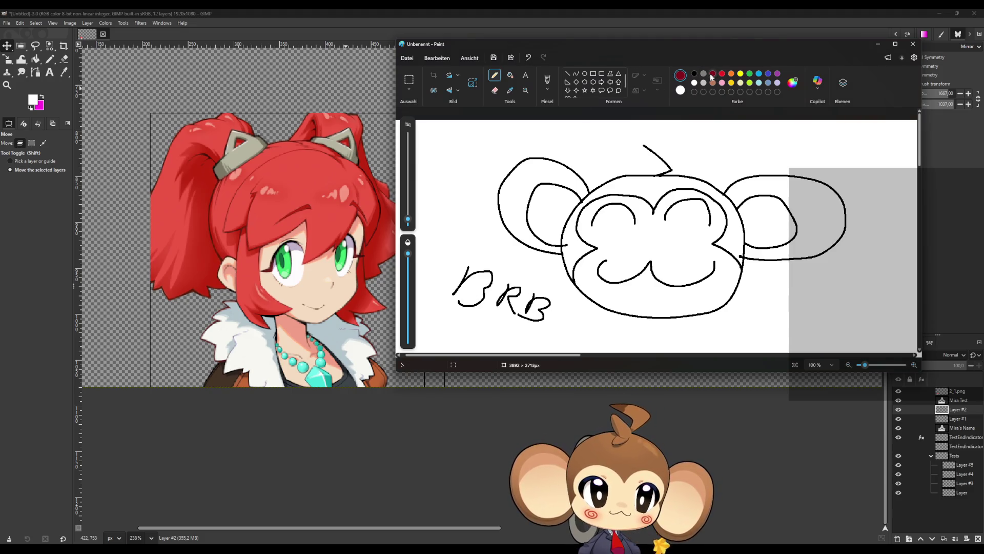
{"action": "mouse_move", "coordinate": [622, 250]}
{"action": "left_mouse_down"}
{"action": "mouse_move", "coordinate": [613, 237]}
{"action": "mouse_move", "coordinate": [610, 253]}
{"action": "mouse_move", "coordinate": [621, 245]}
{"action": "mouse_move", "coordinate": [613, 247]}
{"action": "left_mouse_up"}
{"action": "mouse_move", "coordinate": [693, 237]}
{"action": "left_mouse_down"}
{"action": "mouse_move", "coordinate": [686, 254]}
{"action": "mouse_move", "coordinate": [697, 251]}
{"action": "left_mouse_up"}
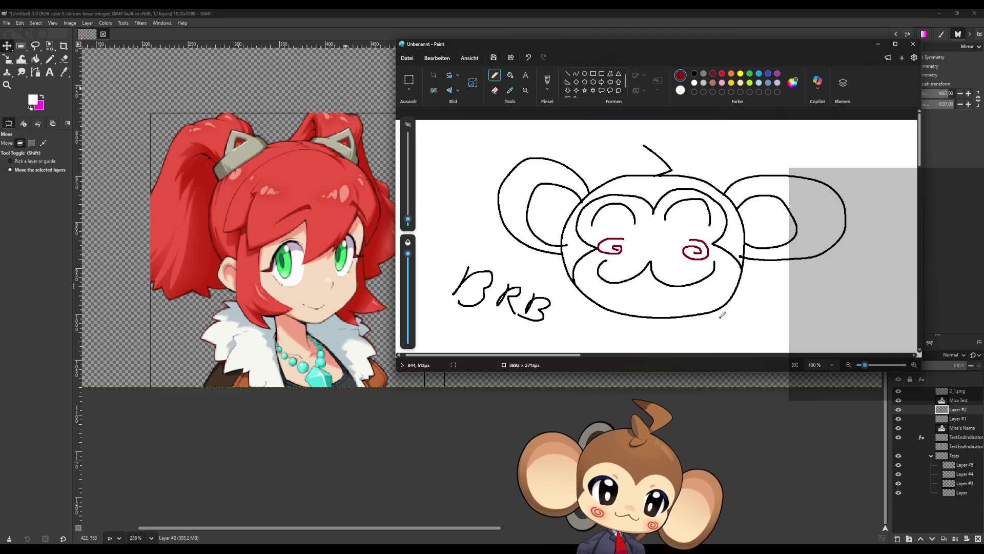
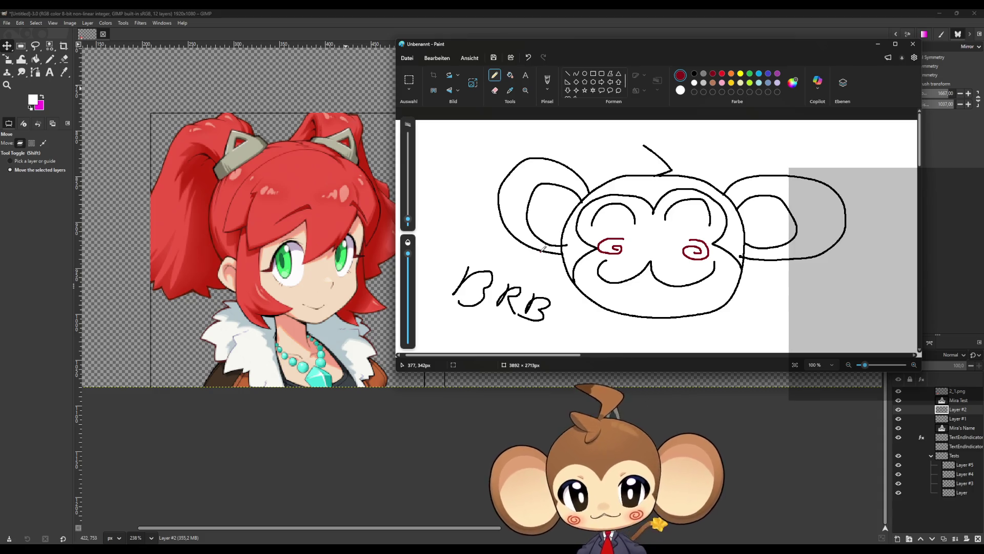
- Close the Paint 'BRB' monkey doodle, choosing 'Nicht speichern' to discard it
{"action": "left_click", "coordinate": [913, 43]}
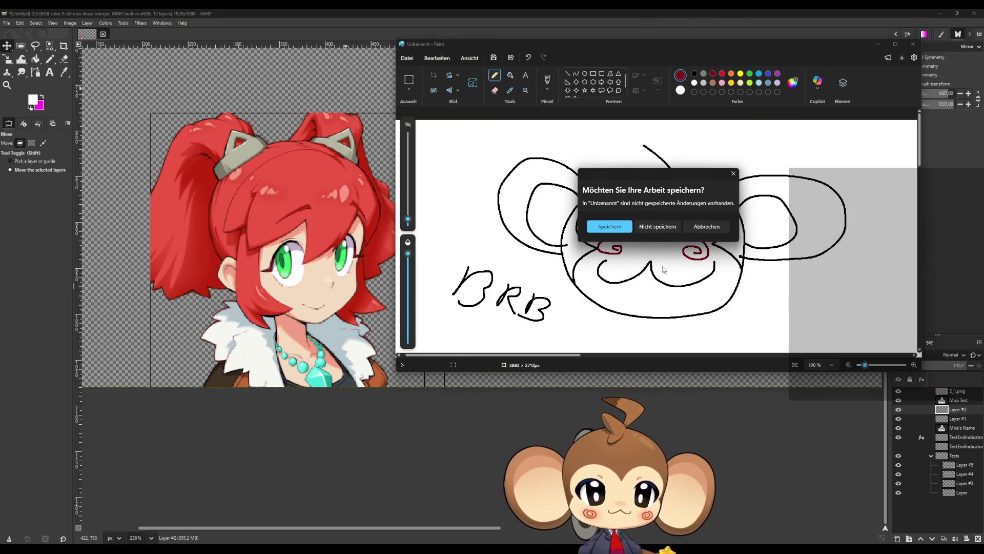
{"action": "left_click", "coordinate": [656, 225]}
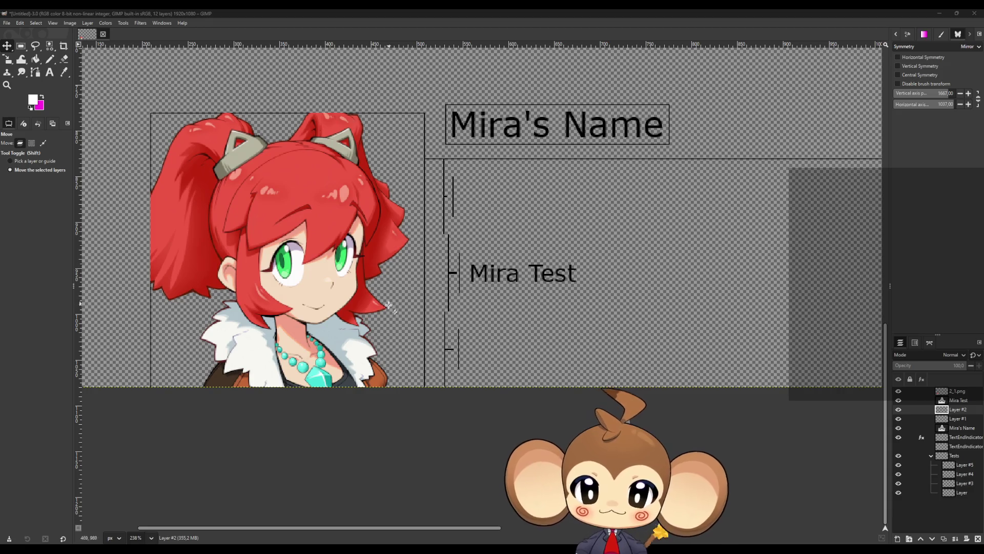
- Make Layer #2 visible and hide the 2_1.png red-haired portrait layer
{"action": "scroll", "coordinate": [450, 328], "scroll_direction": "down", "scroll_amount": 1, "text": "ctrl"}
{"action": "scroll", "coordinate": [450, 329], "scroll_direction": "down", "scroll_amount": 2, "text": "ctrl"}
{"action": "scroll", "coordinate": [307, 214], "scroll_direction": "down", "scroll_amount": 2, "text": "ctrl"}
{"action": "scroll", "coordinate": [341, 173], "scroll_direction": "up", "scroll_amount": 2, "text": "ctrl"}
{"action": "scroll", "coordinate": [277, 204], "scroll_direction": "down", "scroll_amount": 2, "text": "ctrl"}
{"action": "scroll", "coordinate": [287, 195], "scroll_direction": "down", "scroll_amount": 1, "text": "ctrl"}
{"action": "scroll", "coordinate": [364, 139], "scroll_direction": "up", "scroll_amount": 1, "text": "ctrl"}
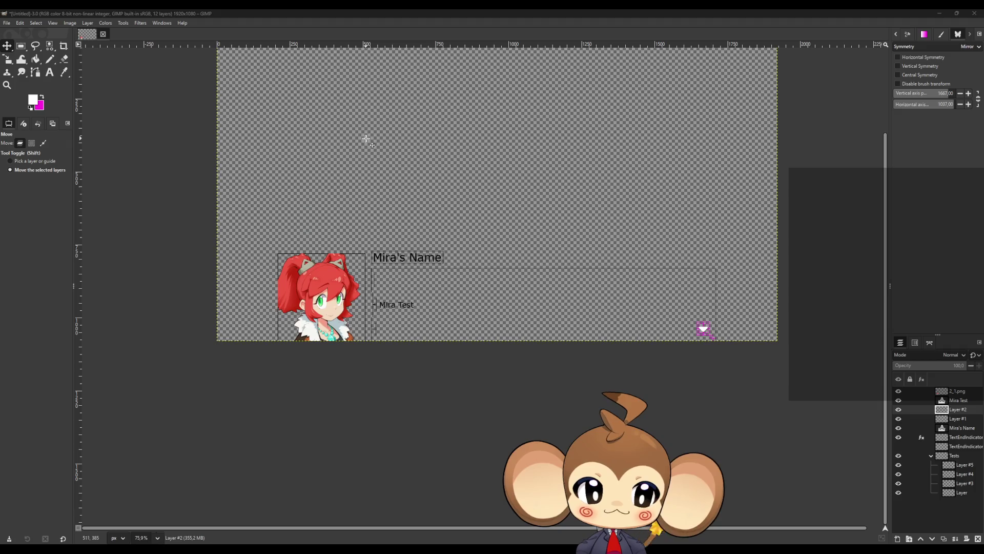
{"action": "scroll", "coordinate": [369, 226], "scroll_direction": "down", "scroll_amount": 2, "text": "ctrl"}
{"action": "scroll", "coordinate": [378, 220], "scroll_direction": "up", "scroll_amount": 2, "text": "ctrl"}
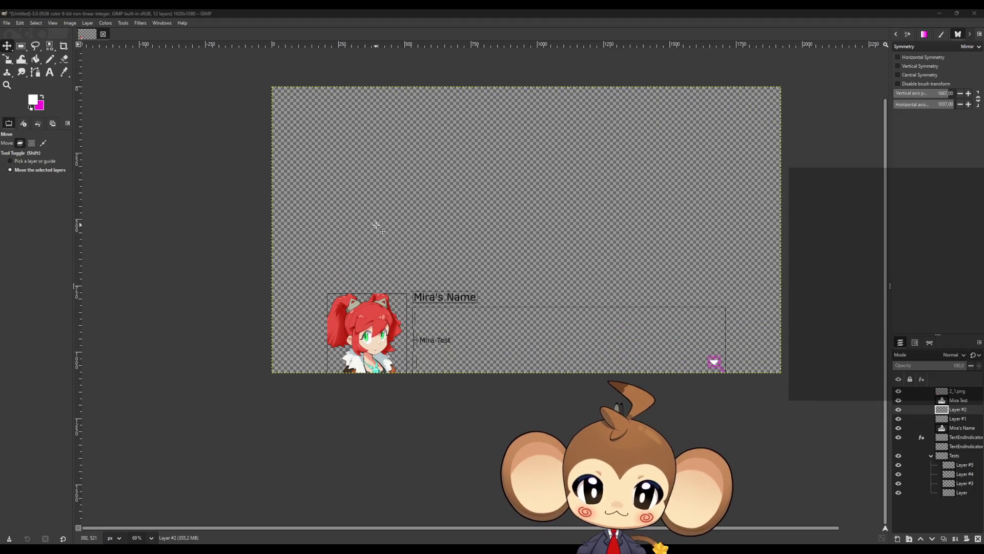
{"action": "scroll", "coordinate": [365, 333], "scroll_direction": "up", "scroll_amount": 3, "text": "ctrl"}
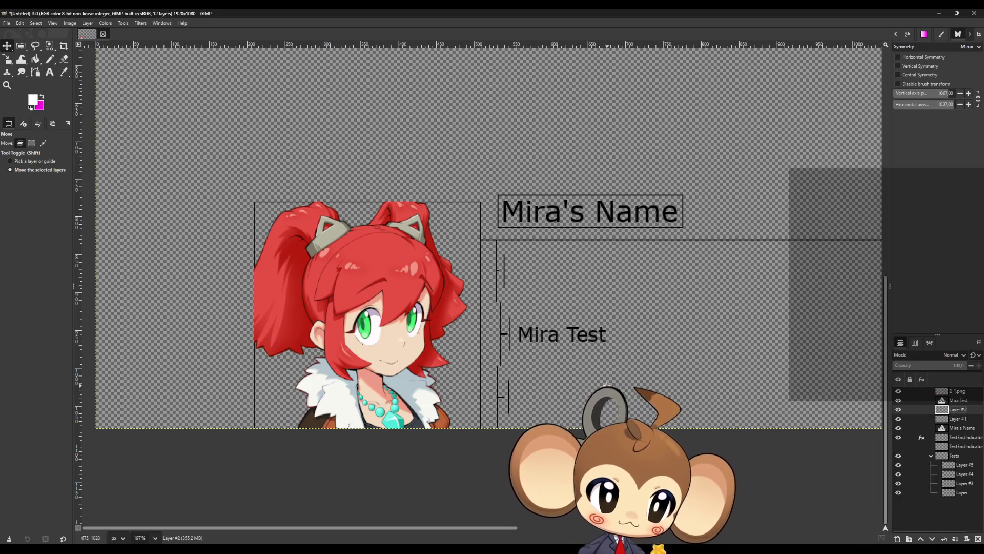
{"action": "scroll", "coordinate": [710, 340], "scroll_direction": "down", "scroll_amount": 6}
{"action": "scroll", "coordinate": [707, 339], "scroll_direction": "up", "scroll_amount": 4}
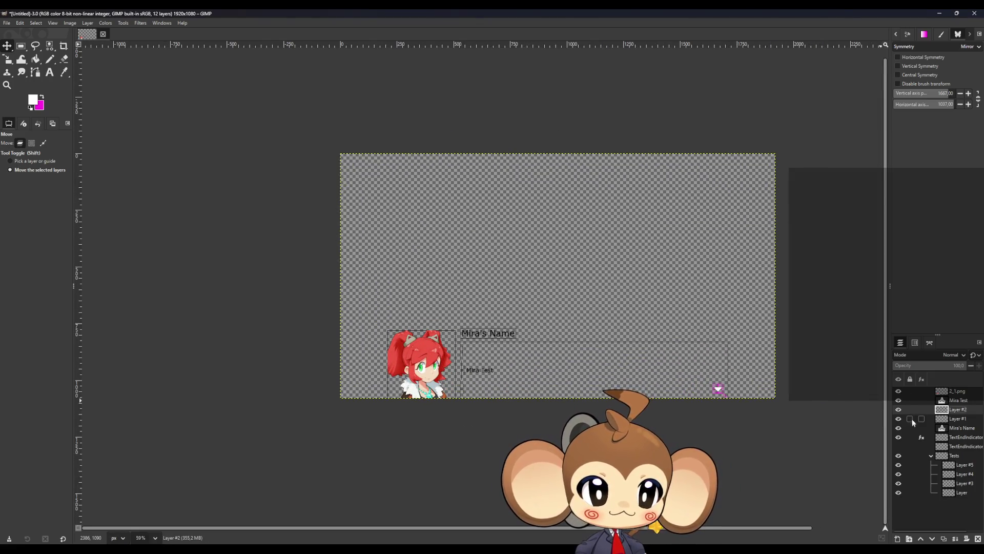
{"action": "left_click", "coordinate": [898, 409]}
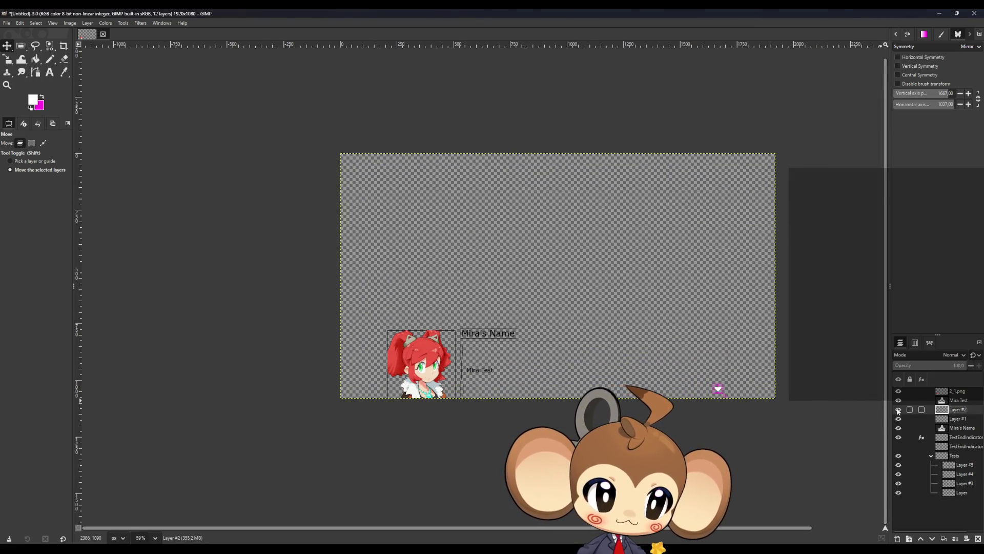
{"action": "left_click", "coordinate": [898, 391]}
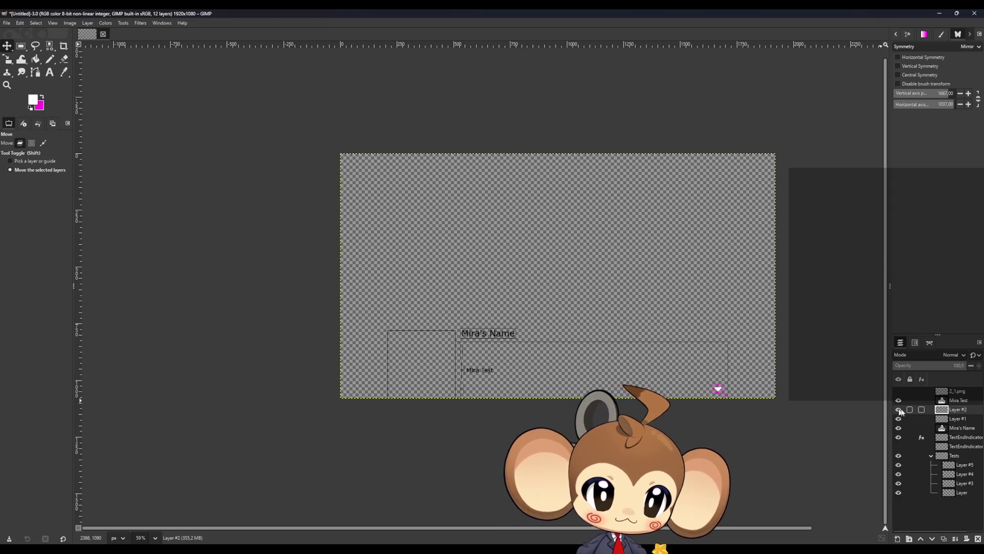
- Toggle Mira Test and Layer #1 visibility to find the text and bracket-line layers
{"action": "left_click", "coordinate": [898, 400]}
{"action": "left_click", "coordinate": [897, 400]}
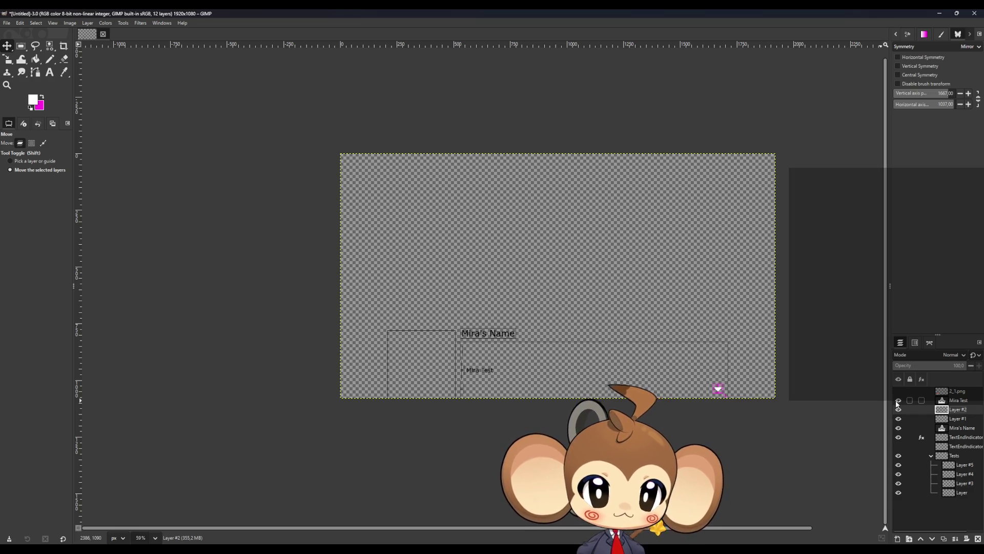
{"action": "scroll", "coordinate": [483, 383], "scroll_direction": "up", "scroll_amount": 8}
{"action": "left_click", "coordinate": [898, 418]}
{"action": "left_click", "coordinate": [898, 418]}
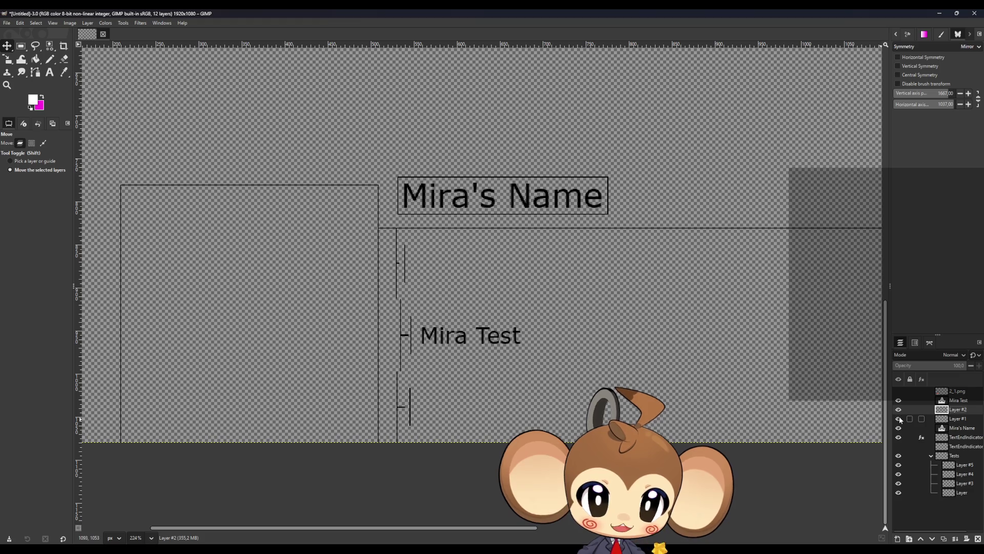
- Rename Layer #2 to TextPositions and compare it with the Layer #1 bracket lines
{"action": "double_click", "coordinate": [957, 411]}
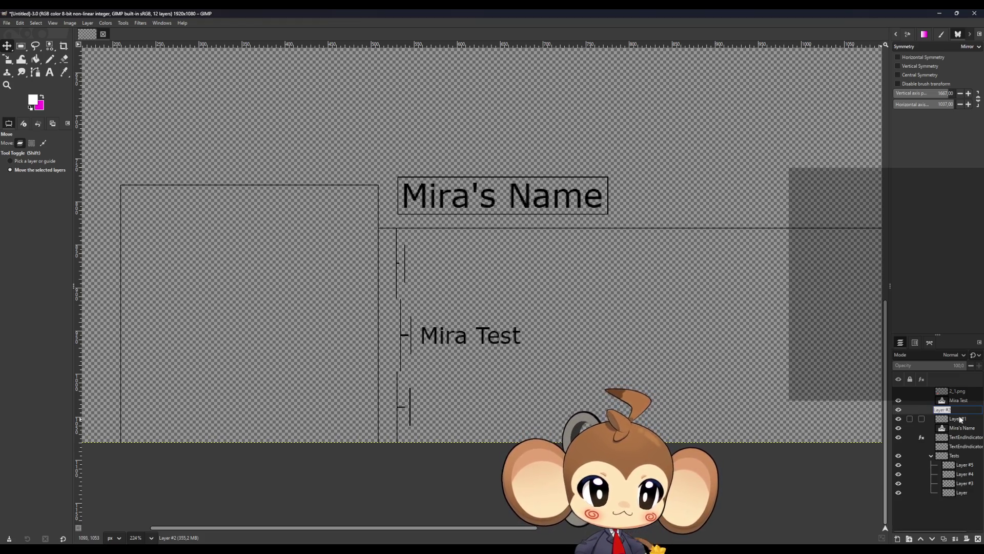
{"action": "type", "text": "TextPos"}
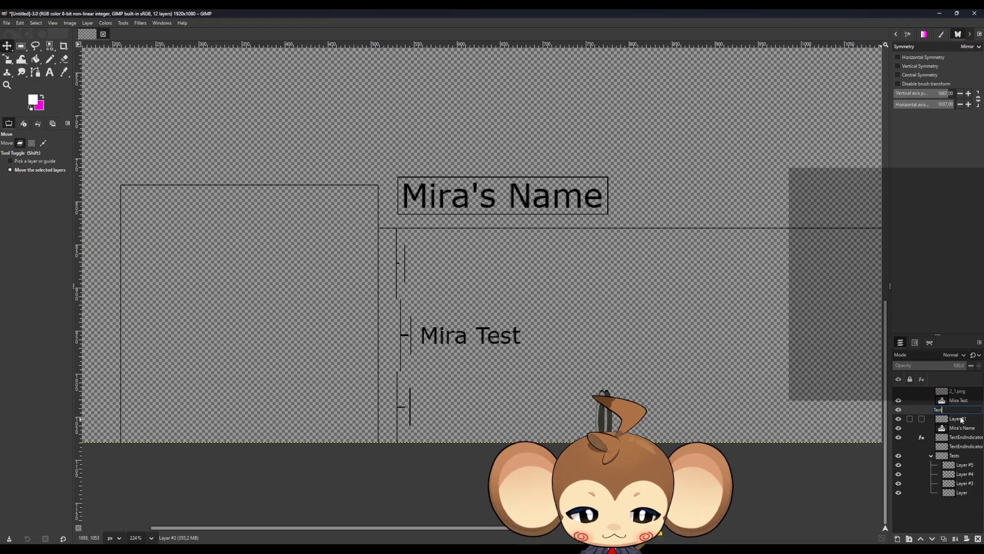
{"action": "type", "text": "itions"}
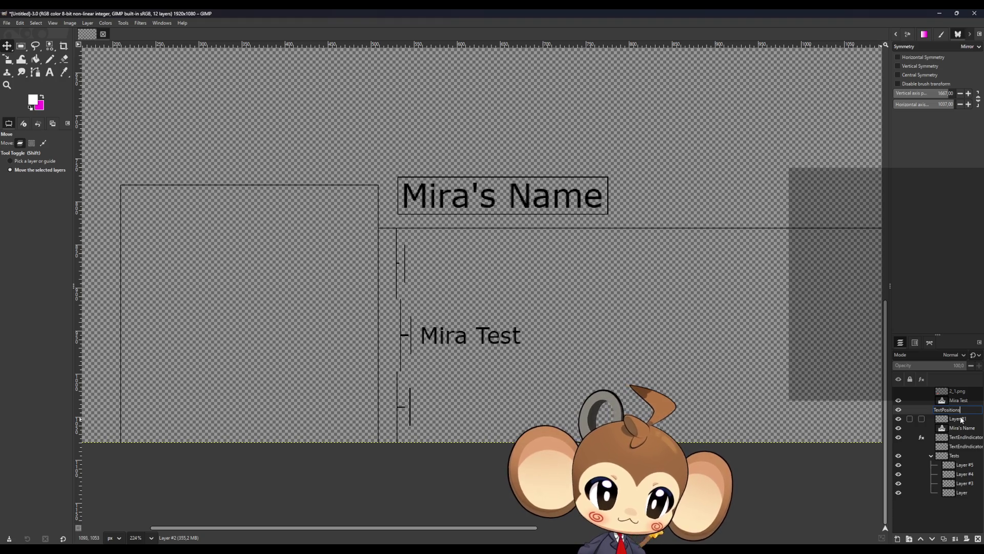
{"action": "key", "text": "Return"}
{"action": "left_click", "coordinate": [958, 419]}
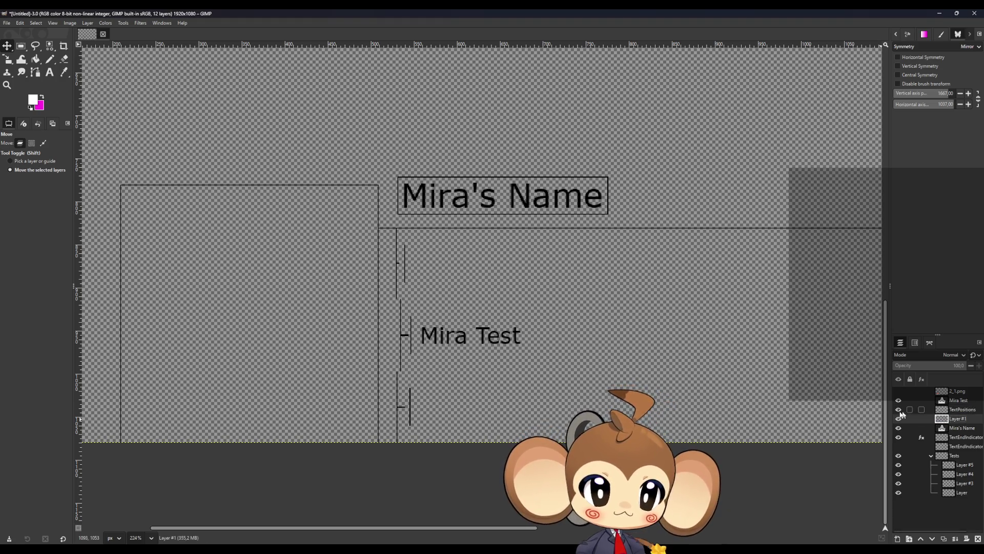
{"action": "left_click", "coordinate": [898, 419]}
{"action": "left_click", "coordinate": [898, 419]}
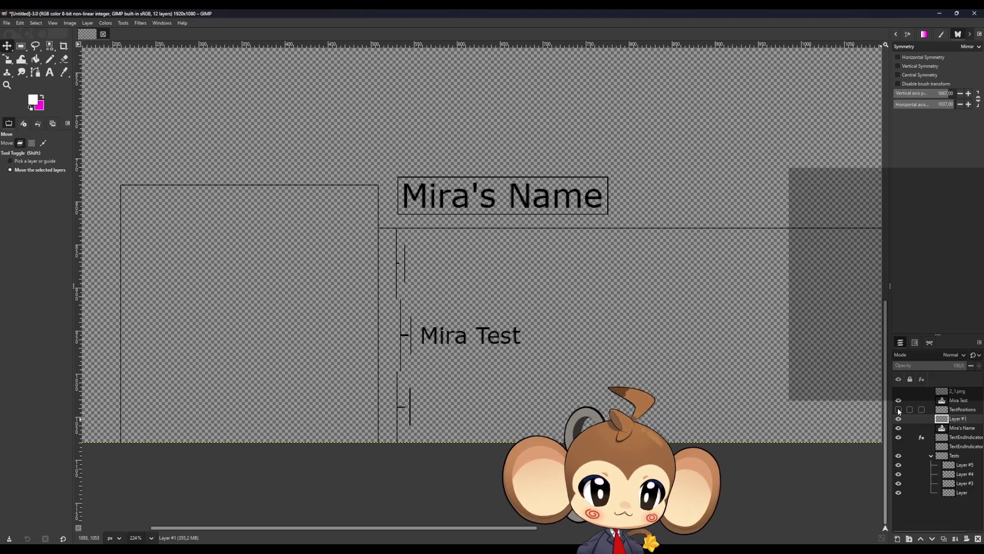
{"action": "left_click", "coordinate": [975, 412]}
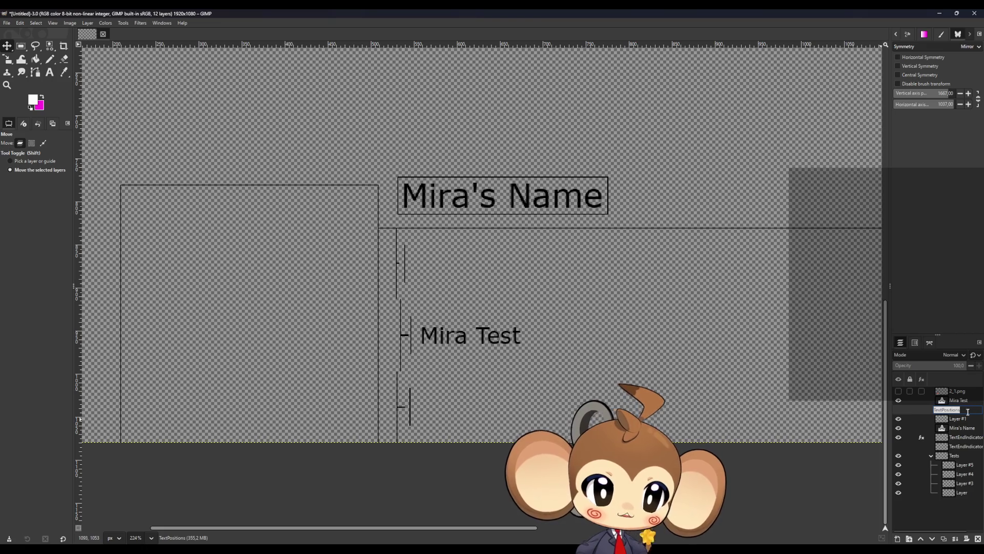
- Hide the TextPositions, Mira Test, Mira's Name, end-indicator and Tests layers to compare
{"action": "scroll", "coordinate": [753, 386], "scroll_direction": "down", "scroll_amount": 6}
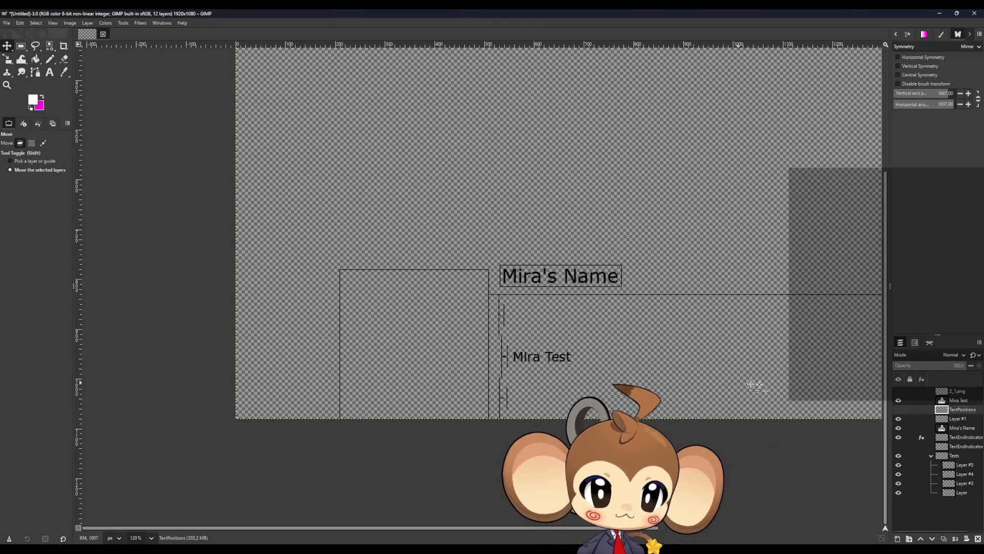
{"action": "scroll", "coordinate": [820, 385], "scroll_direction": "up", "scroll_amount": 3}
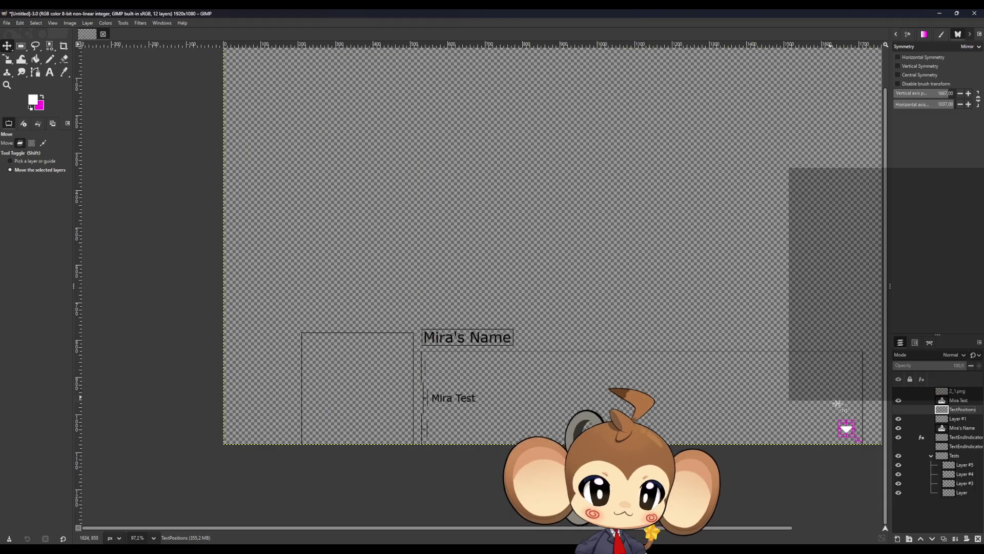
{"action": "left_click", "coordinate": [899, 411]}
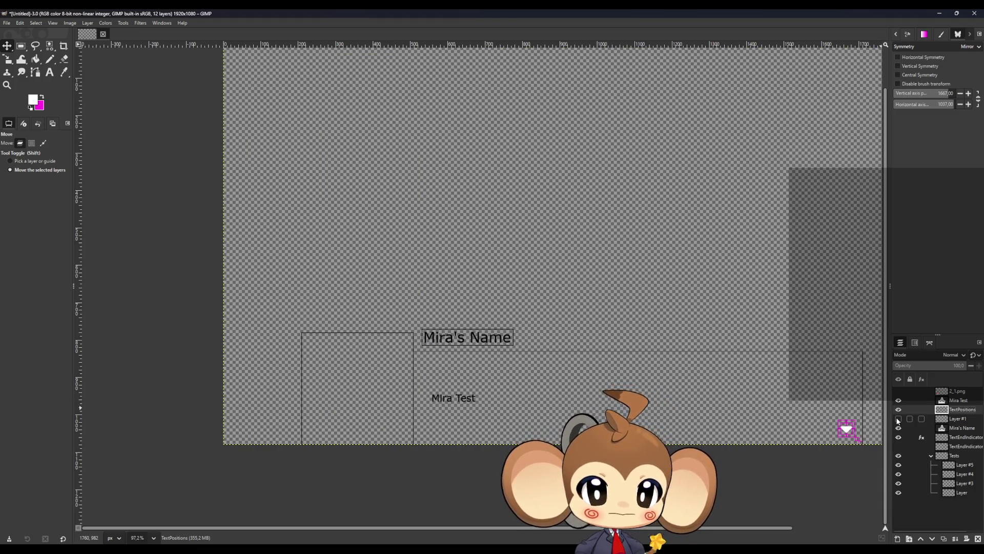
{"action": "left_click", "coordinate": [898, 403]}
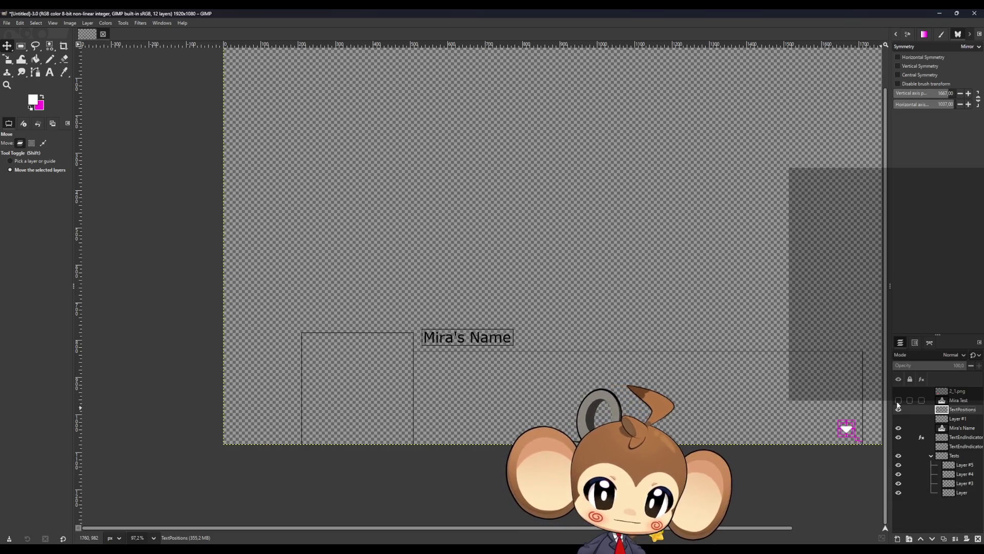
{"action": "left_click", "coordinate": [898, 427]}
{"action": "left_click", "coordinate": [898, 437]}
{"action": "left_click", "coordinate": [898, 455]}
{"action": "left_click", "coordinate": [898, 455]}
{"action": "left_click", "coordinate": [898, 455]}
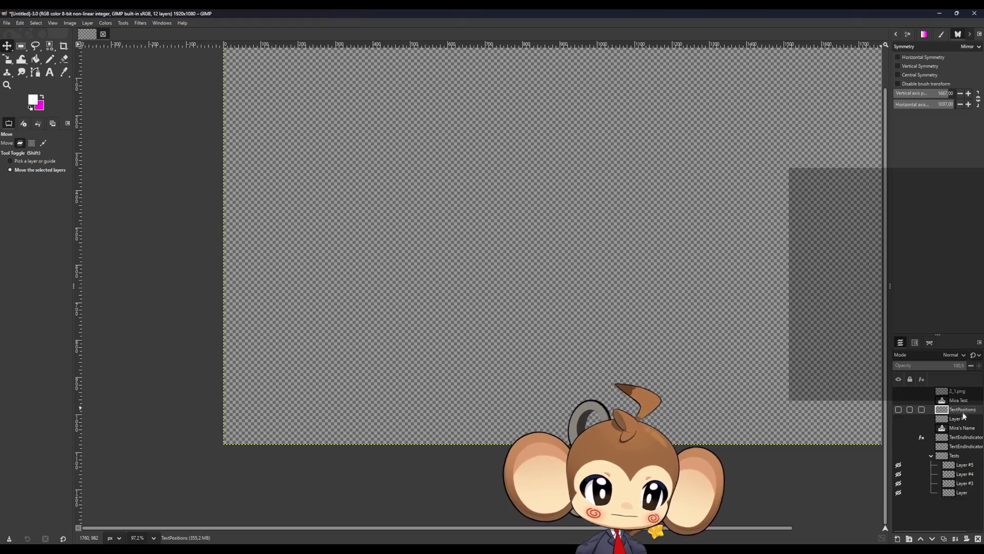
- Delete the old TextPositions layer, rename Layer #1 to TextPositions, and re-show Tests and the end arrow
{"action": "left_click", "coordinate": [978, 538]}
{"action": "double_click", "coordinate": [957, 409]}
{"action": "type", "text": "TextPositions"}
{"action": "key", "text": "Return"}
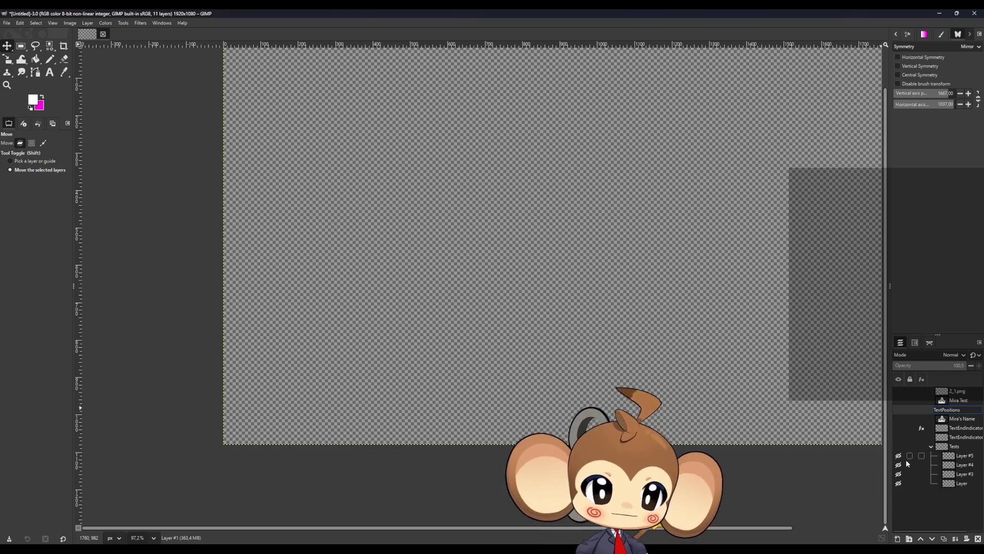
{"action": "left_click", "coordinate": [898, 446]}
{"action": "left_click", "coordinate": [898, 437]}
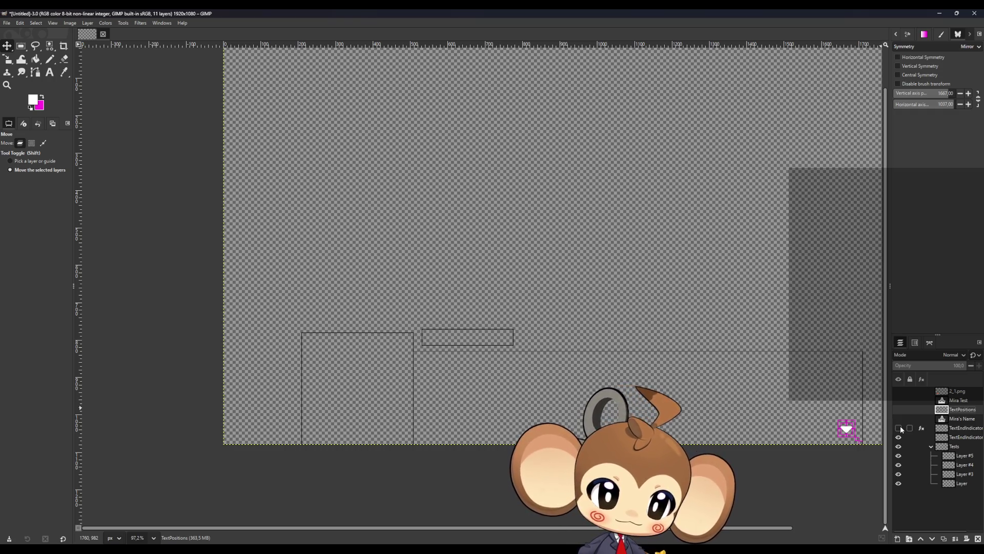
- Show the TextPositions lines and Mira's Name text, and rename that layer to NameText
{"action": "left_click", "coordinate": [898, 409]}
{"action": "left_click", "coordinate": [898, 409]}
{"action": "left_click", "coordinate": [898, 409]}
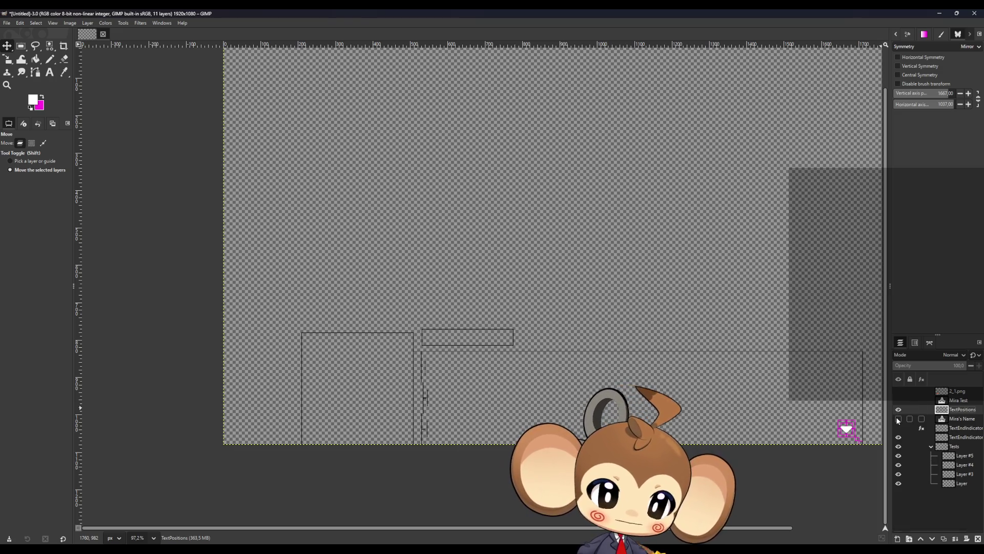
{"action": "left_click", "coordinate": [898, 419]}
{"action": "left_click", "coordinate": [898, 419]}
{"action": "left_click", "coordinate": [898, 419]}
{"action": "double_click", "coordinate": [961, 418]}
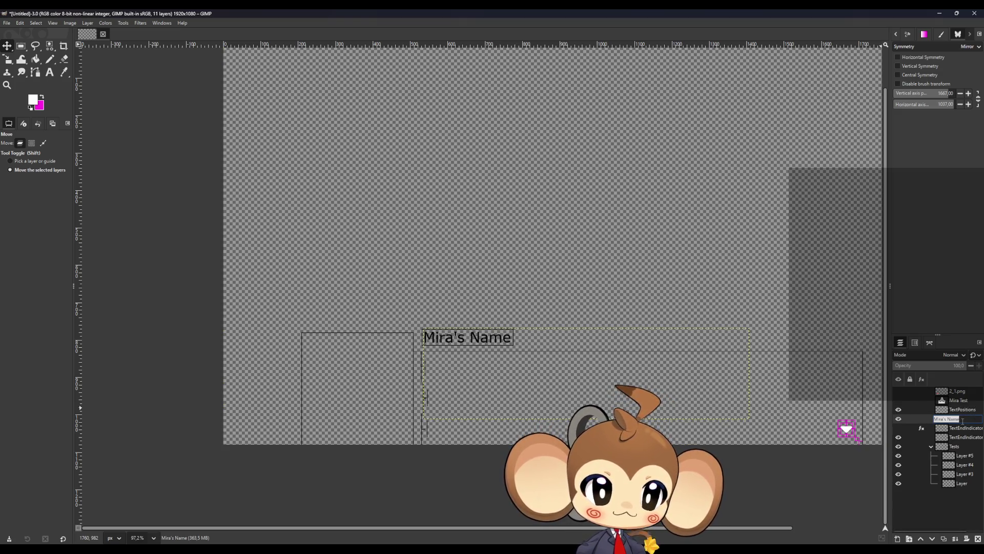
{"action": "type", "text": "NameText"}
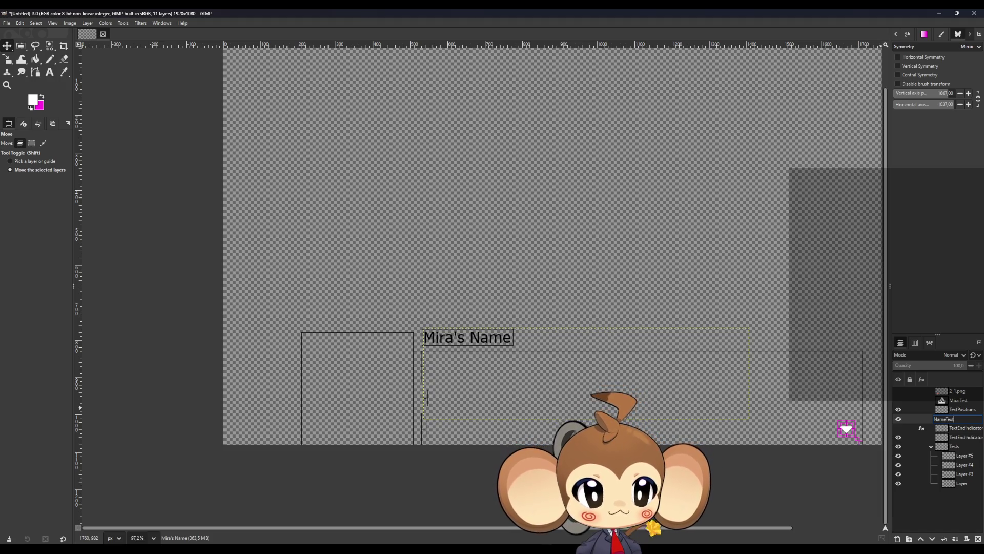
{"action": "key", "text": "Return"}
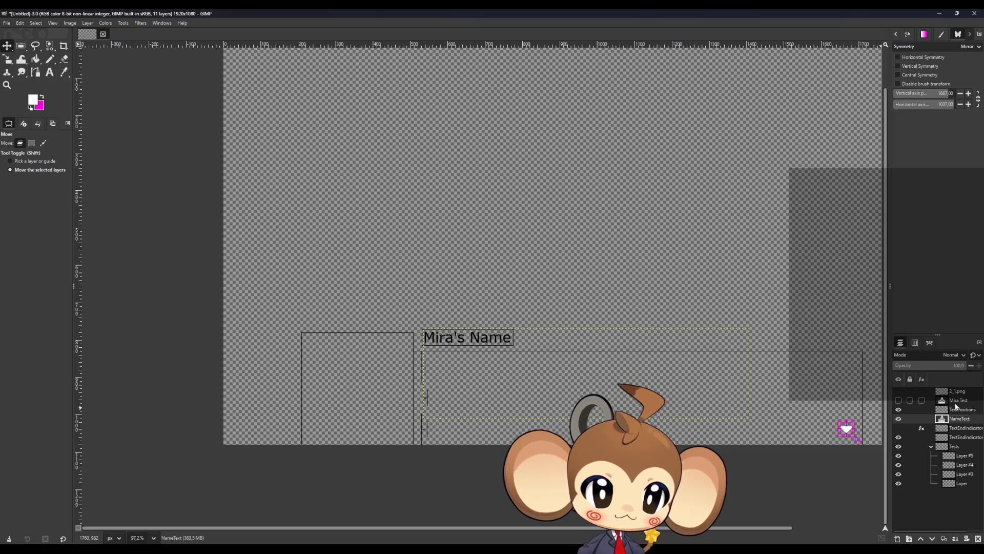
- Toggle the TextPositions lines to compare the canvas, then show the Mira Test text
{"action": "left_click", "coordinate": [899, 409]}
{"action": "left_click", "coordinate": [899, 409]}
{"action": "left_click", "coordinate": [899, 418]}
{"action": "left_click", "coordinate": [899, 418]}
{"action": "left_click", "coordinate": [899, 410]}
{"action": "left_click", "coordinate": [899, 410]}
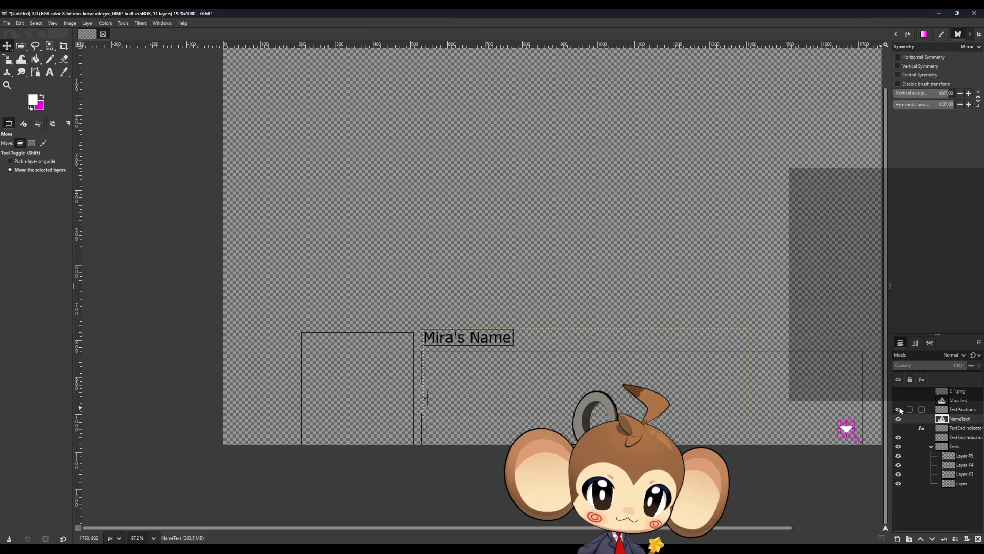
{"action": "left_click", "coordinate": [899, 401]}
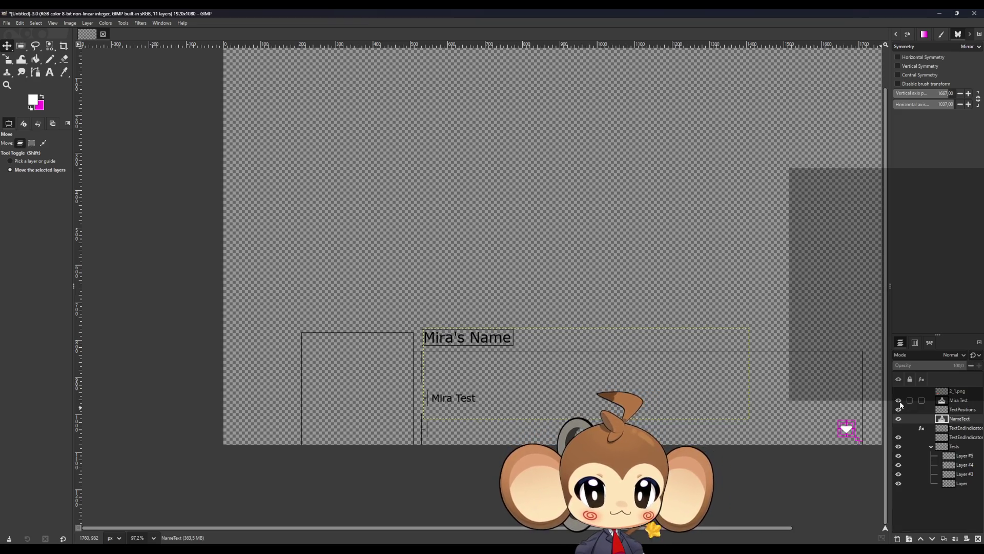
- Rename the Mira Test layer to Text and select the 2_1.png portrait layer
{"action": "left_click", "coordinate": [959, 401]}
{"action": "double_click", "coordinate": [960, 404]}
{"action": "type", "text": "xt"}
{"action": "key", "text": "Return"}
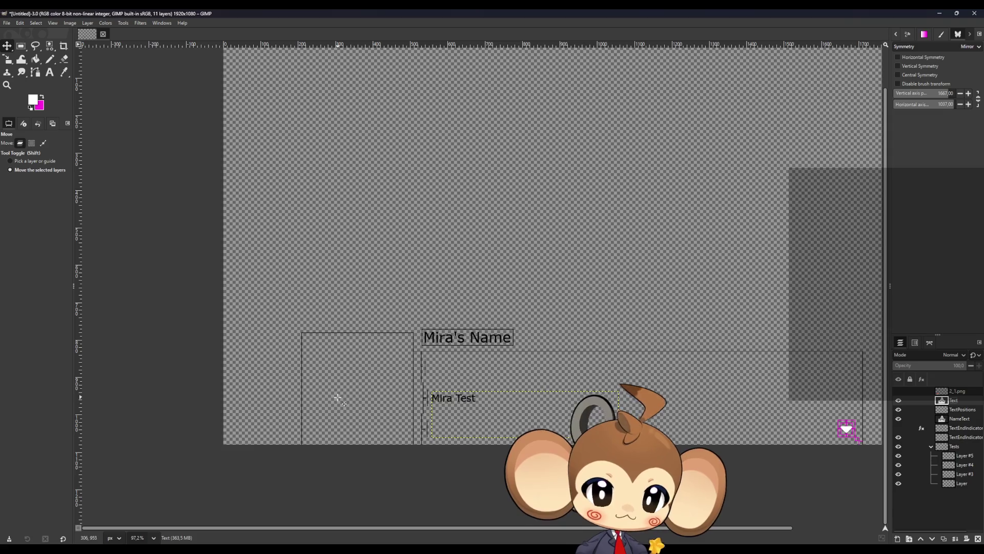
{"action": "scroll", "coordinate": [362, 392], "scroll_direction": "up", "scroll_amount": 5, "text": "ctrl"}
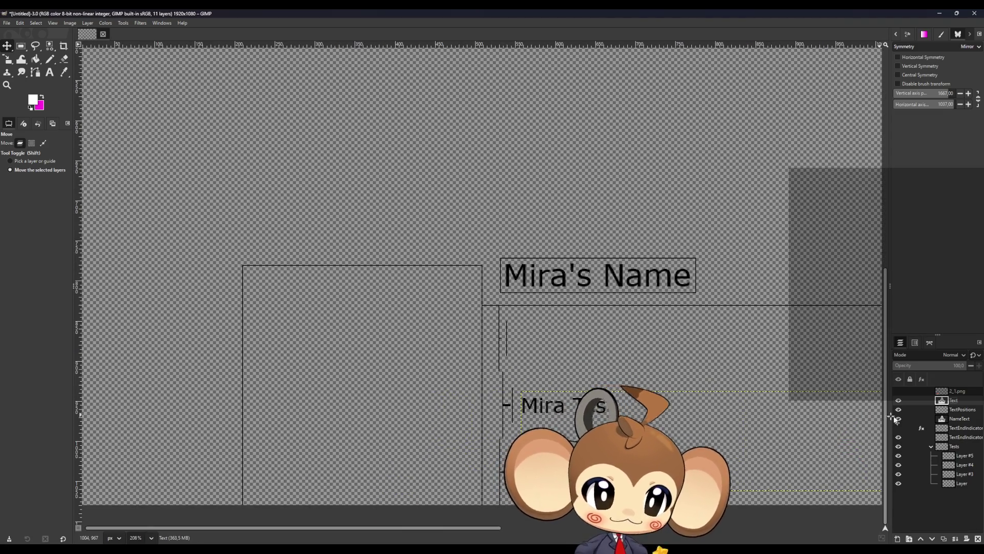
{"action": "left_click", "coordinate": [953, 391]}
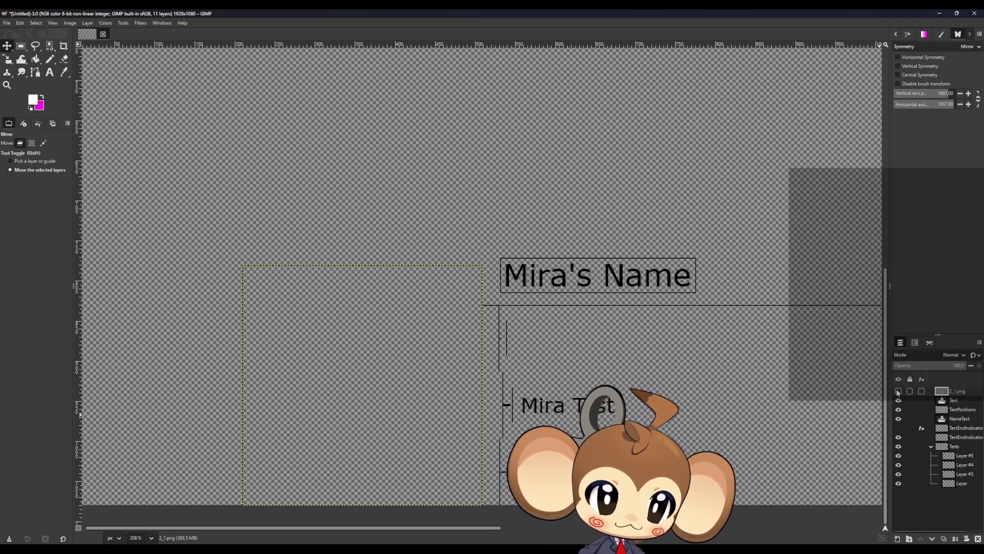
- Show the 2_1.png portrait, add a new empty layer on top, and pick black as foreground
{"action": "left_click", "coordinate": [898, 391]}
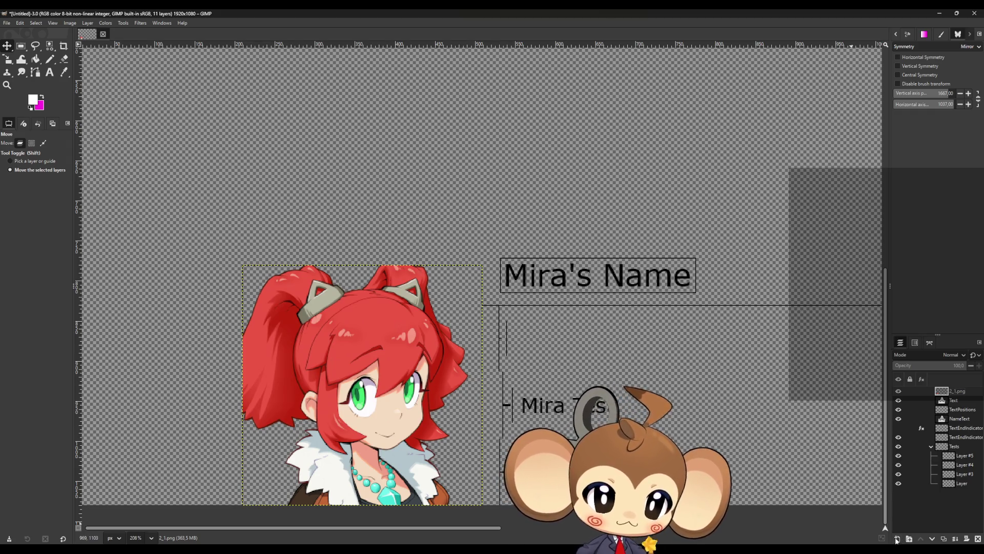
{"action": "key", "text": "shift+ctrl+n"}
{"action": "left_click", "coordinate": [553, 391]}
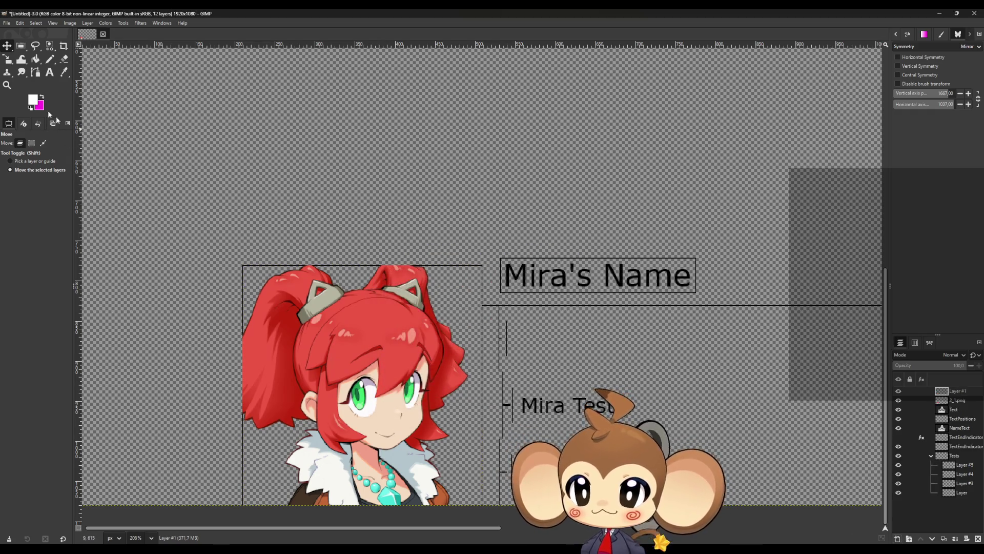
{"action": "left_click", "coordinate": [32, 100]}
{"action": "left_click_drag", "start_coordinate": [451, 281], "coordinate": [362, 375]}
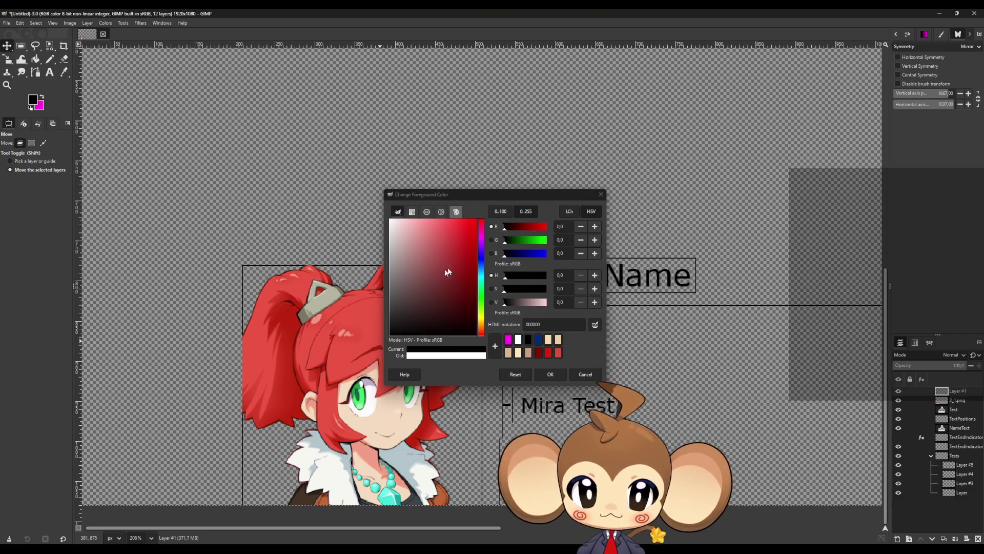
- Switch to the Pencil tool and set the foreground colour to bright blue 0032ff
{"action": "left_click", "coordinate": [482, 258]}
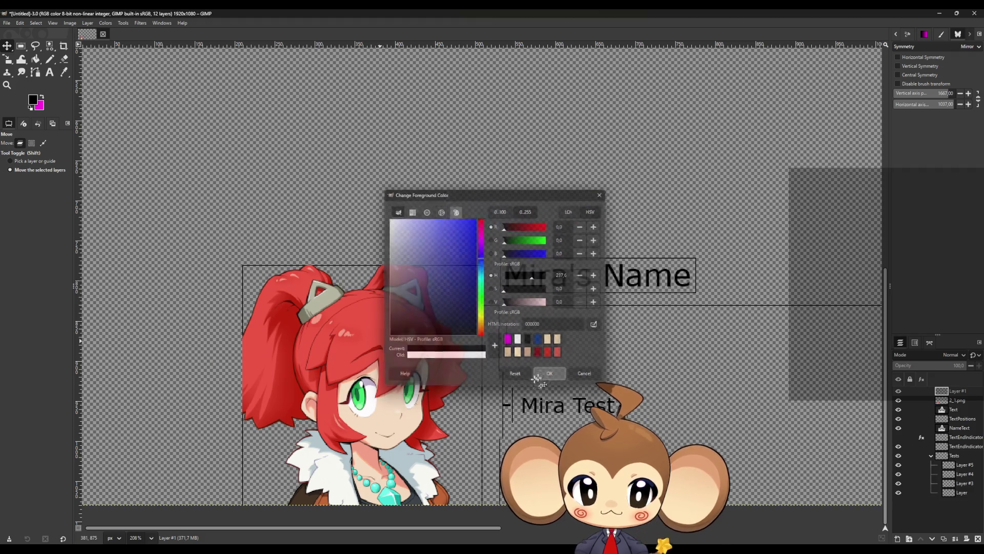
{"action": "left_click", "coordinate": [549, 374]}
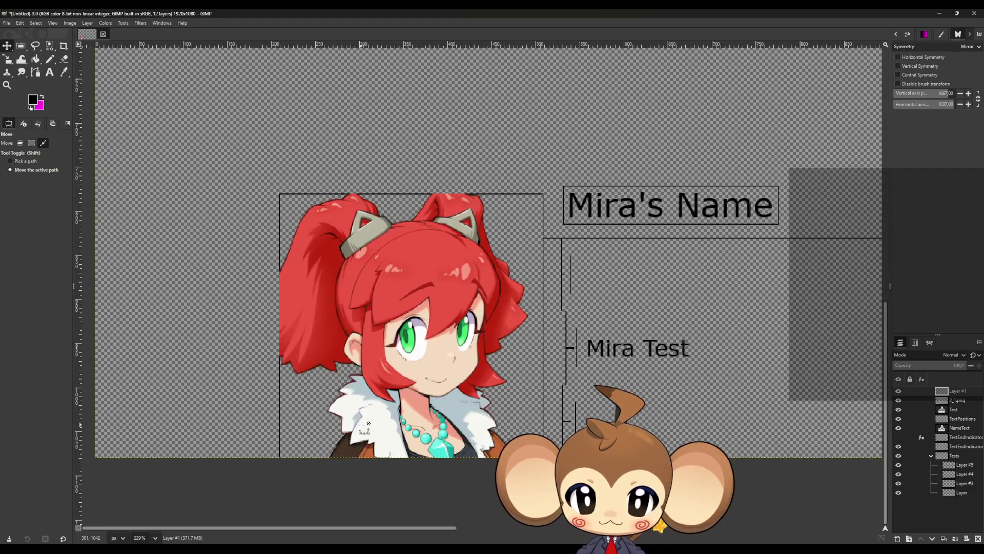
{"action": "scroll", "coordinate": [357, 421], "scroll_direction": "up", "scroll_amount": 1}
{"action": "left_click", "coordinate": [50, 59]}
{"action": "left_click", "coordinate": [33, 100]}
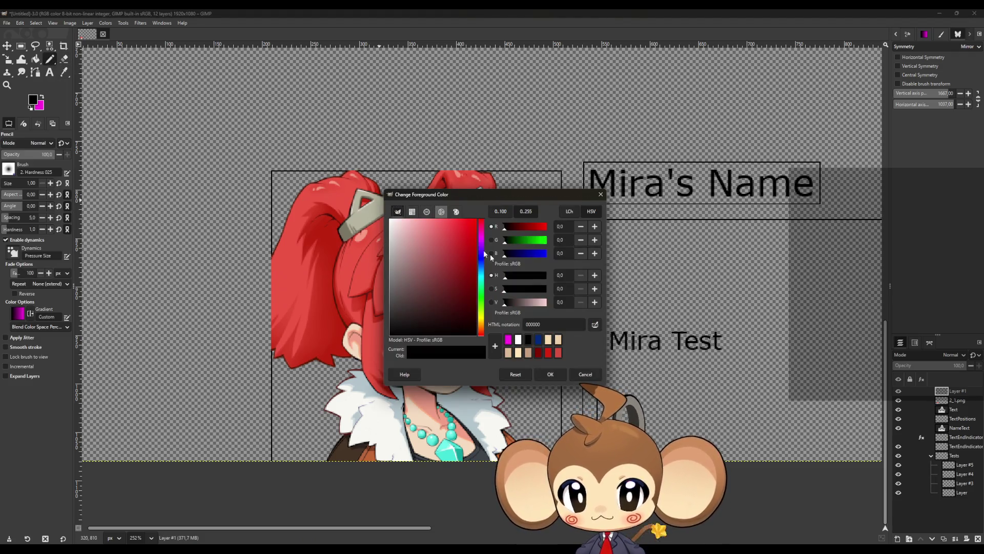
{"action": "left_click", "coordinate": [476, 219]}
{"action": "left_click", "coordinate": [481, 258]}
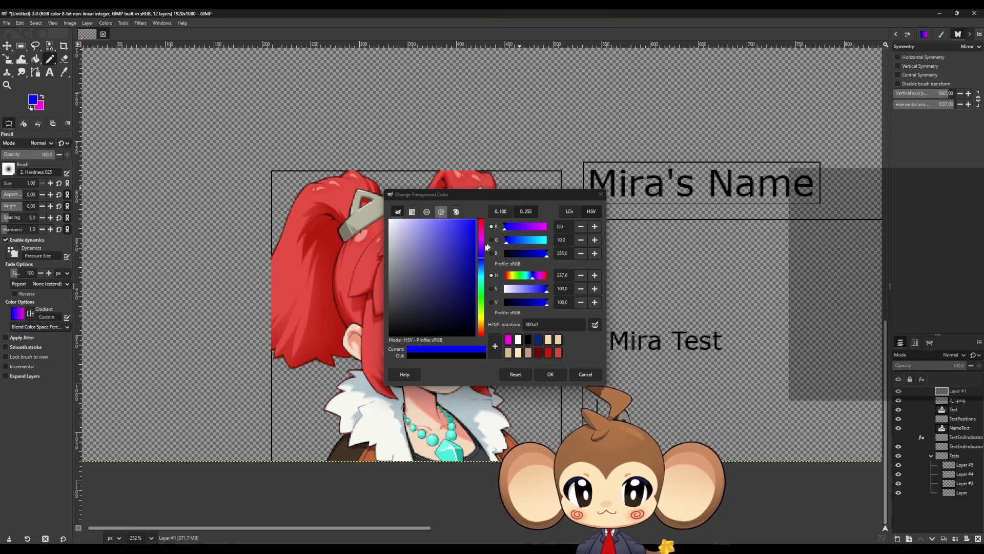
{"action": "left_click", "coordinate": [481, 235]}
{"action": "mouse_move", "coordinate": [486, 247]}
{"action": "left_mouse_down"}
{"action": "mouse_move", "coordinate": [484, 272]}
{"action": "mouse_move", "coordinate": [482, 258]}
{"action": "left_mouse_up"}
{"action": "left_click", "coordinate": [546, 373]}
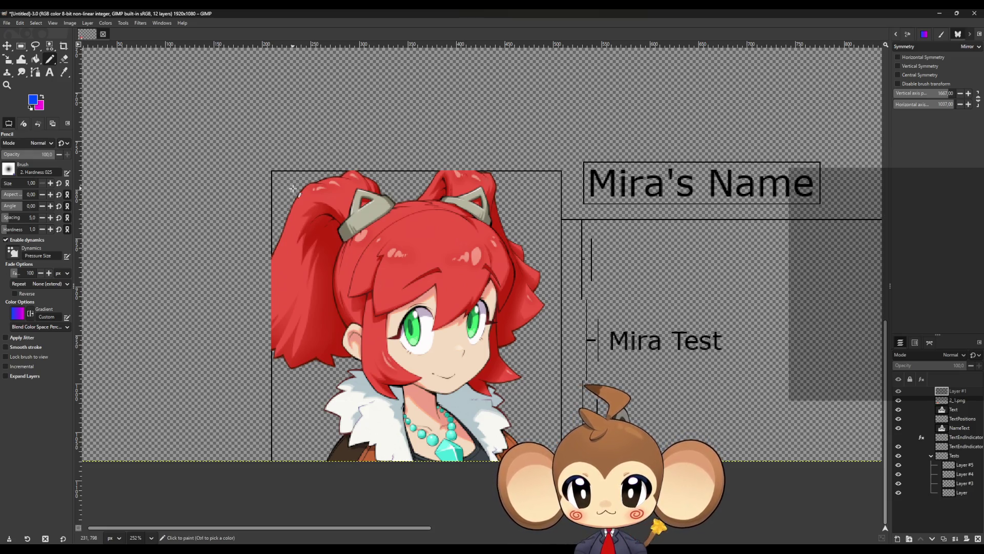
- Draw a blue pencil outline along the top and bottom of the portrait
{"action": "mouse_move", "coordinate": [289, 189]}
{"action": "left_mouse_down"}
{"action": "mouse_move", "coordinate": [543, 198]}
{"action": "mouse_move", "coordinate": [542, 361]}
{"action": "left_mouse_up"}
{"action": "mouse_move", "coordinate": [544, 441]}
{"action": "left_mouse_down"}
{"action": "mouse_move", "coordinate": [304, 441]}
{"action": "mouse_move", "coordinate": [290, 190]}
{"action": "left_mouse_up"}
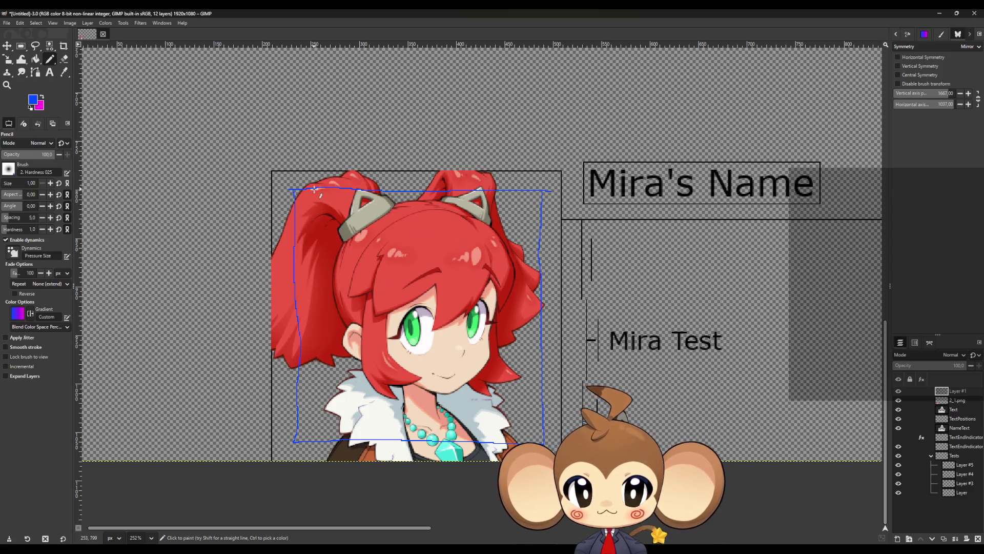
{"action": "scroll", "coordinate": [474, 277], "scroll_direction": "down", "scroll_amount": 3}
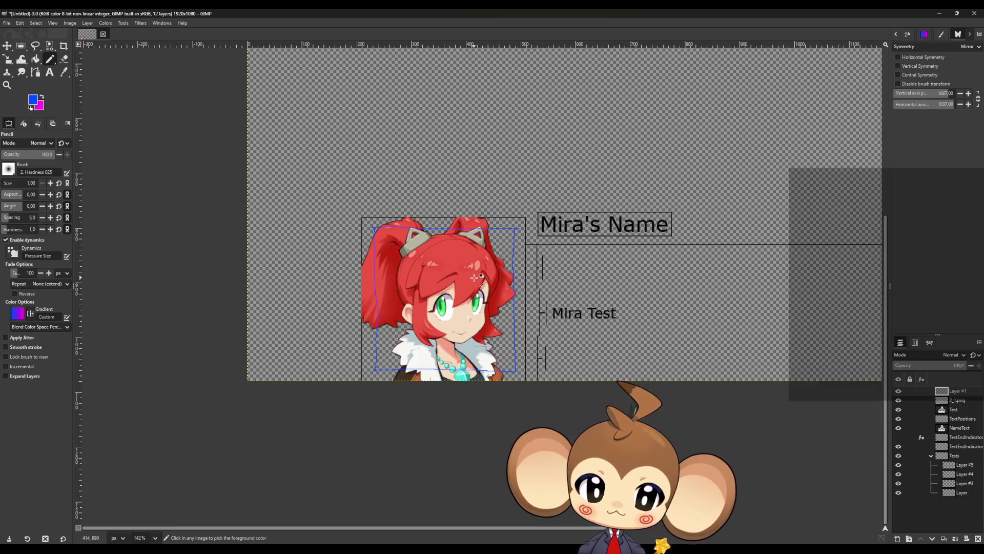
{"action": "scroll", "coordinate": [474, 276], "scroll_direction": "up", "scroll_amount": 3}
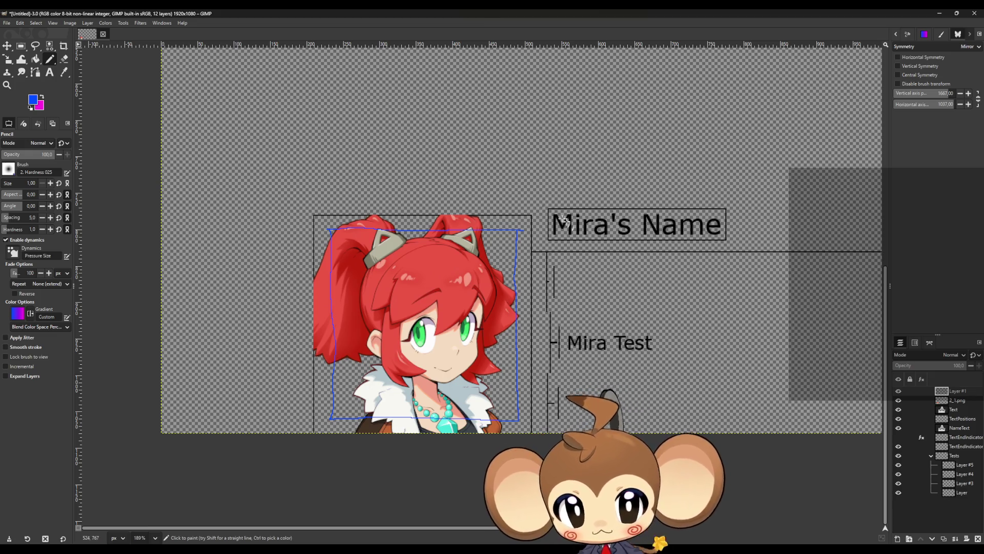
{"action": "scroll", "coordinate": [773, 271], "scroll_direction": "up", "scroll_amount": 2}
{"action": "scroll", "coordinate": [500, 224], "scroll_direction": "down", "scroll_amount": 3}
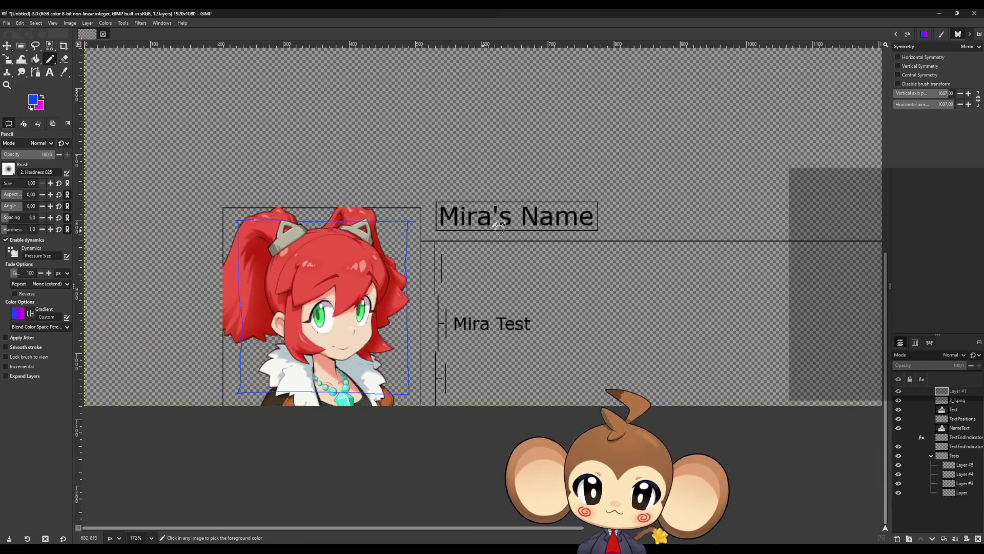
{"action": "scroll", "coordinate": [499, 224], "scroll_direction": "up", "scroll_amount": 2}
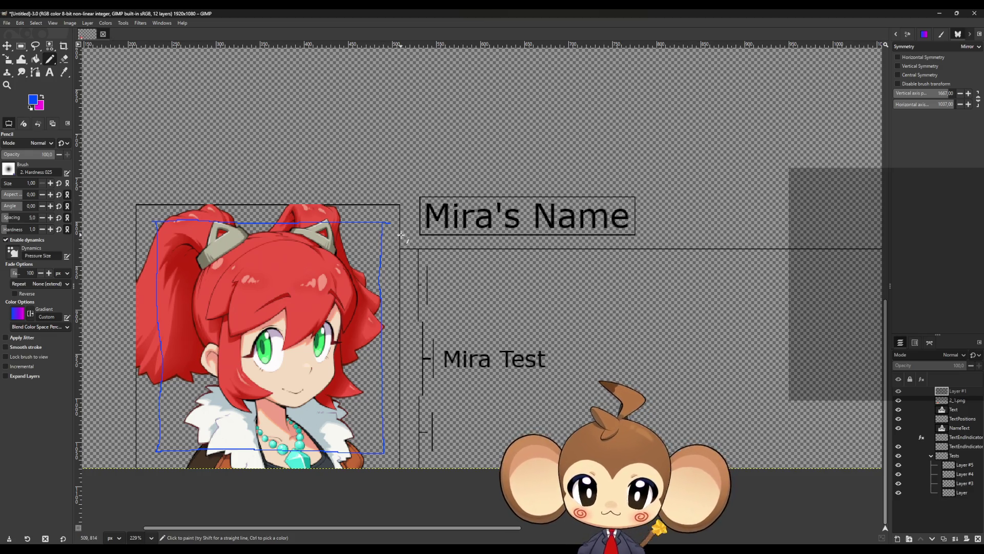
{"action": "scroll", "coordinate": [367, 238], "scroll_direction": "down", "scroll_amount": 3}
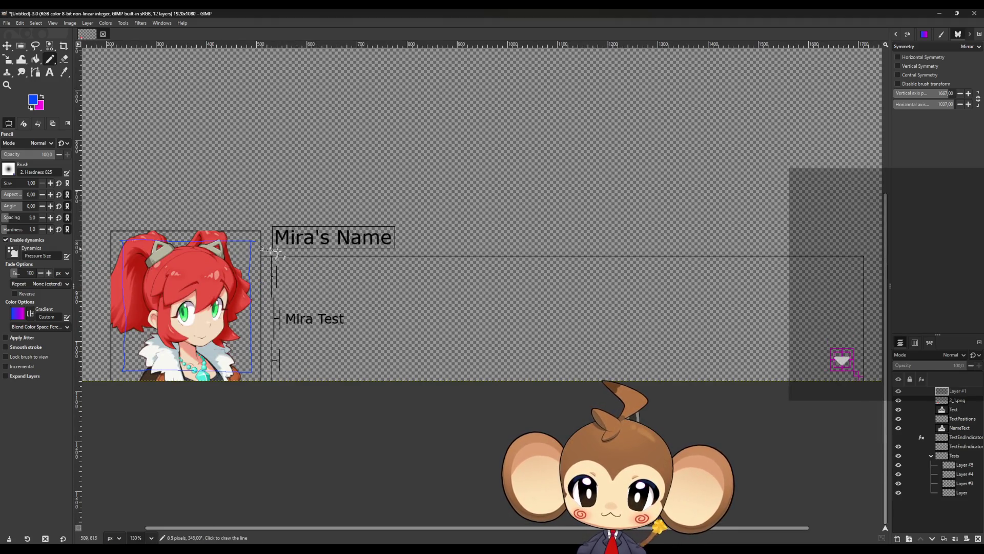
- Draw straight blue lines along the text area's top and right side, then hide Layer #3
{"action": "left_click", "coordinate": [871, 249], "text": "shift"}
{"action": "left_click", "coordinate": [871, 379], "text": "shift"}
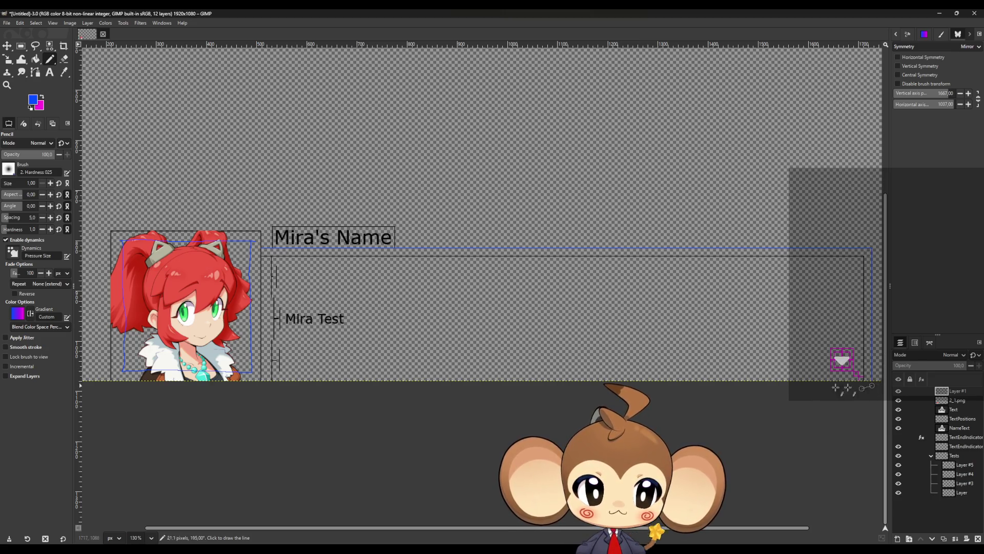
{"action": "scroll", "coordinate": [313, 274], "scroll_direction": "down", "scroll_amount": 3}
{"action": "scroll", "coordinate": [200, 226], "scroll_direction": "up", "scroll_amount": 4}
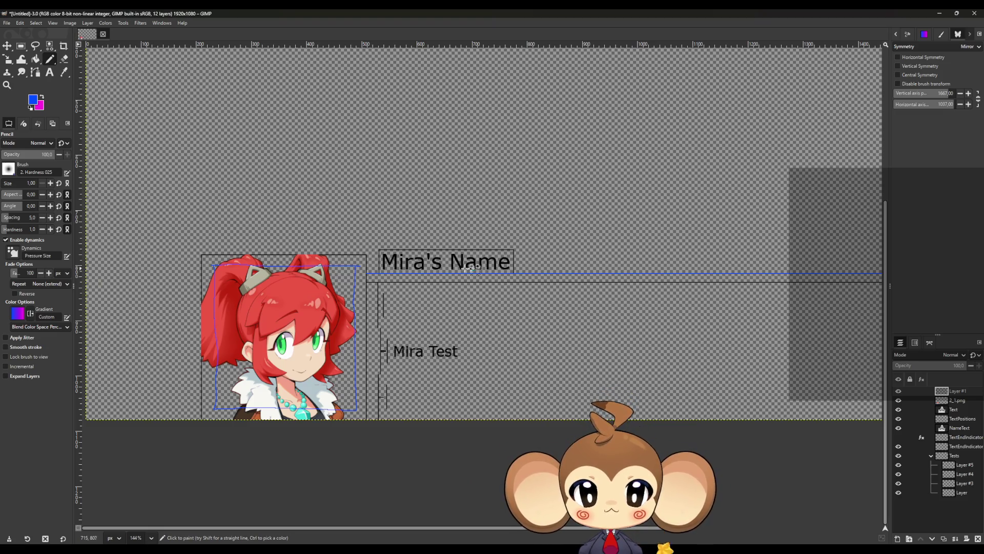
{"action": "scroll", "coordinate": [500, 280], "scroll_direction": "down", "scroll_amount": 3, "text": "ctrl"}
{"action": "scroll", "coordinate": [519, 330], "scroll_direction": "up", "scroll_amount": 2, "text": "ctrl"}
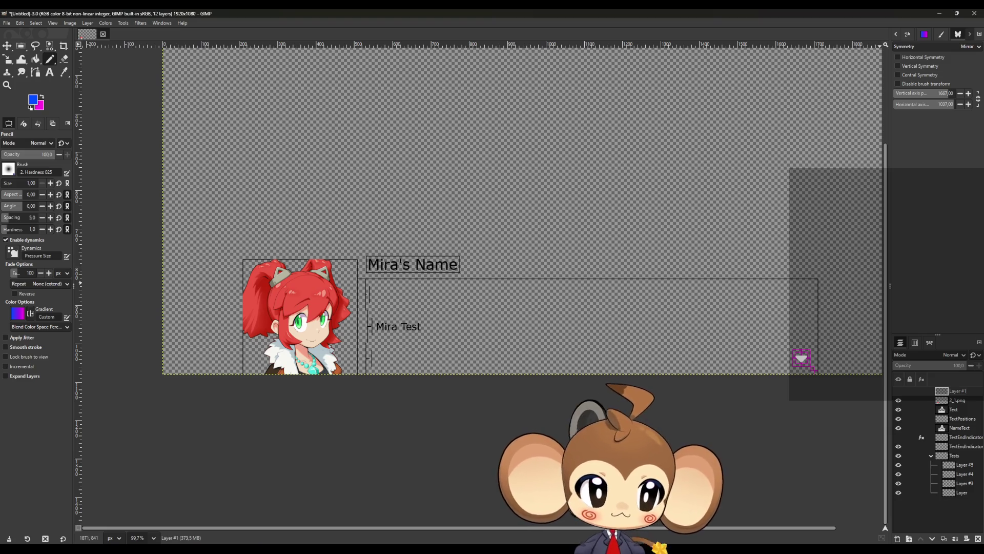
{"action": "left_click", "coordinate": [898, 474]}
- Toggle the lower layers' visibility and make the bottom Layer the drawing target
{"action": "left_click", "coordinate": [898, 474]}
{"action": "left_click", "coordinate": [898, 484]}
{"action": "left_click", "coordinate": [898, 483]}
{"action": "left_click", "coordinate": [897, 492]}
{"action": "left_click", "coordinate": [897, 492]}
{"action": "left_click", "coordinate": [959, 493]}
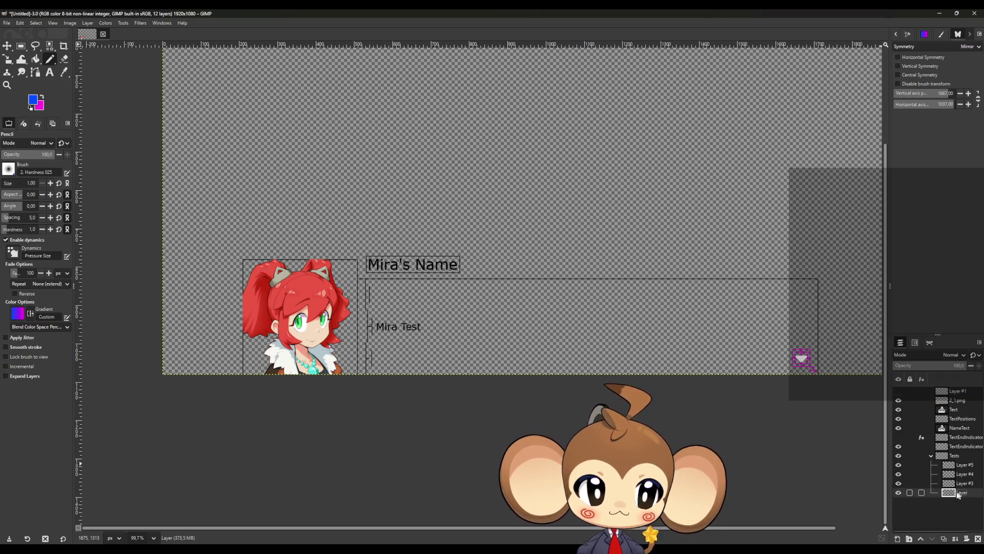
{"action": "scroll", "coordinate": [384, 205], "scroll_direction": "up", "scroll_amount": 3}
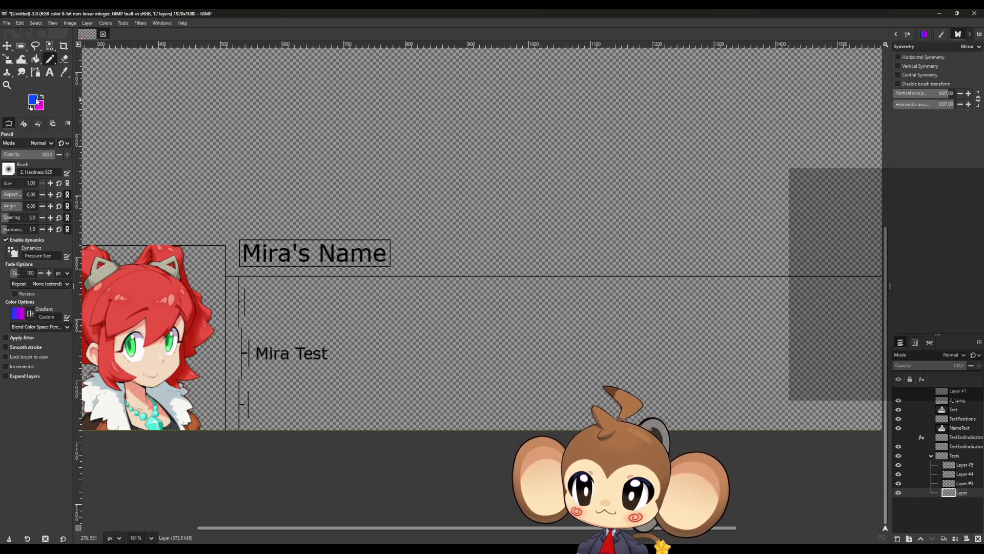
- Set the foreground colour to black and zoom in on the dialogue box's right edge
{"action": "left_click", "coordinate": [37, 102]}
{"action": "left_click", "coordinate": [441, 333]}
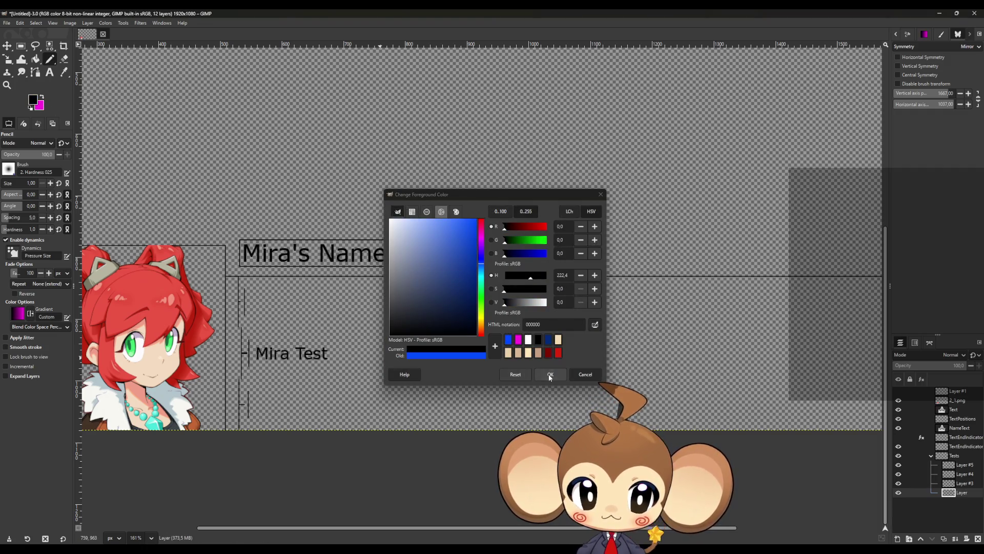
{"action": "left_click", "coordinate": [550, 376]}
{"action": "scroll", "coordinate": [547, 285], "scroll_direction": "up", "scroll_amount": 5}
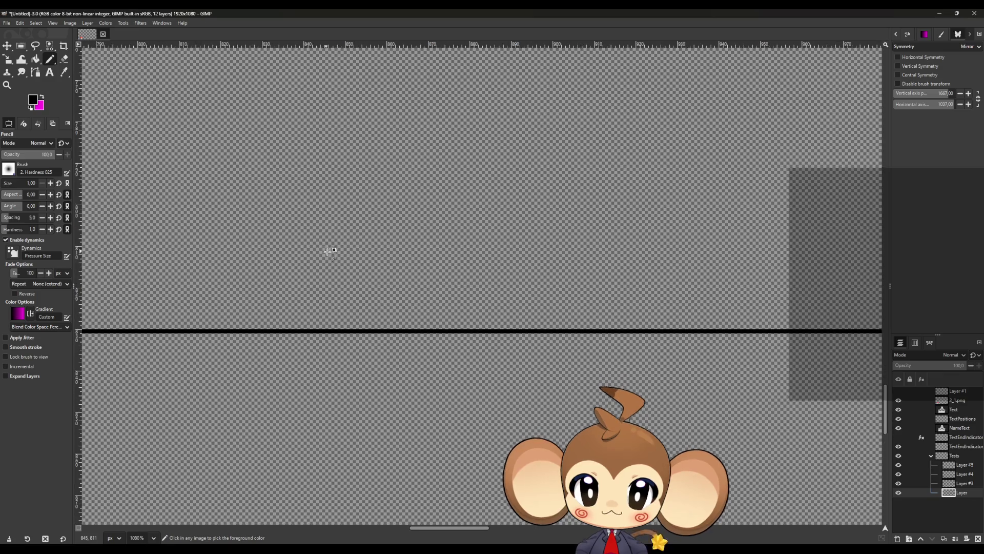
{"action": "scroll", "coordinate": [330, 308], "scroll_direction": "up", "scroll_amount": 2}
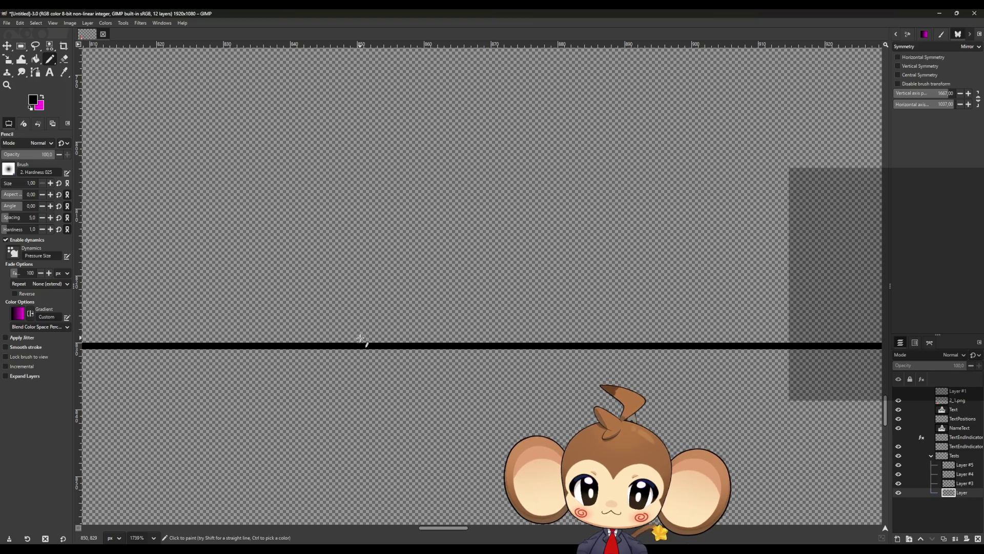
{"action": "scroll", "coordinate": [359, 339], "scroll_direction": "down", "scroll_amount": 8}
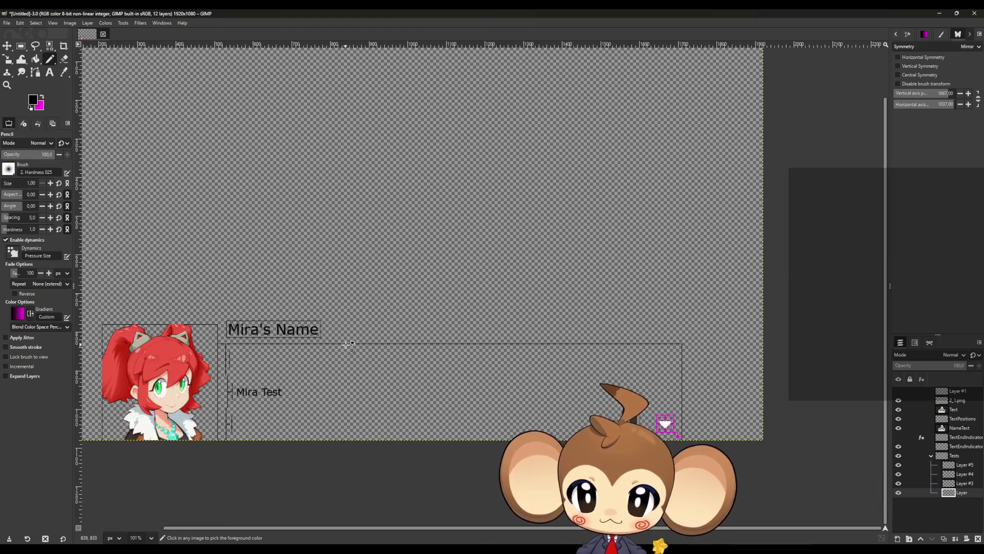
{"action": "scroll", "coordinate": [348, 344], "scroll_direction": "up", "scroll_amount": 10}
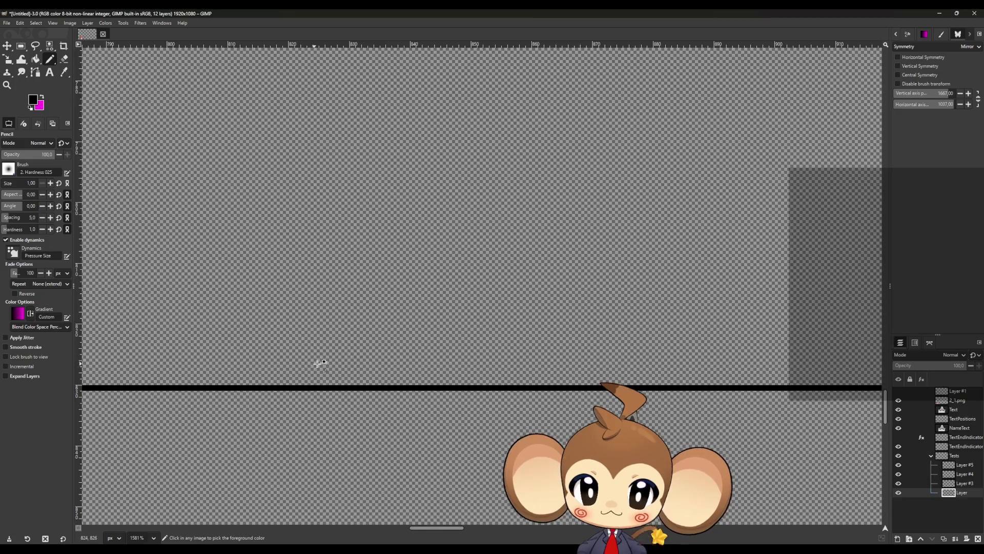
{"action": "scroll", "coordinate": [346, 380], "scroll_direction": "down", "scroll_amount": 6}
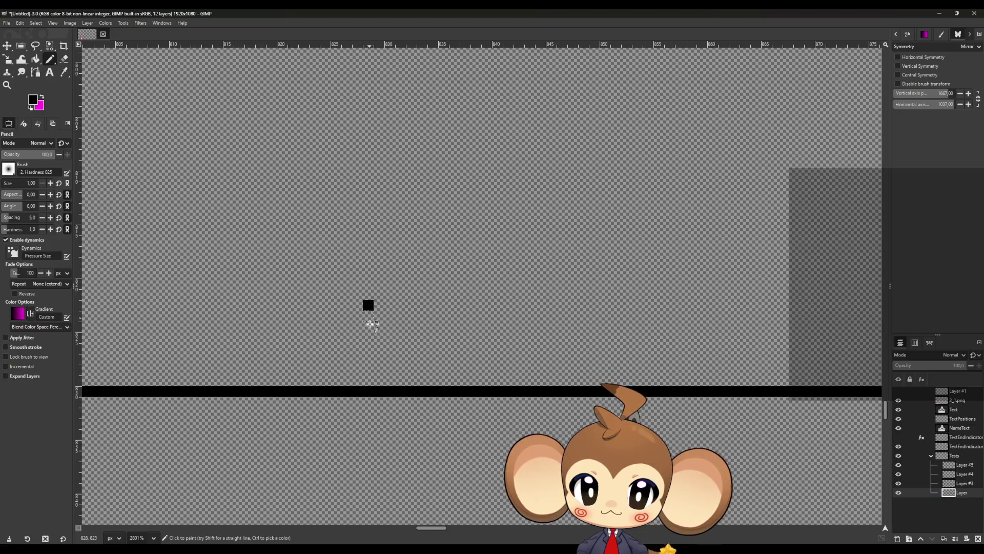
{"action": "scroll", "coordinate": [463, 336], "scroll_direction": "up", "scroll_amount": 3}
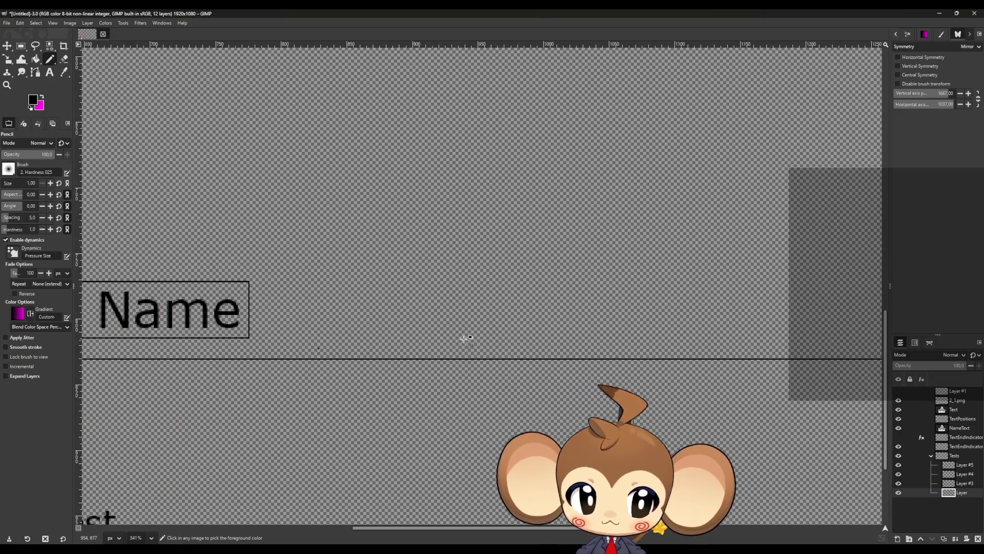
{"action": "scroll", "coordinate": [681, 386], "scroll_direction": "down", "scroll_amount": 4}
{"action": "scroll", "coordinate": [817, 405], "scroll_direction": "up", "scroll_amount": 7}
{"action": "scroll", "coordinate": [656, 309], "scroll_direction": "up", "scroll_amount": 5}
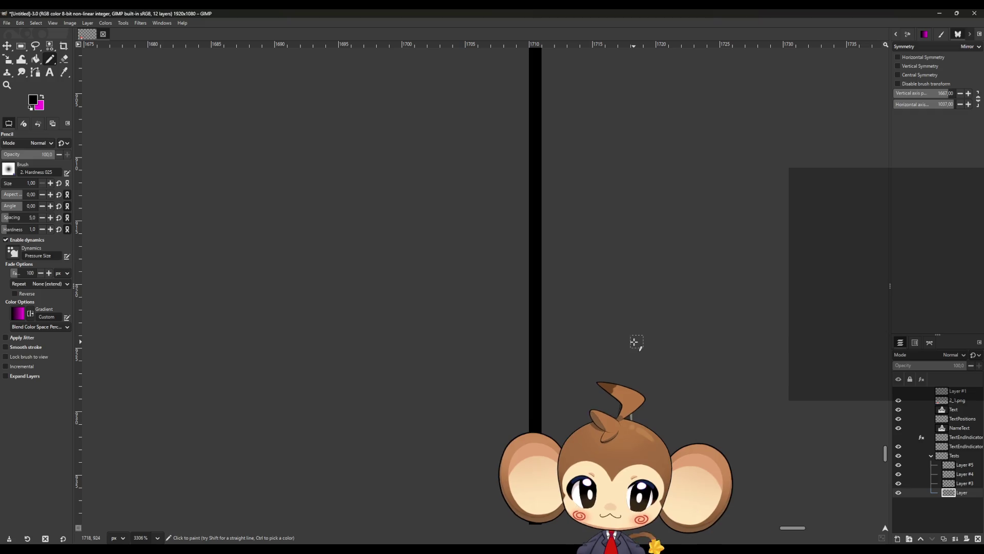
{"action": "scroll", "coordinate": [638, 361], "scroll_direction": "down", "scroll_amount": 10}
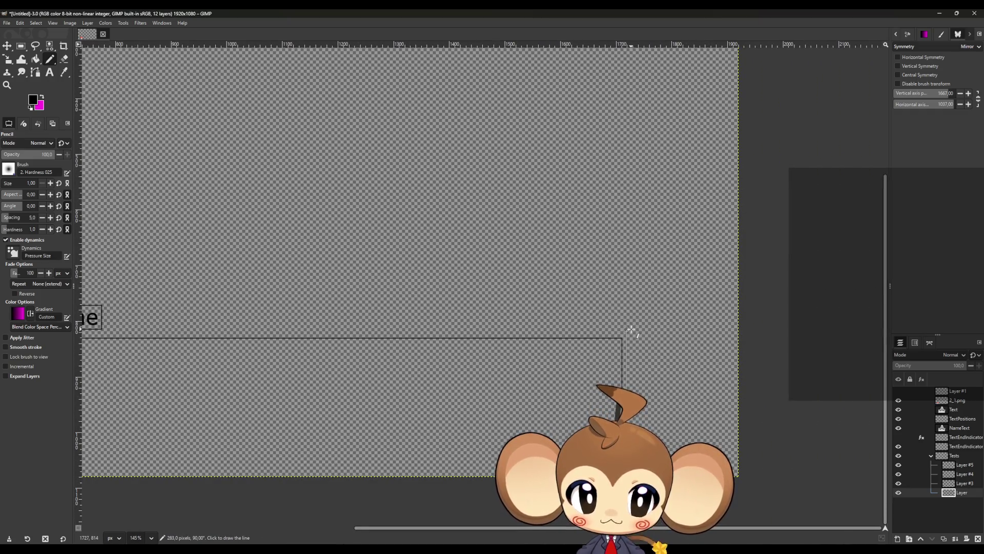
{"action": "scroll", "coordinate": [153, 325], "scroll_direction": "up", "scroll_amount": 9}
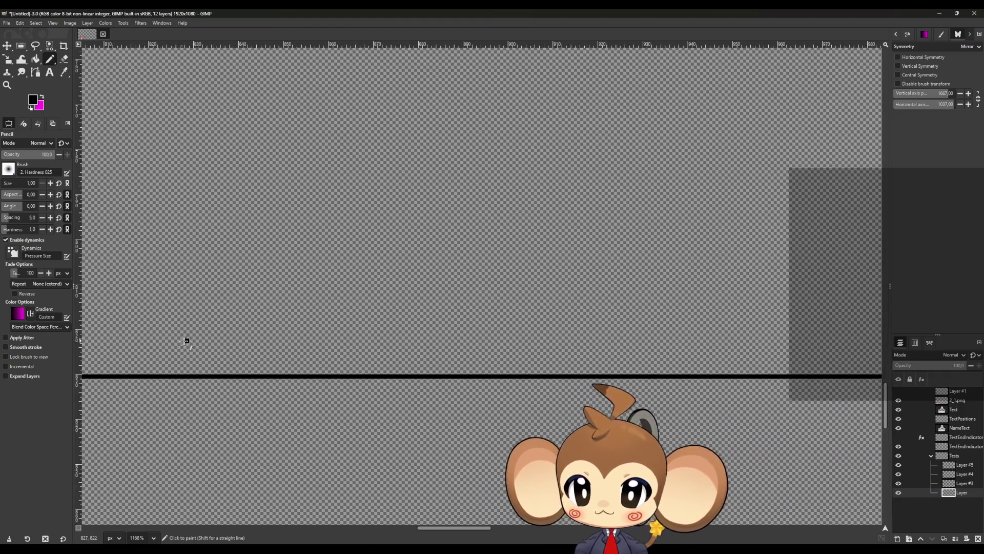
{"action": "scroll", "coordinate": [188, 341], "scroll_direction": "down", "scroll_amount": 9}
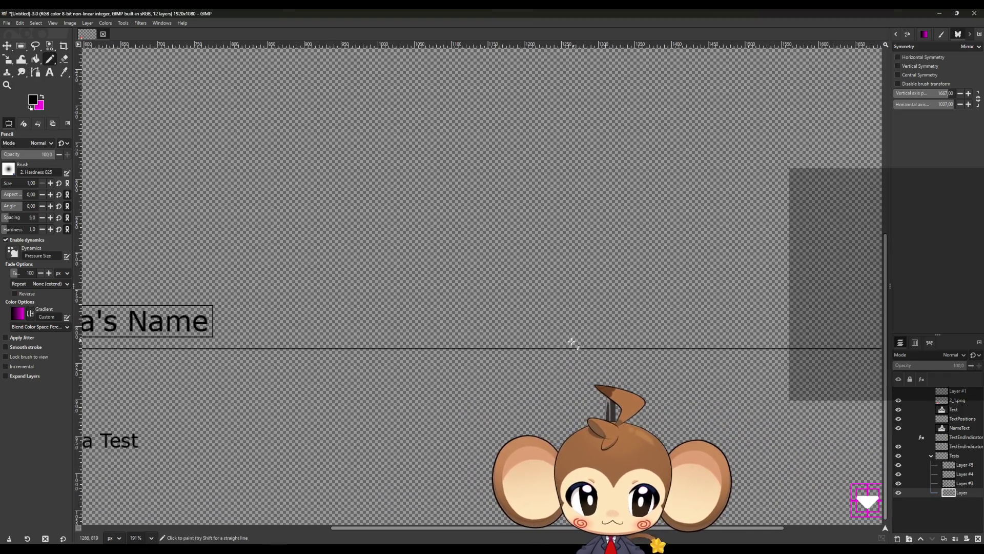
{"action": "scroll", "coordinate": [533, 354], "scroll_direction": "down", "scroll_amount": 2}
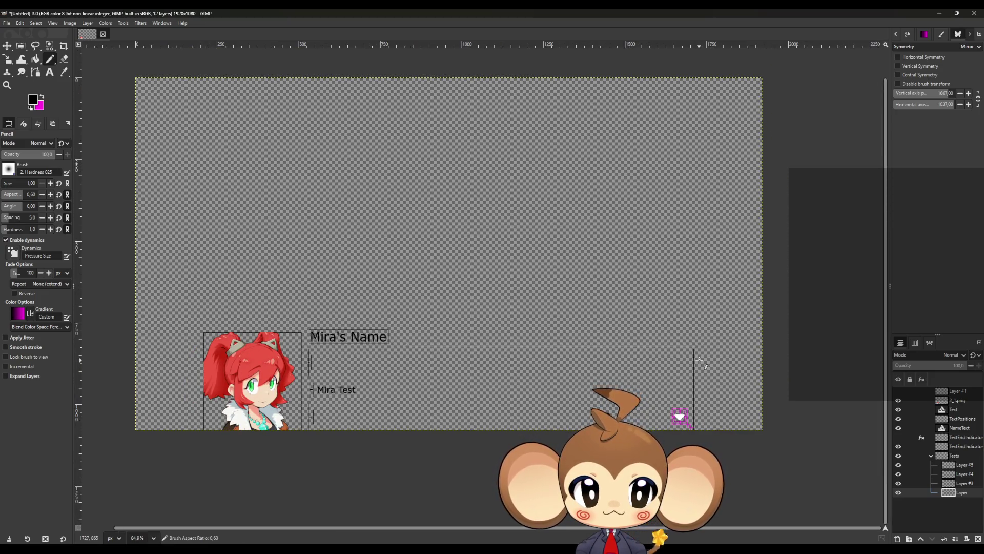
{"action": "scroll", "coordinate": [699, 360], "scroll_direction": "up", "scroll_amount": 4}
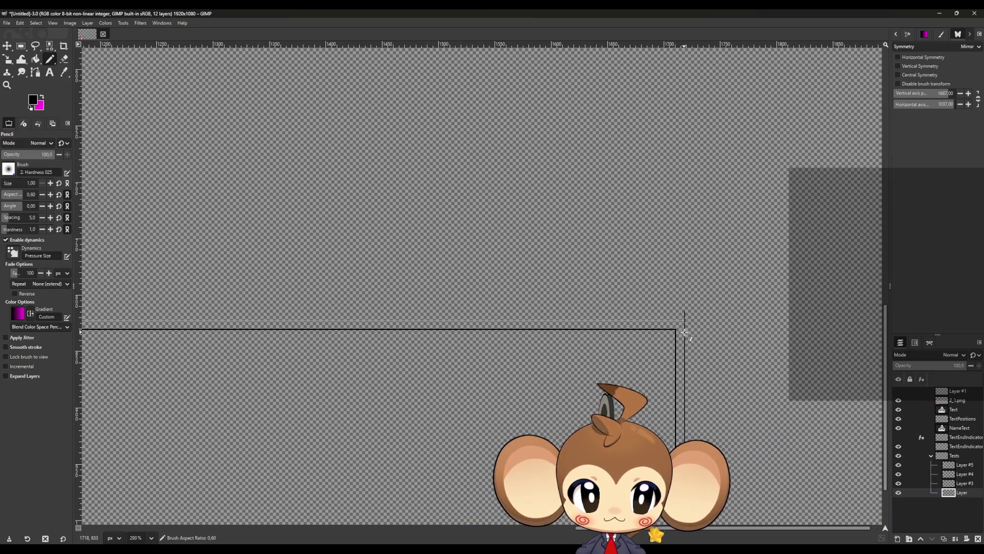
{"action": "scroll", "coordinate": [706, 328], "scroll_direction": "up", "scroll_amount": 6}
- Switch to the Eraser tool and zoom back out over the canvas
{"action": "left_click", "coordinate": [64, 59]}
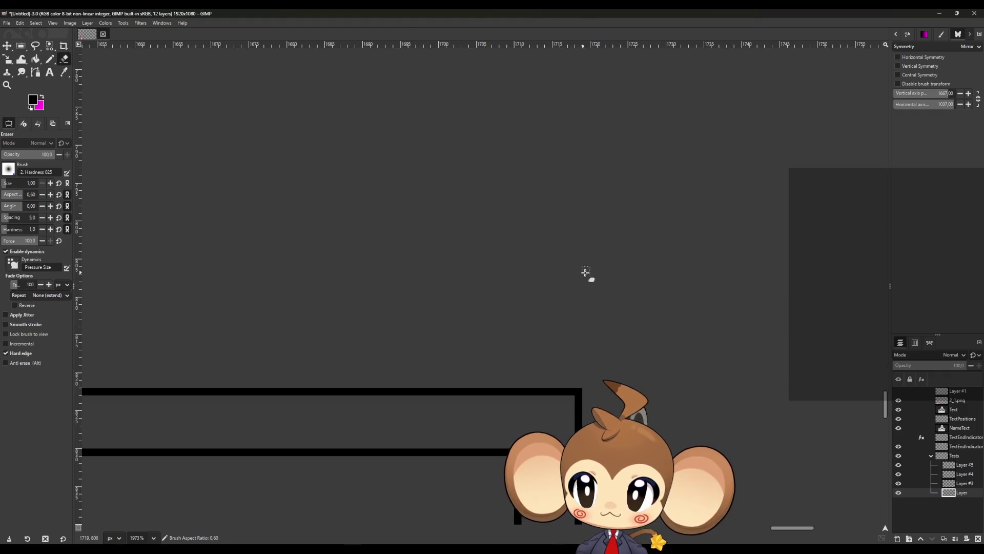
{"action": "scroll", "coordinate": [589, 334], "scroll_direction": "down", "scroll_amount": 6}
{"action": "scroll", "coordinate": [425, 311], "scroll_direction": "down", "scroll_amount": 5}
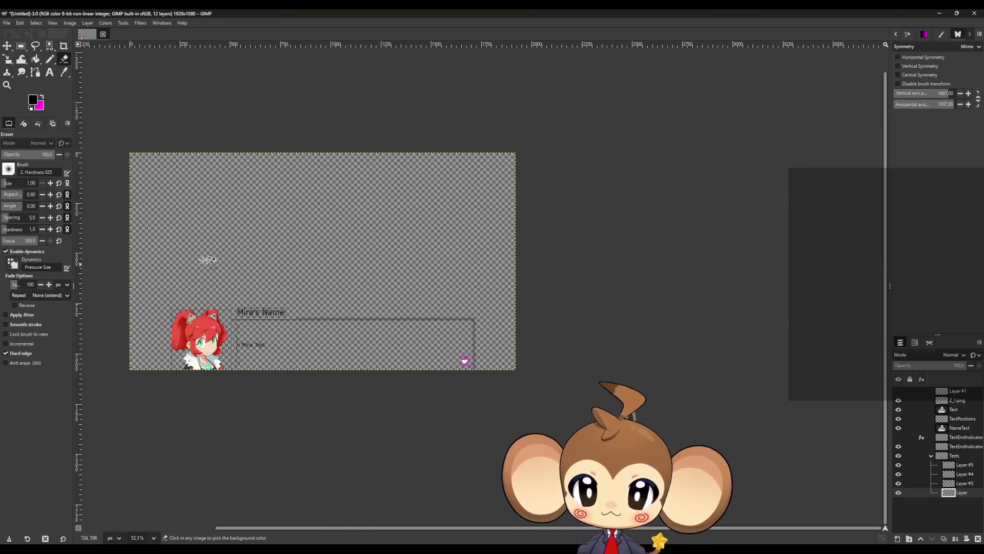
{"action": "scroll", "coordinate": [208, 259], "scroll_direction": "up", "scroll_amount": 5}
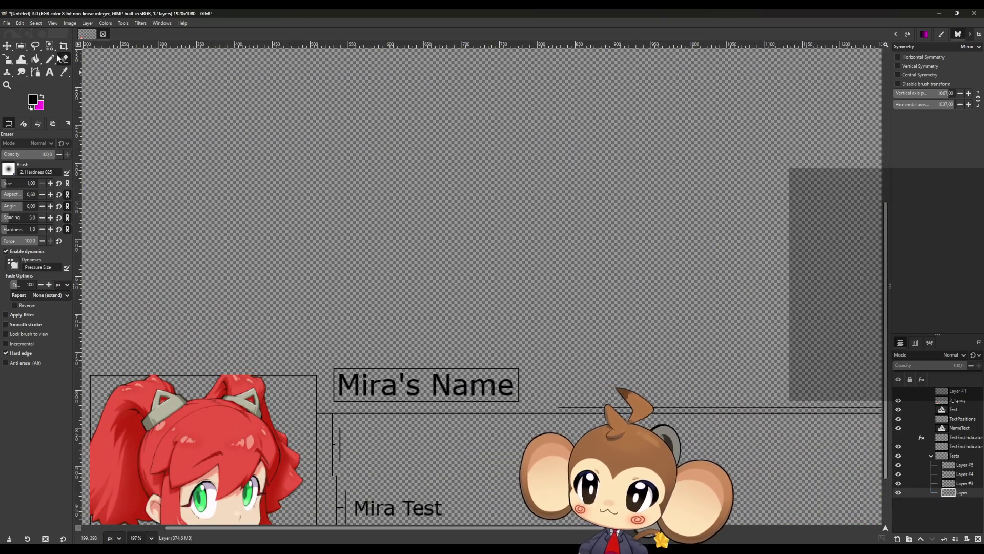
- With the Pencil, extend the horizontal frame line leftward near the name box
{"action": "left_click", "coordinate": [50, 59]}
{"action": "scroll", "coordinate": [544, 408], "scroll_direction": "up", "scroll_amount": 4}
{"action": "left_click", "coordinate": [611, 402]}
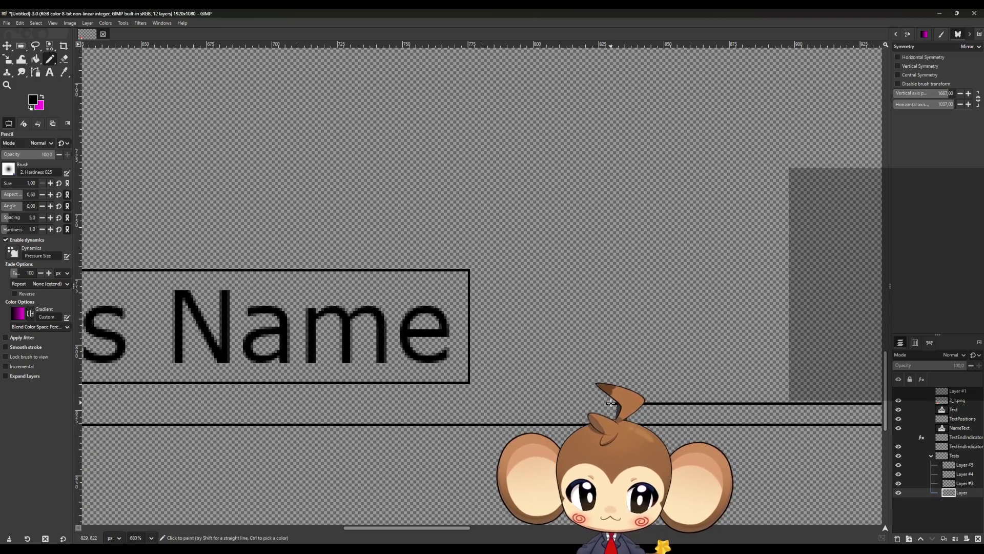
{"action": "scroll", "coordinate": [611, 403], "scroll_direction": "down", "scroll_amount": 4}
{"action": "scroll", "coordinate": [257, 402], "scroll_direction": "up", "scroll_amount": 3}
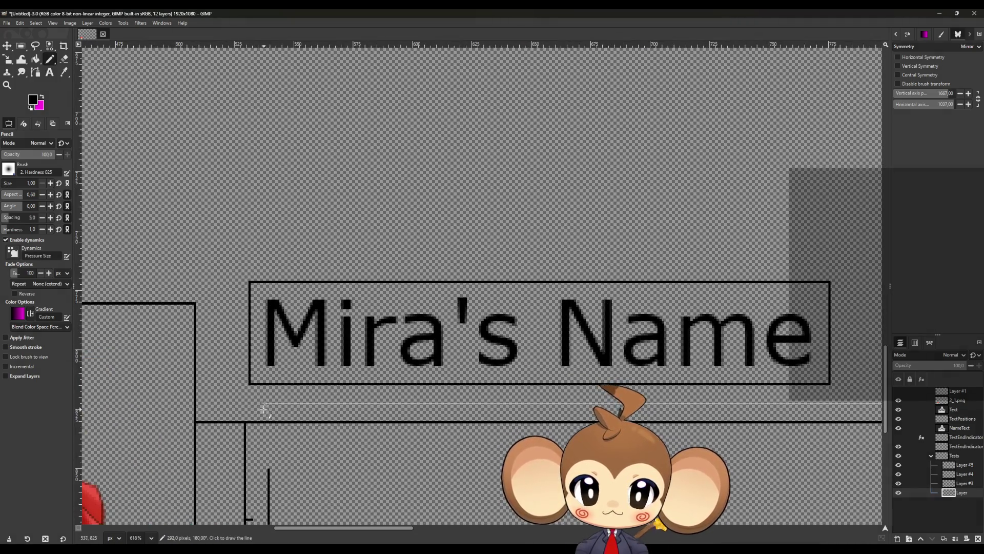
{"action": "scroll", "coordinate": [265, 402], "scroll_direction": "down", "scroll_amount": 1}
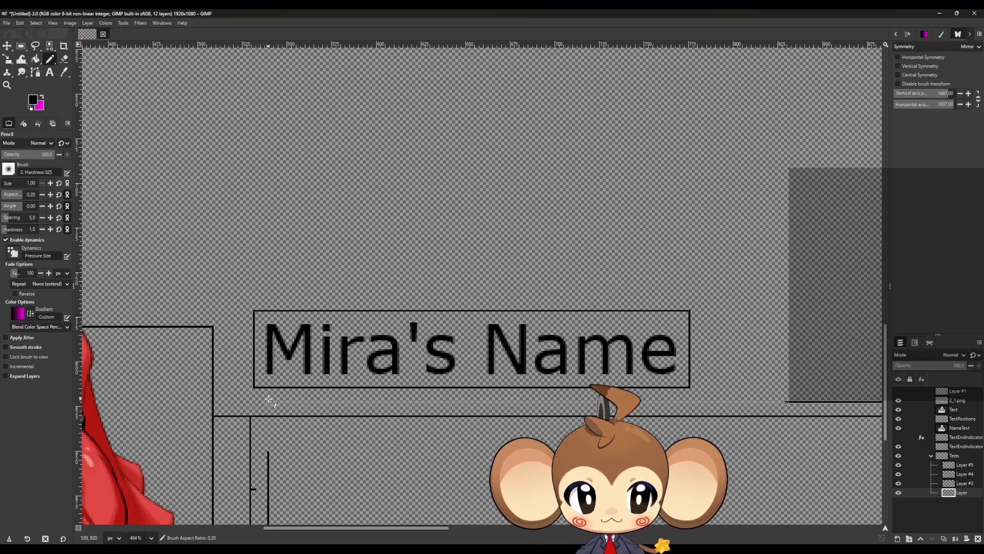
{"action": "scroll", "coordinate": [231, 401], "scroll_direction": "up", "scroll_amount": 5}
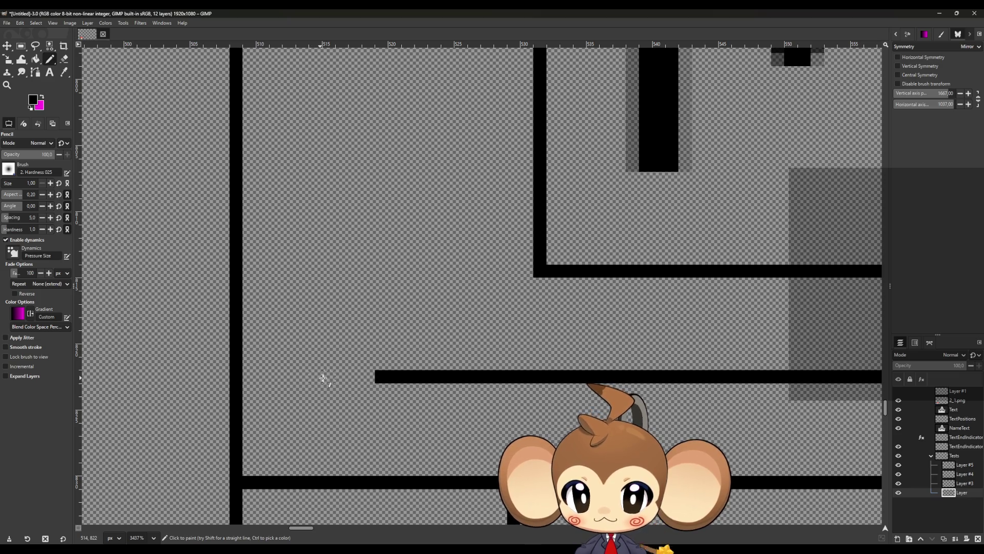
{"action": "left_click", "coordinate": [341, 377]}
{"action": "left_click", "coordinate": [359, 376], "text": "shift"}
- Draw a short horizontal line left of the label box, undoing a crooked attempt and redrawing it straight
{"action": "scroll", "coordinate": [321, 345], "scroll_direction": "up", "scroll_amount": 5}
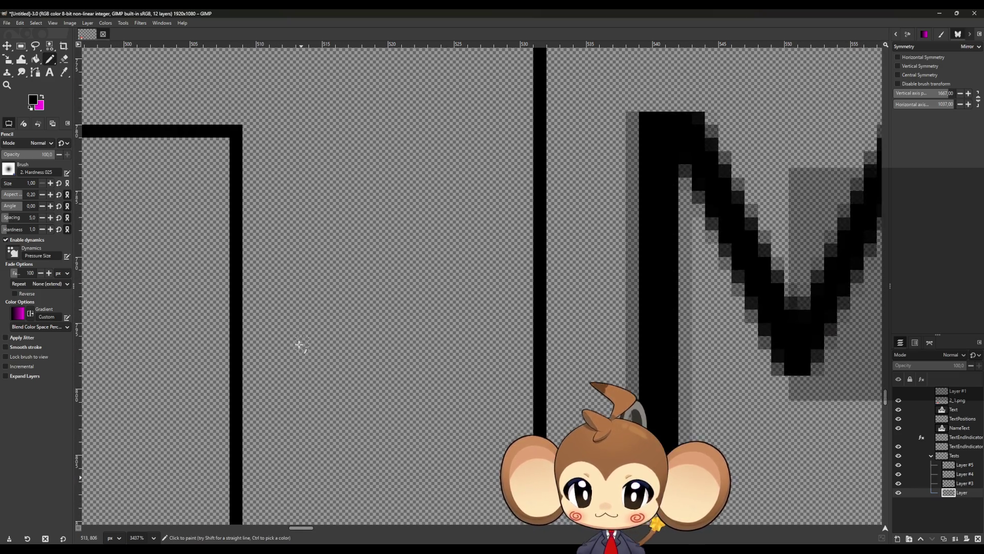
{"action": "scroll", "coordinate": [299, 344], "scroll_direction": "up", "scroll_amount": 5}
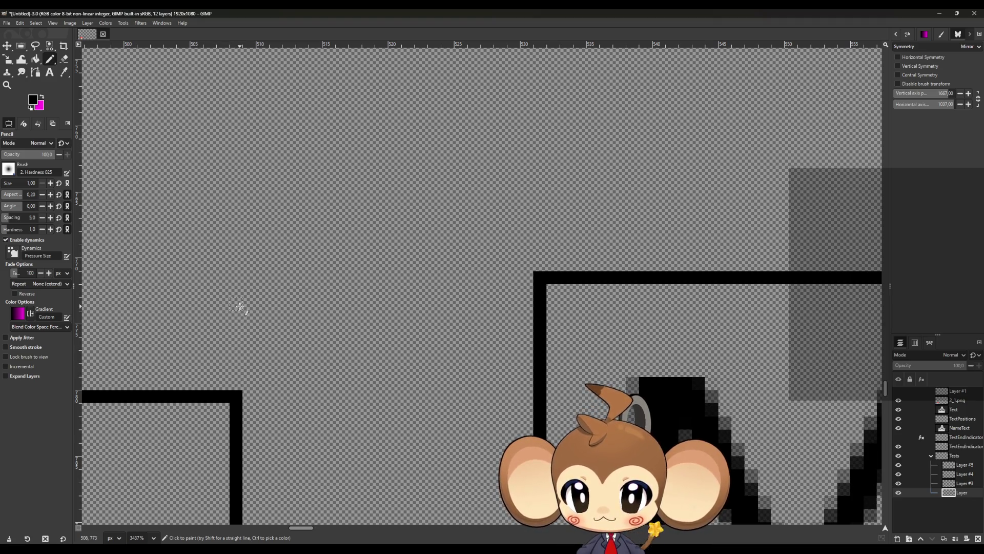
{"action": "left_click", "coordinate": [235, 290]}
{"action": "left_click_drag", "start_coordinate": [277, 294], "coordinate": [313, 300]}
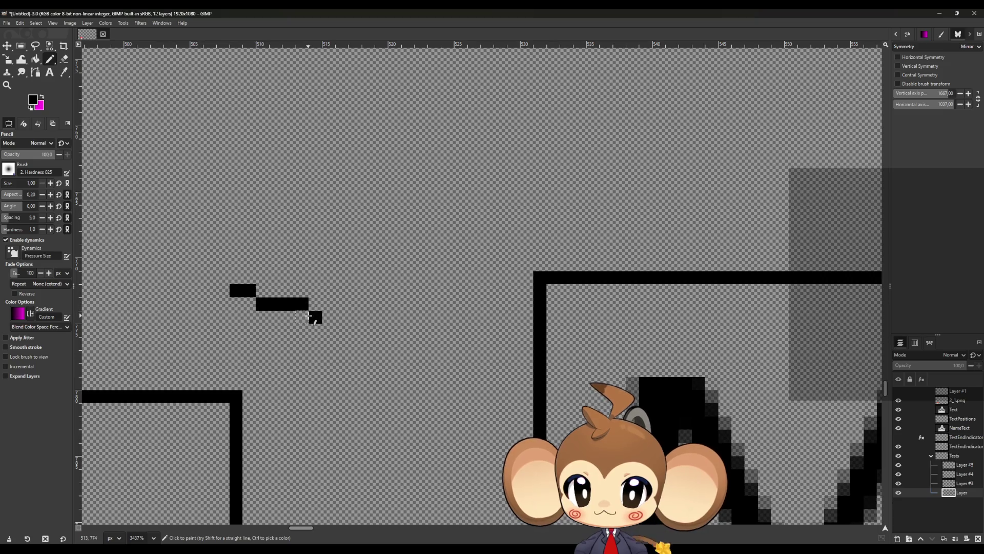
{"action": "key", "text": "ctrl+z"}
{"action": "left_click", "coordinate": [316, 290], "text": "shift"}
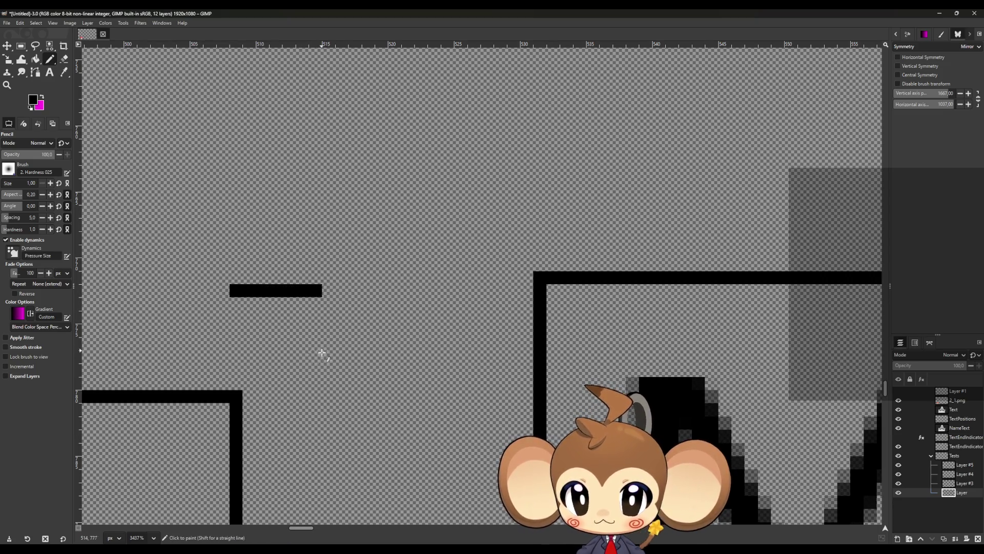
{"action": "scroll", "coordinate": [322, 354], "scroll_direction": "down", "scroll_amount": 1, "text": "ctrl"}
{"action": "scroll", "coordinate": [321, 369], "scroll_direction": "down", "scroll_amount": 6}
{"action": "scroll", "coordinate": [330, 314], "scroll_direction": "down", "scroll_amount": 2}
{"action": "scroll", "coordinate": [333, 338], "scroll_direction": "up", "scroll_amount": 1}
{"action": "scroll", "coordinate": [339, 351], "scroll_direction": "up", "scroll_amount": 3}
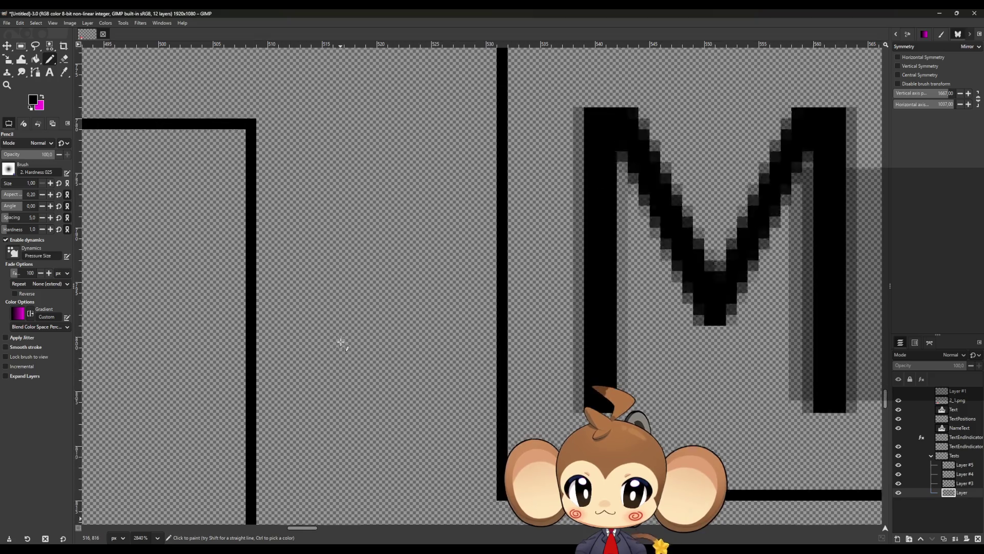
{"action": "scroll", "coordinate": [341, 343], "scroll_direction": "up", "scroll_amount": 2, "text": "ctrl"}
{"action": "scroll", "coordinate": [338, 344], "scroll_direction": "up", "scroll_amount": 6}
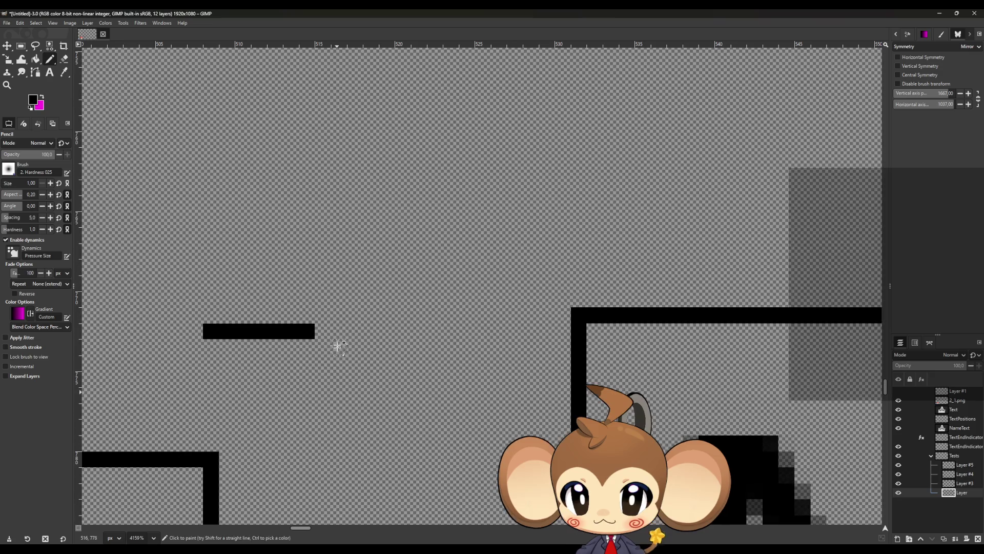
- Draw a vertical line down from that line's end to form the corner bracket
{"action": "left_click", "coordinate": [341, 334], "text": "shift"}
{"action": "left_click_drag", "start_coordinate": [341, 333], "coordinate": [318, 329]}
{"action": "scroll", "coordinate": [390, 384], "scroll_direction": "down", "scroll_amount": 12, "text": "ctrl"}
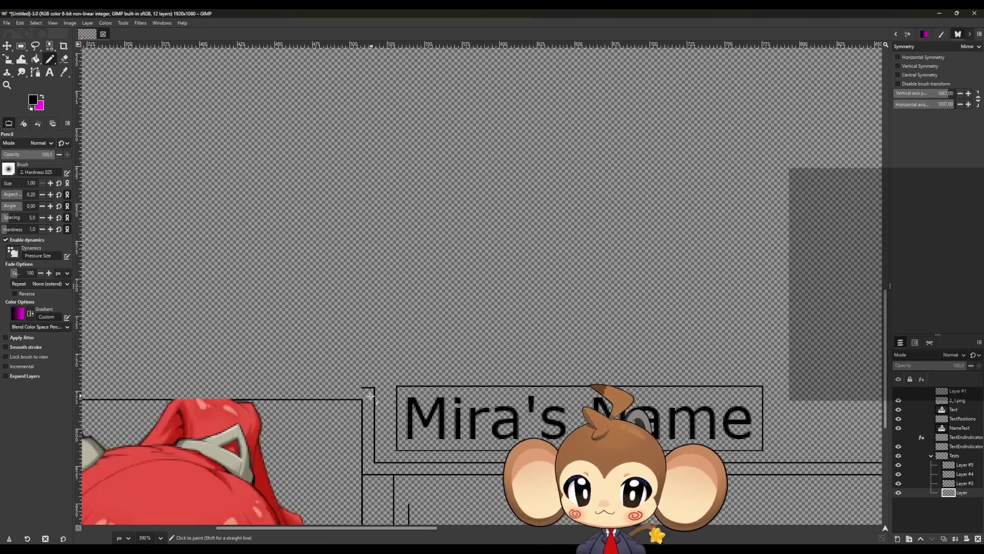
{"action": "scroll", "coordinate": [369, 395], "scroll_direction": "down", "scroll_amount": 3, "text": "ctrl"}
{"action": "scroll", "coordinate": [359, 394], "scroll_direction": "up", "scroll_amount": 4, "text": "ctrl"}
{"action": "scroll", "coordinate": [338, 395], "scroll_direction": "down", "scroll_amount": 4, "text": "ctrl"}
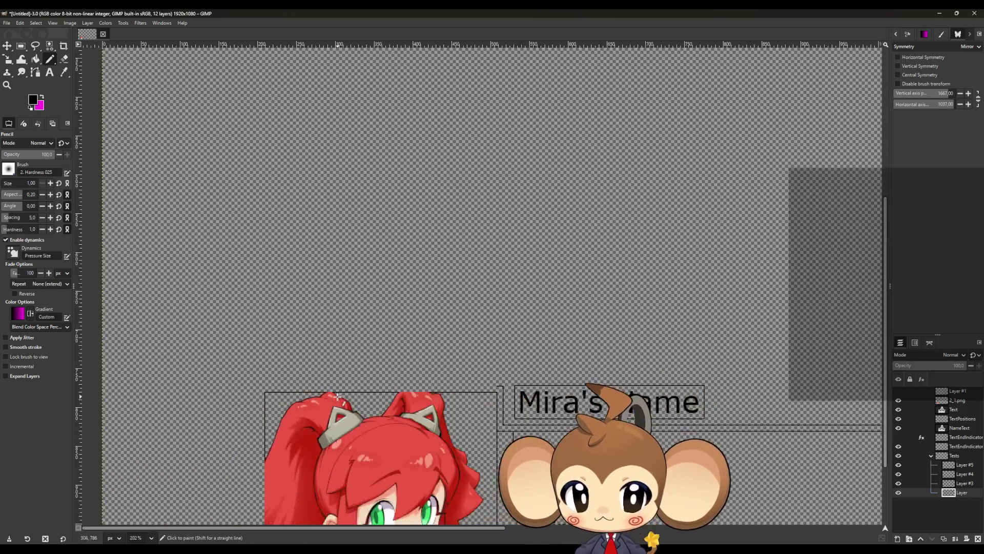
{"action": "scroll", "coordinate": [262, 410], "scroll_direction": "up", "scroll_amount": 8, "text": "ctrl"}
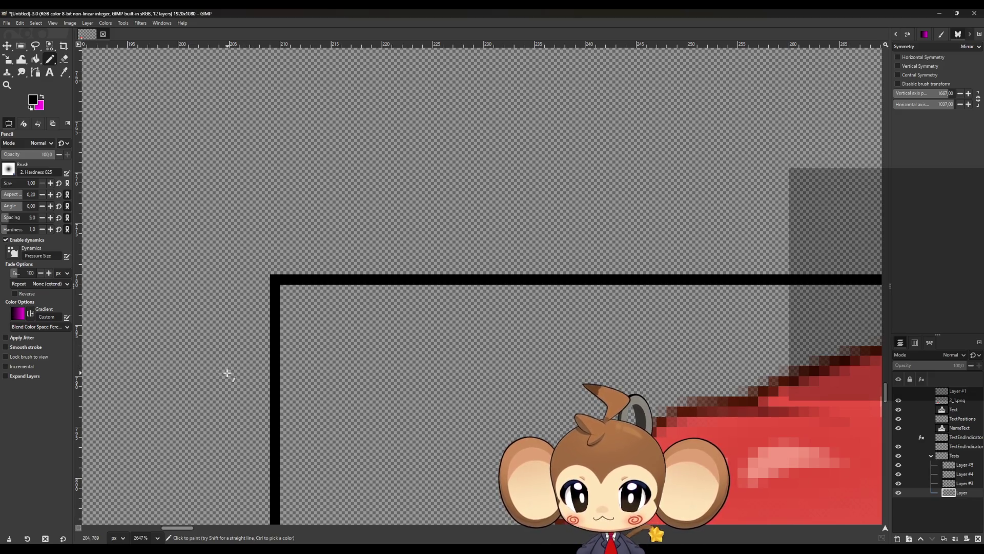
- Draw a vertical line up the portrait's left side, a connecting horizontal, and a long vertical beside it
{"action": "left_click", "coordinate": [194, 373]}
{"action": "left_click", "coordinate": [195, 234], "text": "shift"}
{"action": "scroll", "coordinate": [421, 292], "scroll_direction": "down", "scroll_amount": 3, "text": "ctrl"}
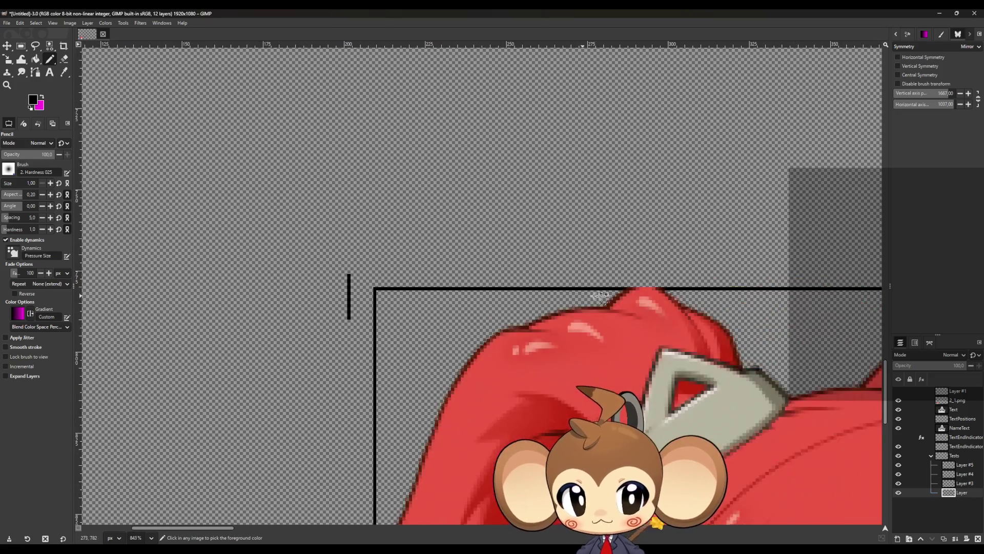
{"action": "scroll", "coordinate": [601, 295], "scroll_direction": "down", "scroll_amount": 4, "text": "ctrl"}
{"action": "scroll", "coordinate": [661, 240], "scroll_direction": "up", "scroll_amount": 3, "text": "ctrl"}
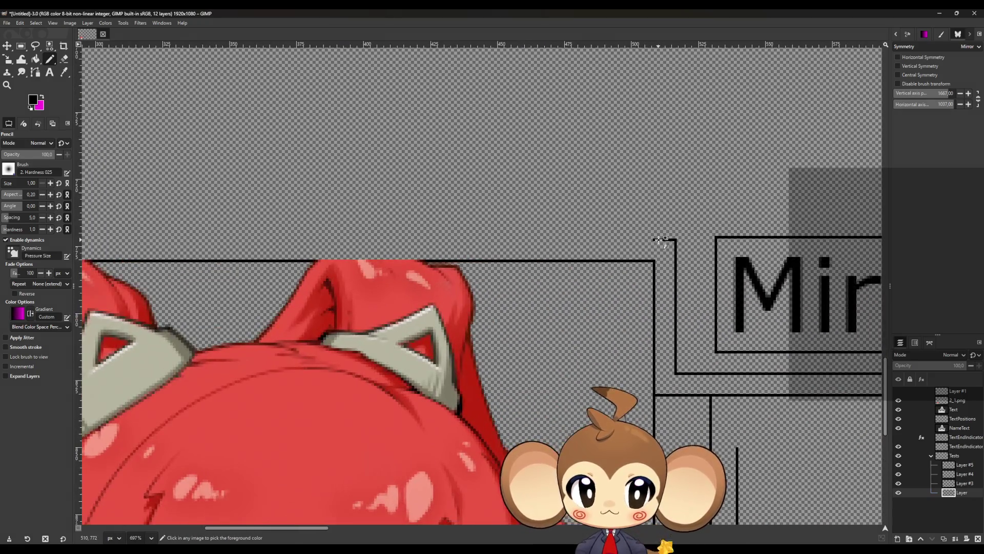
{"action": "scroll", "coordinate": [728, 264], "scroll_direction": "down", "scroll_amount": 3}
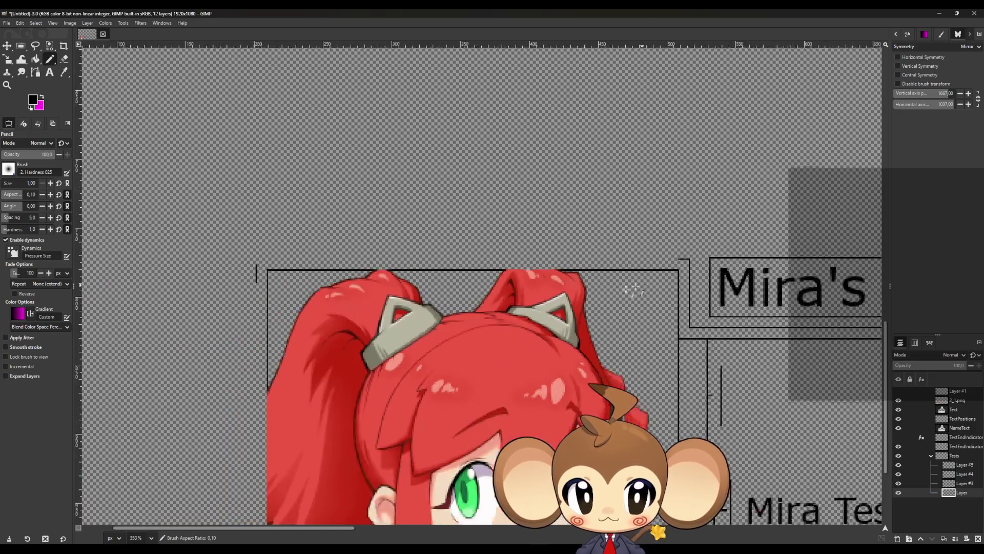
{"action": "scroll", "coordinate": [429, 263], "scroll_direction": "up", "scroll_amount": 5, "text": "ctrl"}
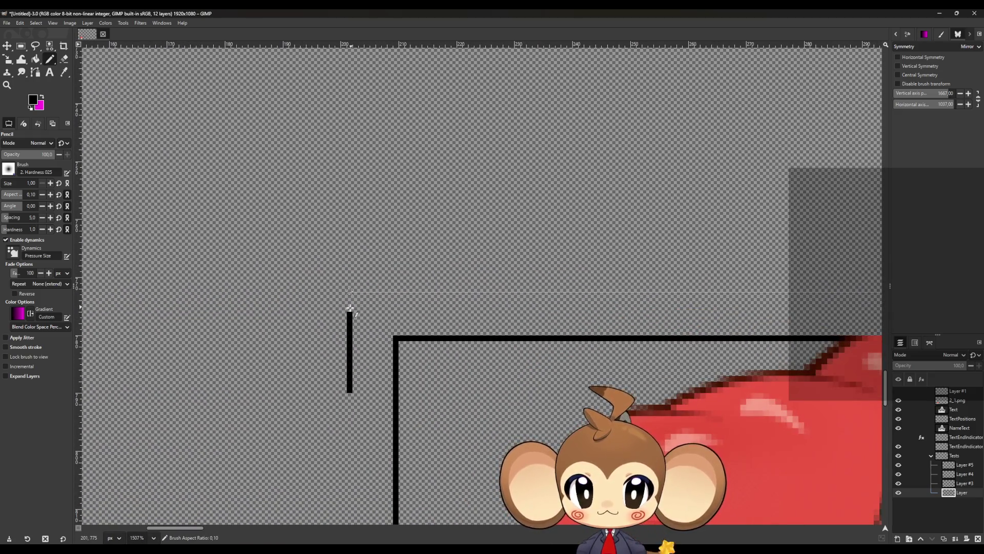
{"action": "left_click", "coordinate": [350, 308], "text": "ctrl+shift"}
{"action": "left_click", "coordinate": [350, 313], "text": "shift"}
{"action": "scroll", "coordinate": [350, 333], "scroll_direction": "down", "scroll_amount": 5}
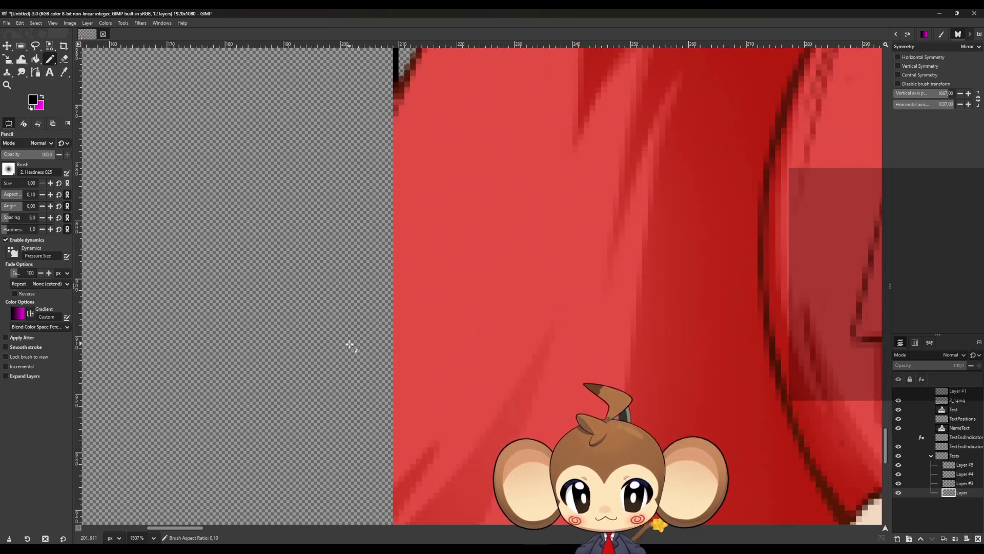
{"action": "scroll", "coordinate": [349, 345], "scroll_direction": "down", "scroll_amount": 5}
{"action": "left_click", "coordinate": [349, 521], "text": "shift"}
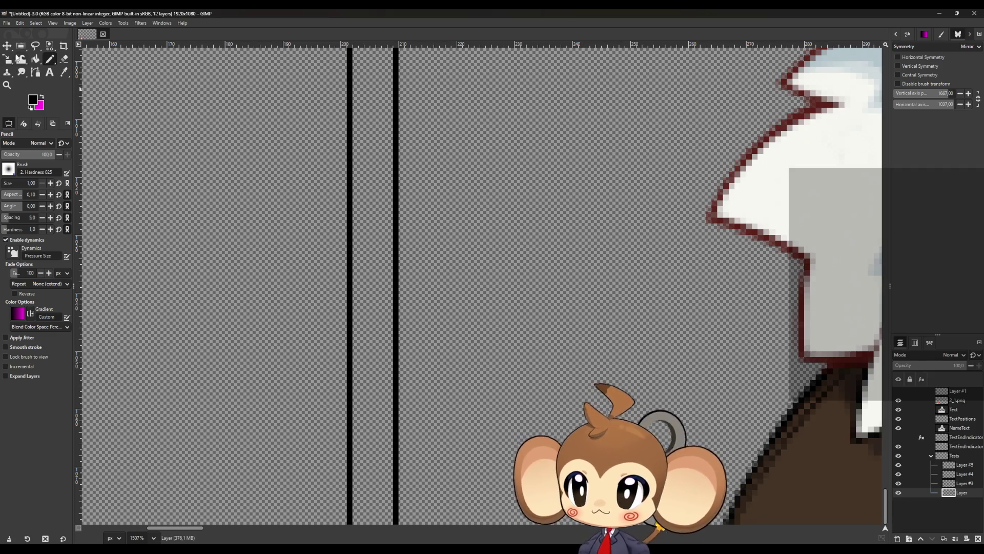
- Nudge the line layer up about 7 pixels with the Move tool
{"action": "left_click", "coordinate": [7, 46]}
{"action": "left_click_drag", "start_coordinate": [398, 477], "coordinate": [398, 465]}
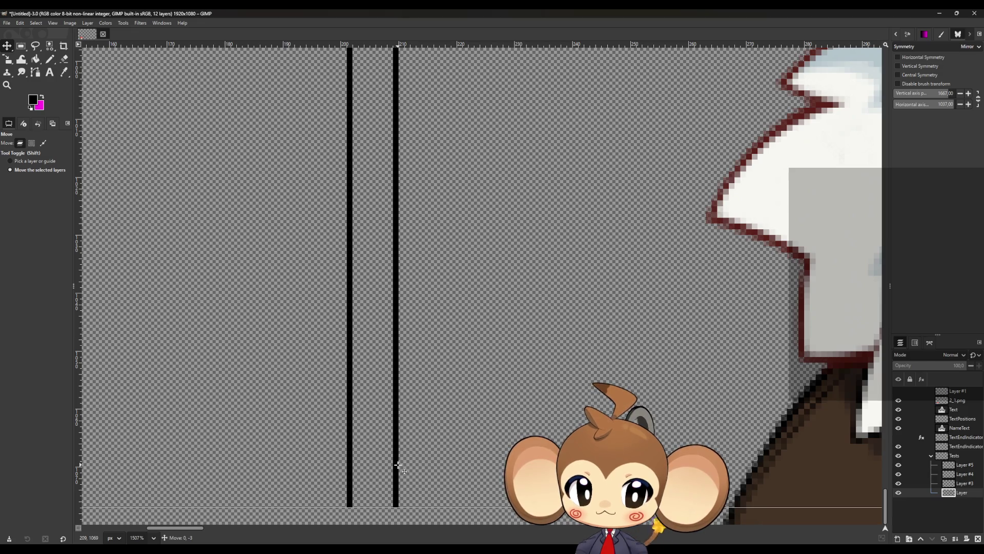
{"action": "left_click_drag", "start_coordinate": [399, 462], "coordinate": [398, 449]}
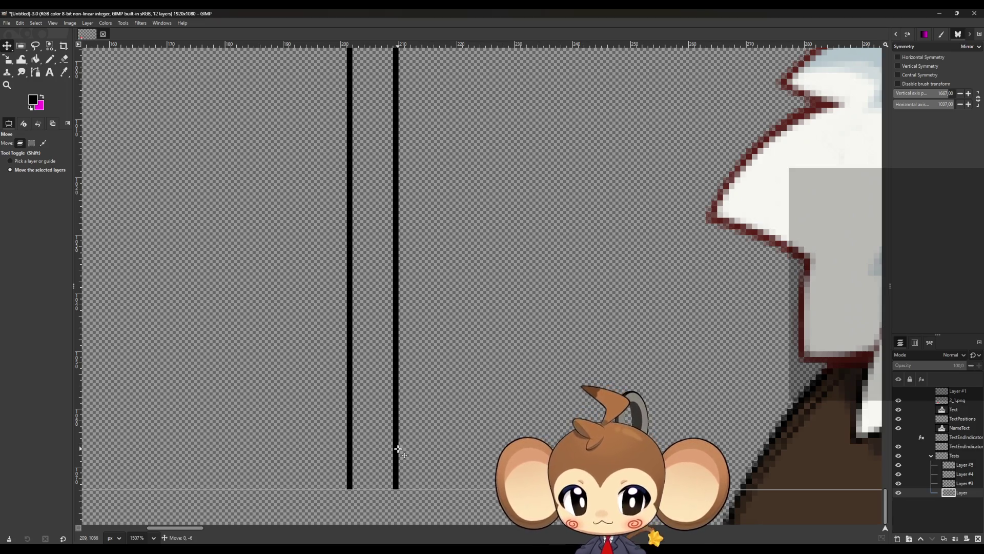
{"action": "left_click_drag", "start_coordinate": [398, 444], "coordinate": [398, 437]}
{"action": "left_click", "coordinate": [50, 59]}
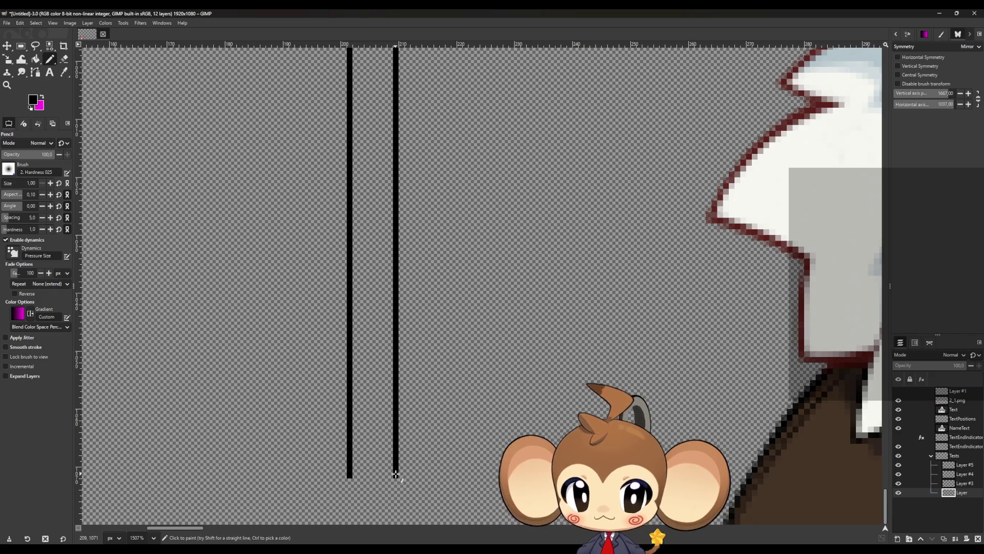
{"action": "scroll", "coordinate": [259, 437], "scroll_direction": "down", "scroll_amount": 5, "text": "ctrl"}
- Draw the horizontal line closing the frame bottom, then undo a stray freehand stroke left of the portrait
{"action": "scroll", "coordinate": [439, 454], "scroll_direction": "up", "scroll_amount": 10, "text": "ctrl"}
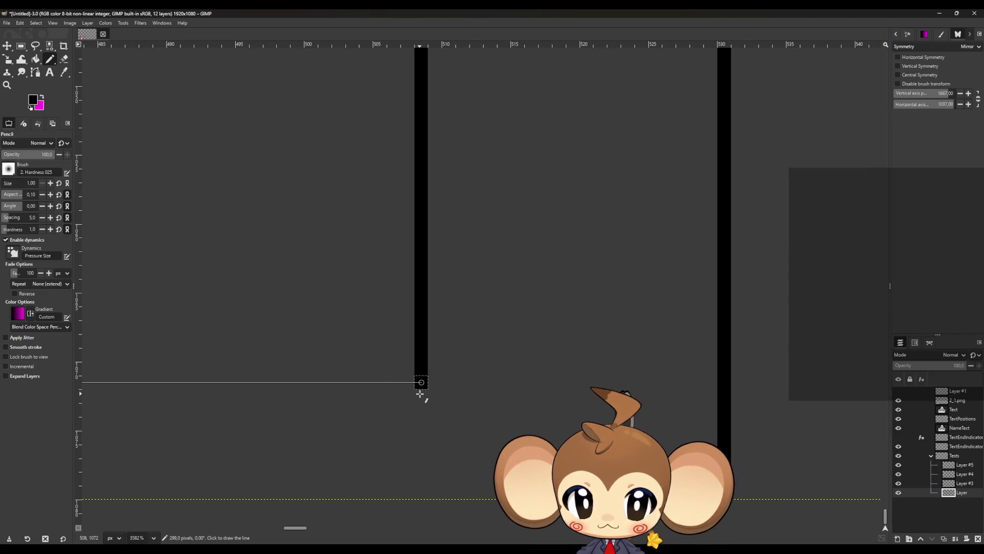
{"action": "left_click", "coordinate": [421, 382], "text": "shift"}
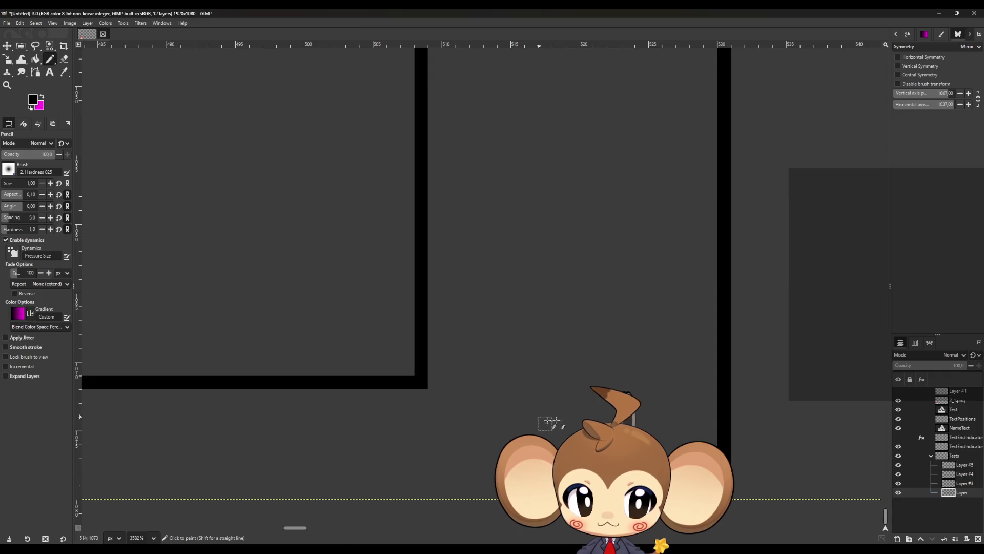
{"action": "scroll", "coordinate": [270, 454], "scroll_direction": "down", "scroll_amount": 12, "text": "ctrl"}
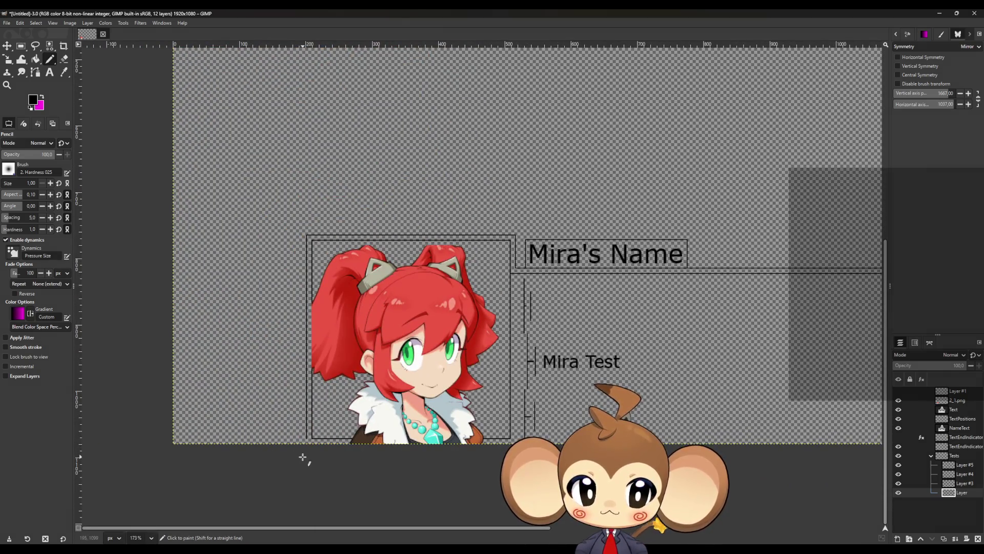
{"action": "scroll", "coordinate": [289, 456], "scroll_direction": "up", "scroll_amount": 12, "text": "ctrl"}
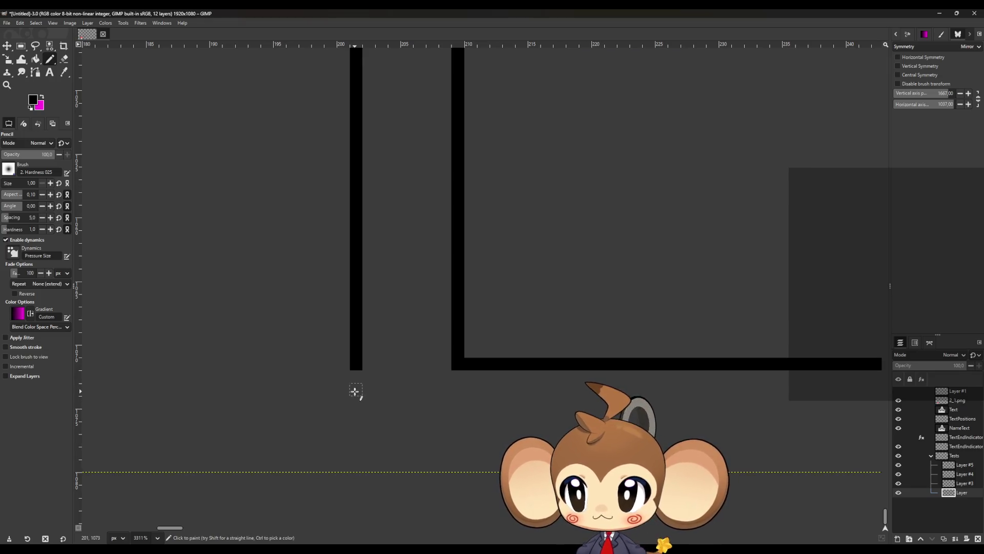
{"action": "scroll", "coordinate": [348, 393], "scroll_direction": "down", "scroll_amount": 6, "text": "ctrl"}
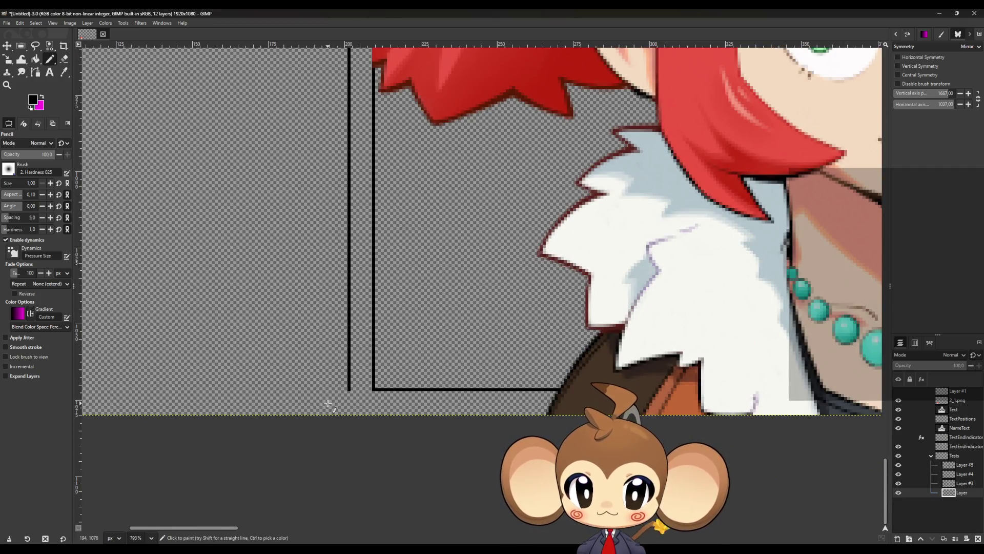
{"action": "scroll", "coordinate": [322, 393], "scroll_direction": "down", "scroll_amount": 8, "text": "ctrl"}
{"action": "mouse_move", "coordinate": [263, 322]}
{"action": "left_mouse_down"}
{"action": "mouse_move", "coordinate": [310, 245]}
{"action": "mouse_move", "coordinate": [260, 290]}
{"action": "mouse_move", "coordinate": [276, 422]}
{"action": "left_mouse_up"}
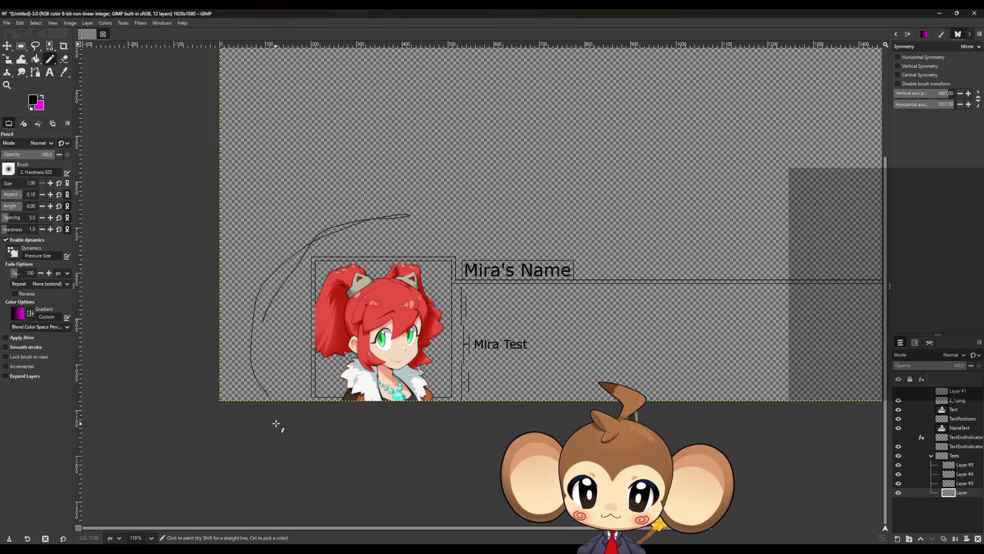
{"action": "key", "text": "ctrl+z"}
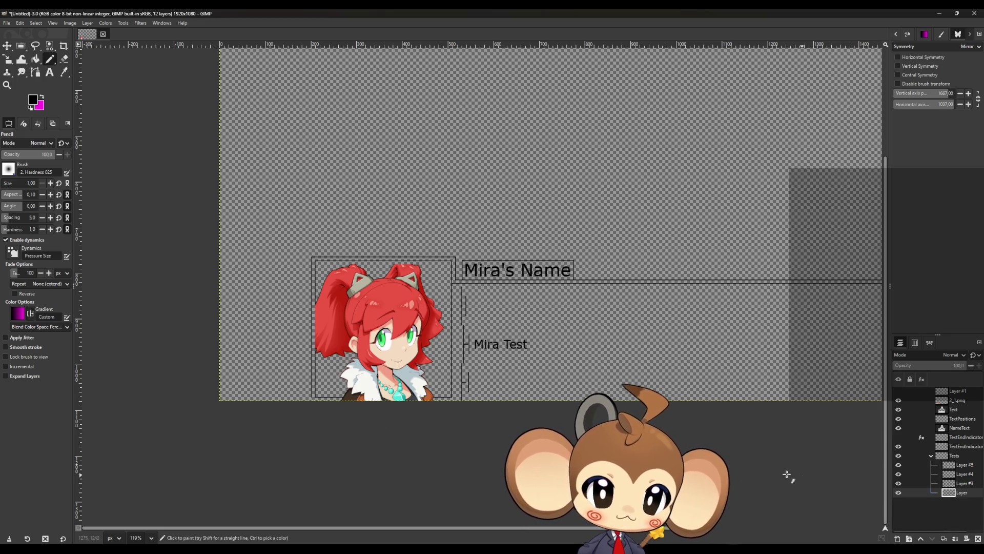
- Create an empty Layer #2 and merge it down into Layer
{"action": "scroll", "coordinate": [357, 433], "scroll_direction": "up", "scroll_amount": 5}
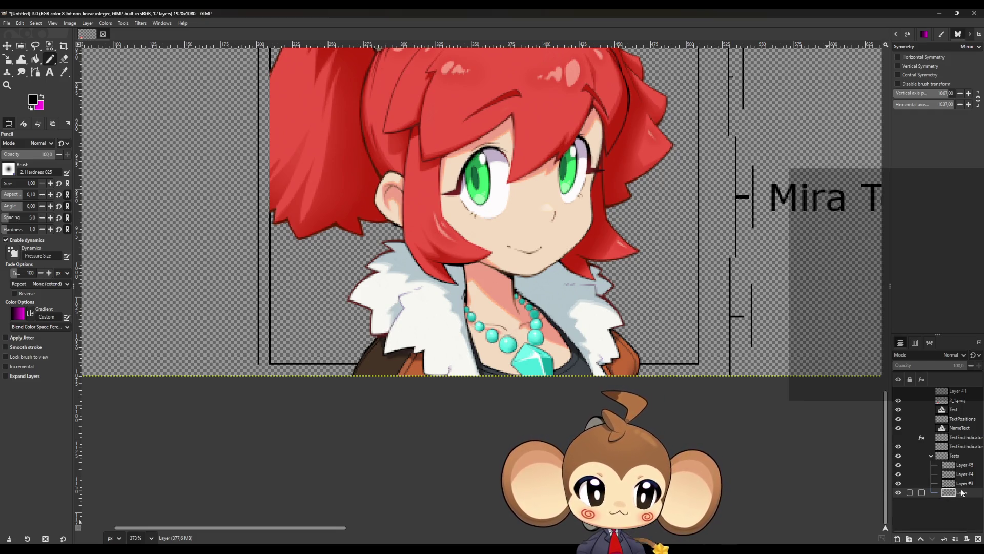
{"action": "left_click", "coordinate": [896, 539]}
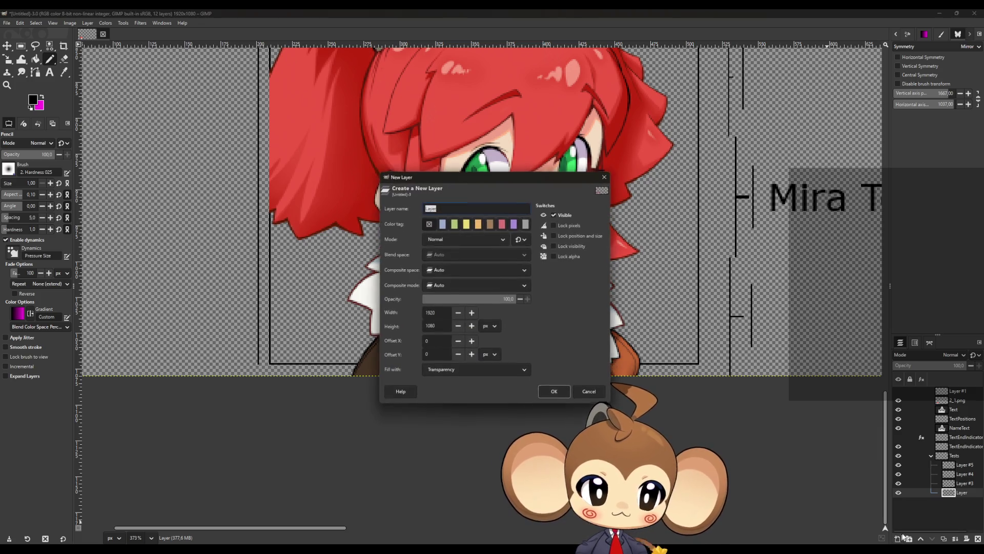
{"action": "left_click", "coordinate": [562, 392]}
{"action": "left_click", "coordinate": [956, 539]}
{"action": "scroll", "coordinate": [208, 352], "scroll_direction": "up", "scroll_amount": 6, "text": "ctrl"}
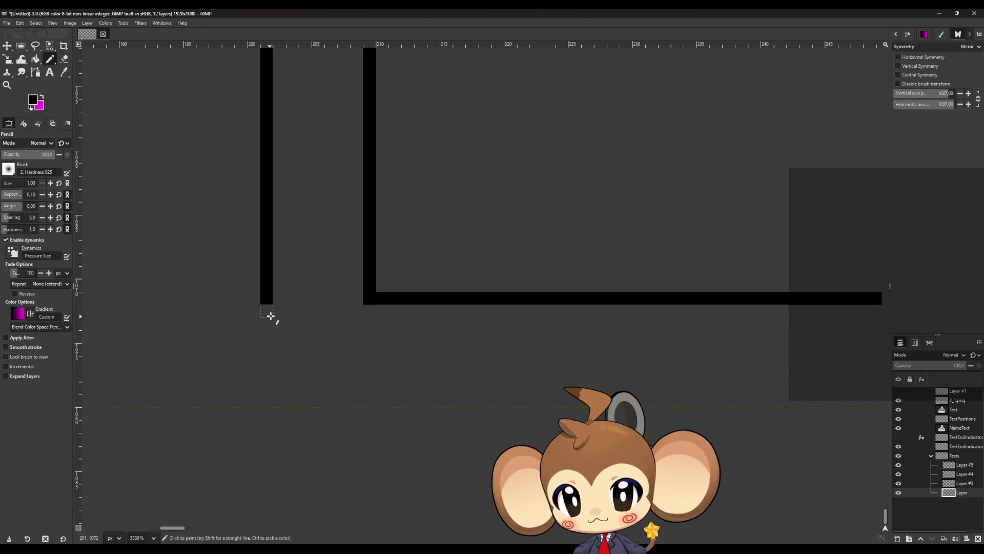
- Lengthen the vertical frame lines down to the canvas bottom with the Pencil
{"action": "left_click_drag", "start_coordinate": [271, 316], "coordinate": [271, 403]}
{"action": "scroll", "coordinate": [233, 407], "scroll_direction": "down", "scroll_amount": 8, "text": "ctrl"}
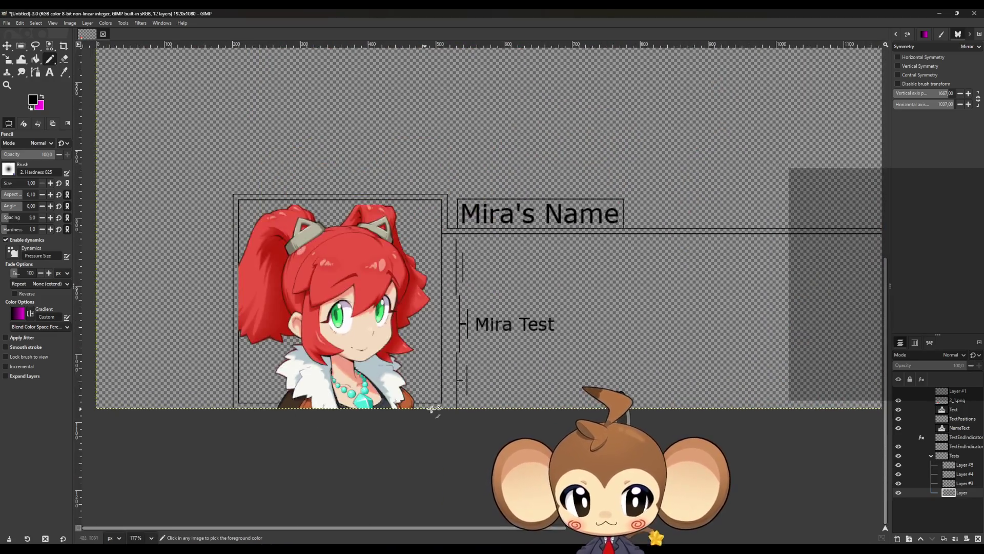
{"action": "scroll", "coordinate": [441, 235], "scroll_direction": "up", "scroll_amount": 7, "text": "ctrl"}
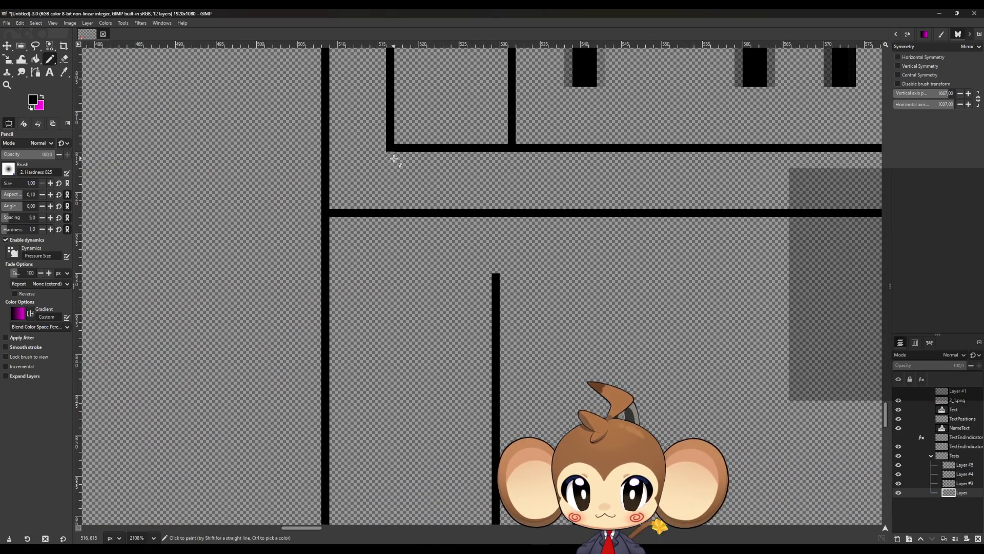
{"action": "scroll", "coordinate": [394, 256], "scroll_direction": "down", "scroll_amount": 10}
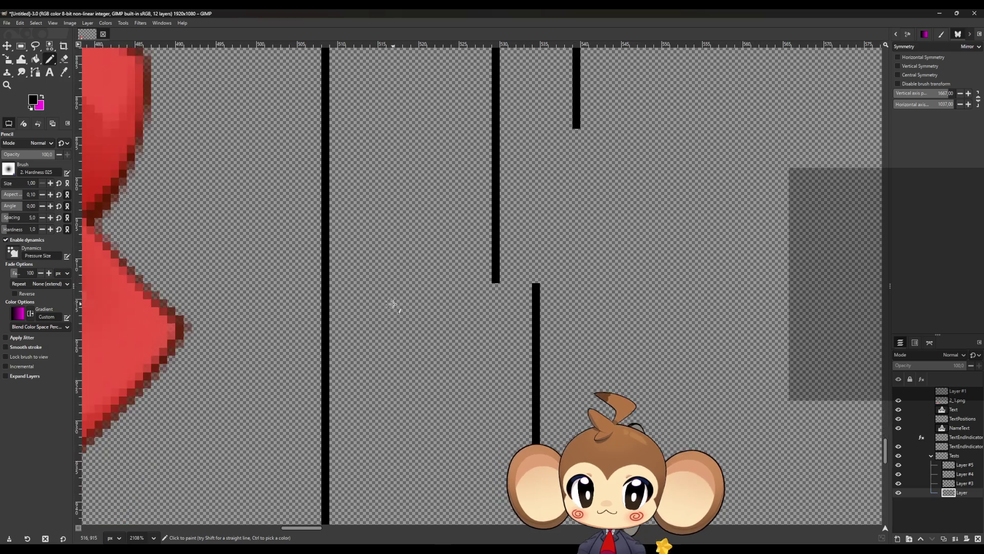
{"action": "scroll", "coordinate": [385, 333], "scroll_direction": "down", "scroll_amount": 5}
{"action": "left_click", "coordinate": [390, 518], "text": "shift"}
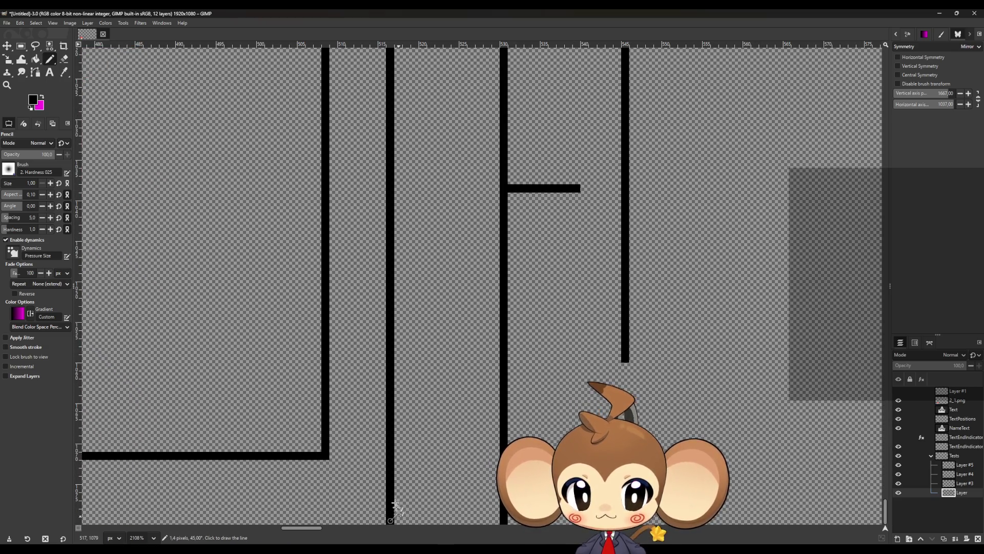
{"action": "scroll", "coordinate": [391, 461], "scroll_direction": "up", "scroll_amount": 5}
{"action": "scroll", "coordinate": [390, 408], "scroll_direction": "up", "scroll_amount": 10}
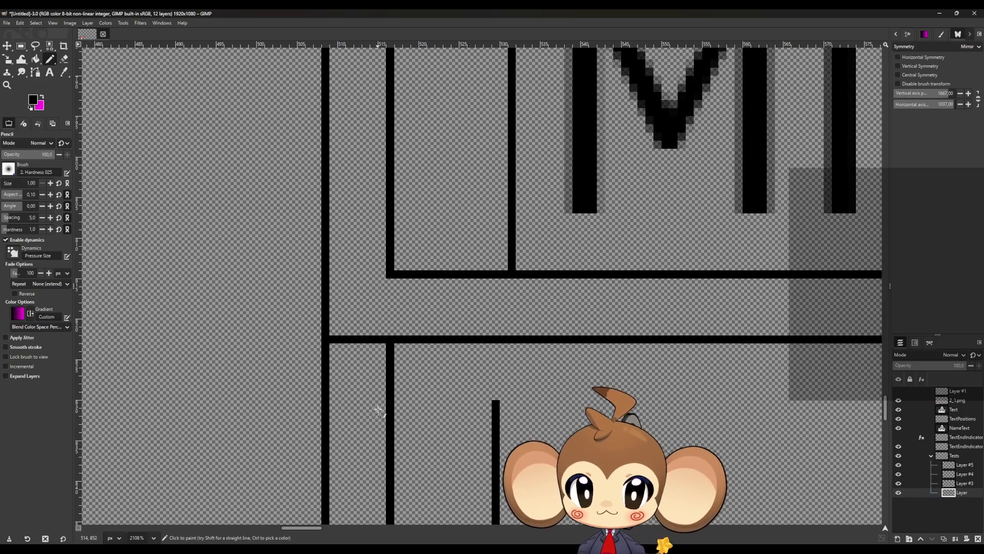
- Erase the leftover stretch of horizontal line with the Eraser
{"action": "left_click", "coordinate": [64, 59]}
{"action": "left_click_drag", "start_coordinate": [385, 341], "coordinate": [342, 341]}
{"action": "scroll", "coordinate": [337, 343], "scroll_direction": "down", "scroll_amount": 8, "text": "ctrl"}
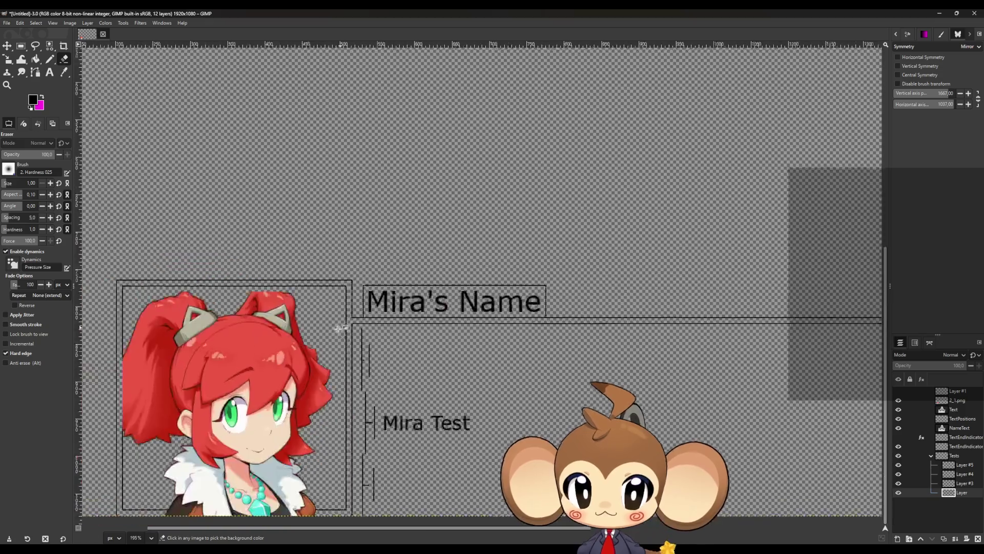
- Select the 2_1.png portrait layer and nudge it up onto the frame line with the Move tool
{"action": "scroll", "coordinate": [263, 400], "scroll_direction": "up", "scroll_amount": 4}
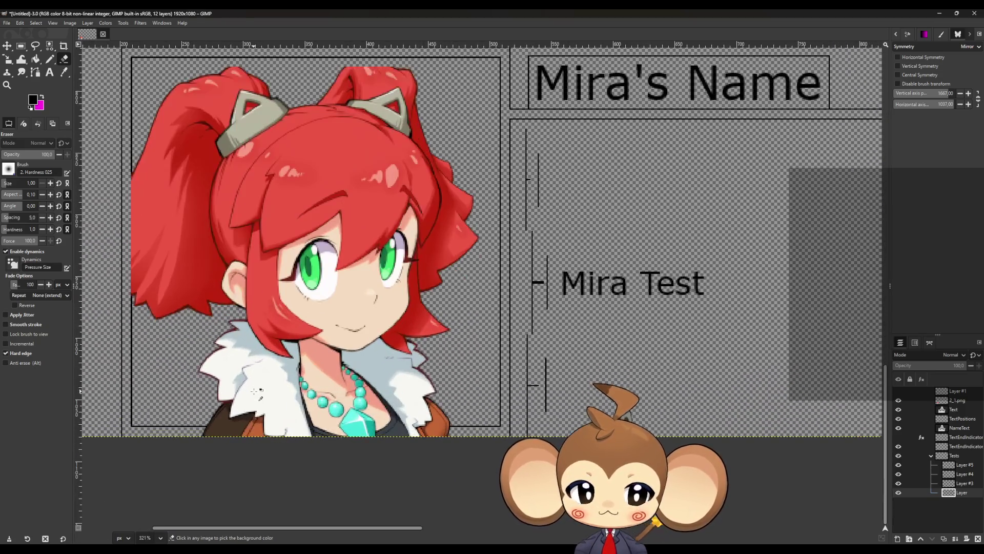
{"action": "scroll", "coordinate": [205, 390], "scroll_direction": "down", "scroll_amount": 1}
{"action": "scroll", "coordinate": [112, 390], "scroll_direction": "up", "scroll_amount": 4}
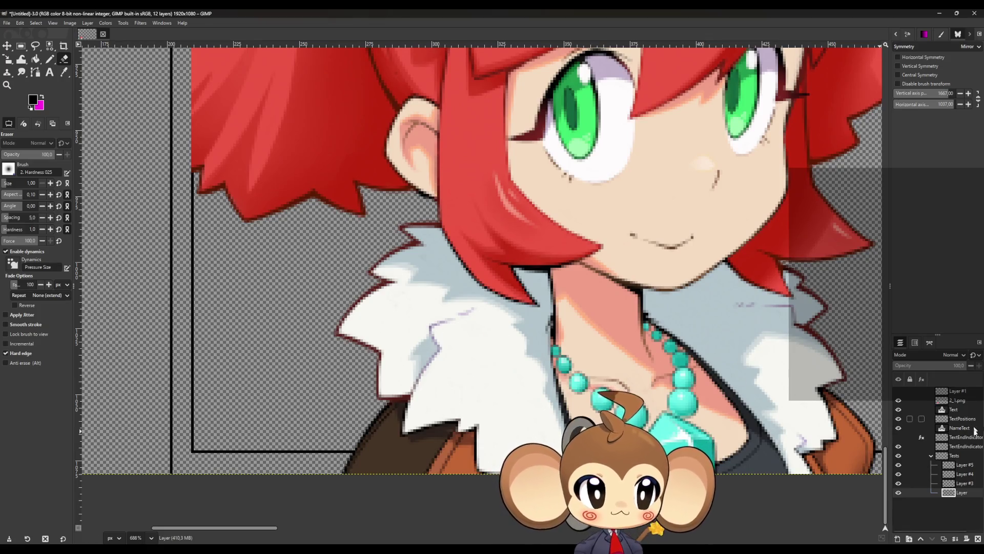
{"action": "left_click", "coordinate": [945, 401]}
{"action": "left_click", "coordinate": [7, 47]}
{"action": "key", "text": "Up"}
{"action": "key", "text": "Up"}
{"action": "key", "text": "Up"}
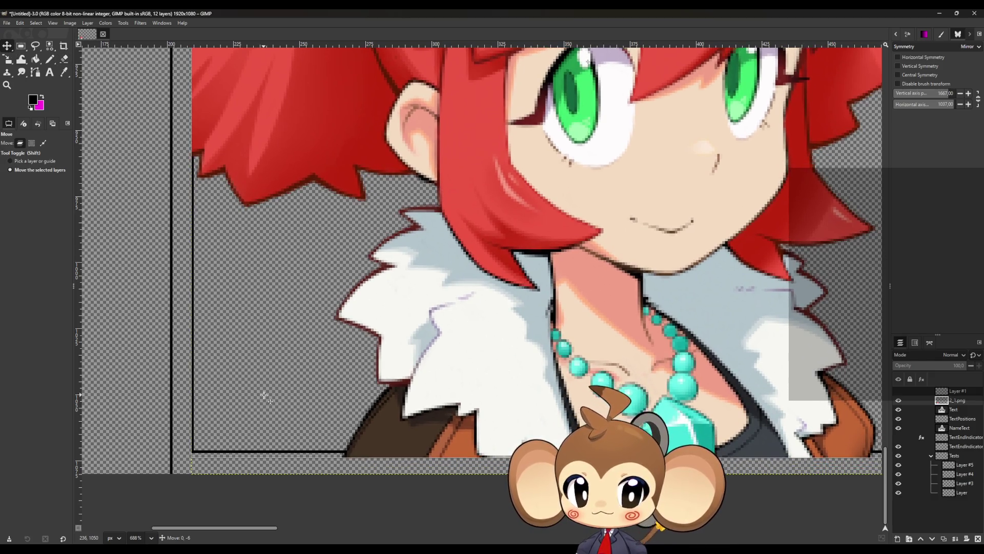
{"action": "scroll", "coordinate": [324, 421], "scroll_direction": "down", "scroll_amount": 5}
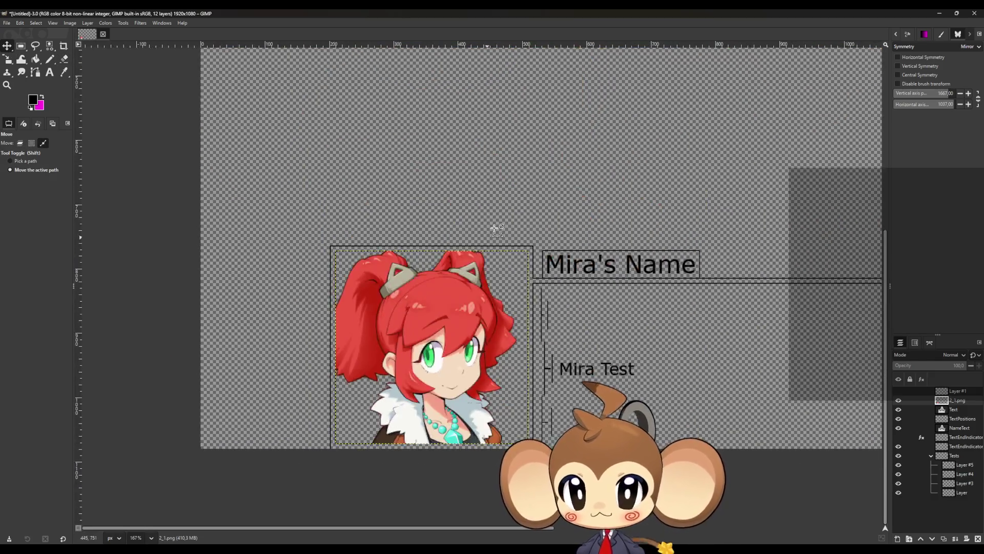
{"action": "scroll", "coordinate": [616, 380], "scroll_direction": "up", "scroll_amount": 5}
{"action": "scroll", "coordinate": [616, 380], "scroll_direction": "down", "scroll_amount": 3}
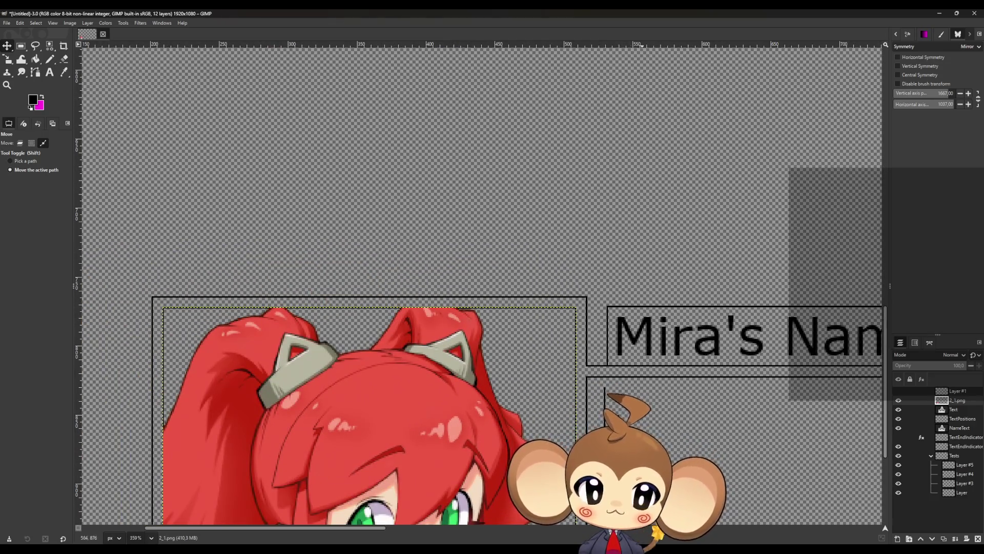
{"action": "scroll", "coordinate": [574, 379], "scroll_direction": "down", "scroll_amount": 2}
{"action": "scroll", "coordinate": [615, 380], "scroll_direction": "up", "scroll_amount": 3}
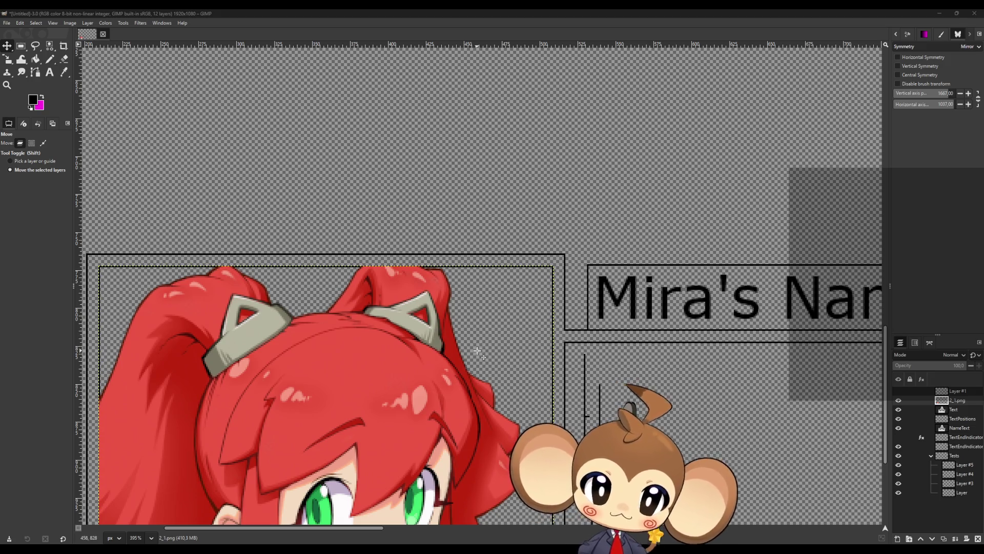
{"action": "scroll", "coordinate": [718, 339], "scroll_direction": "down", "scroll_amount": 1}
{"action": "scroll", "coordinate": [740, 340], "scroll_direction": "up", "scroll_amount": 4}
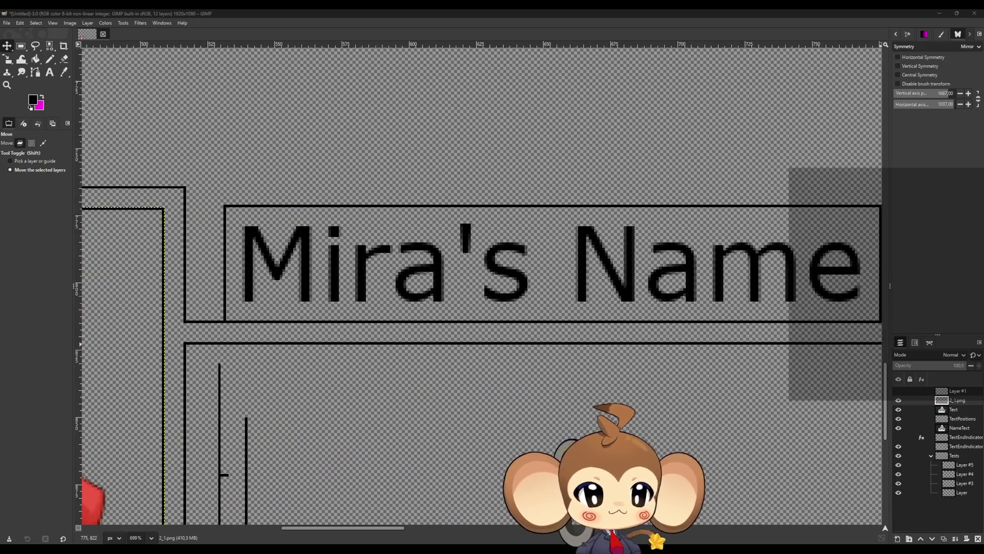
- Toggle TextPositions and Layer #3 visibility to compare, then select Layer #3
{"action": "left_click", "coordinate": [898, 419]}
{"action": "left_click", "coordinate": [897, 419]}
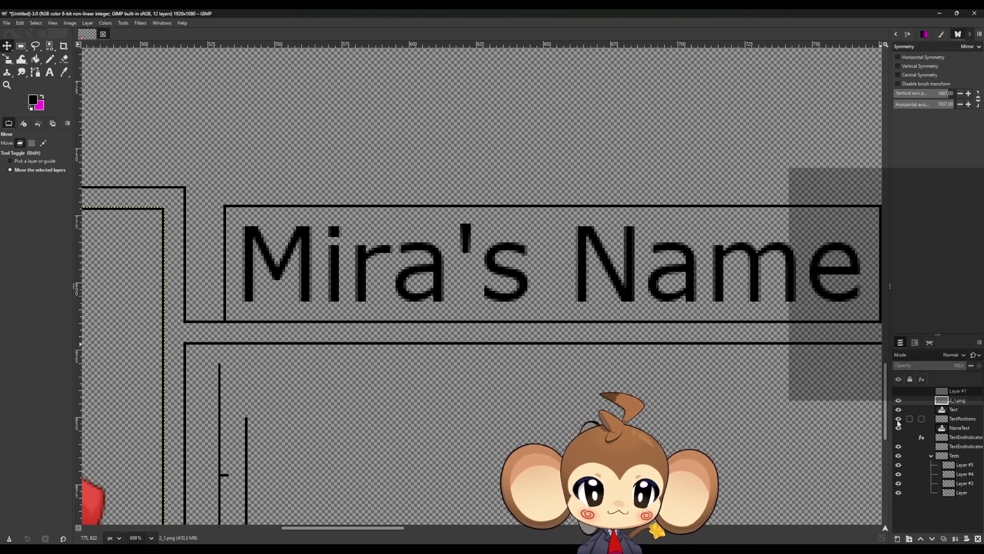
{"action": "left_click", "coordinate": [898, 483]}
{"action": "left_click", "coordinate": [898, 484]}
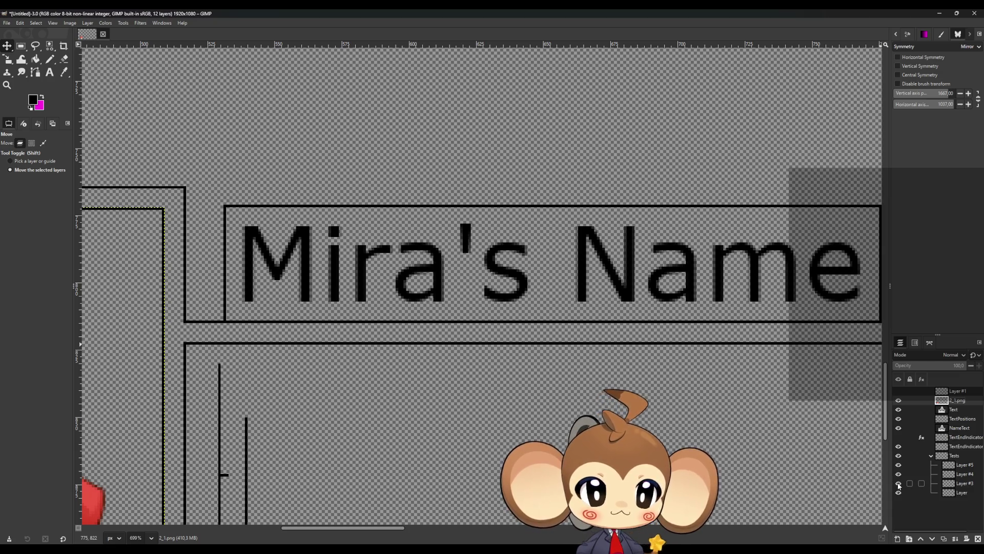
{"action": "left_click", "coordinate": [966, 485]}
{"action": "scroll", "coordinate": [272, 229], "scroll_direction": "up", "scroll_amount": 2}
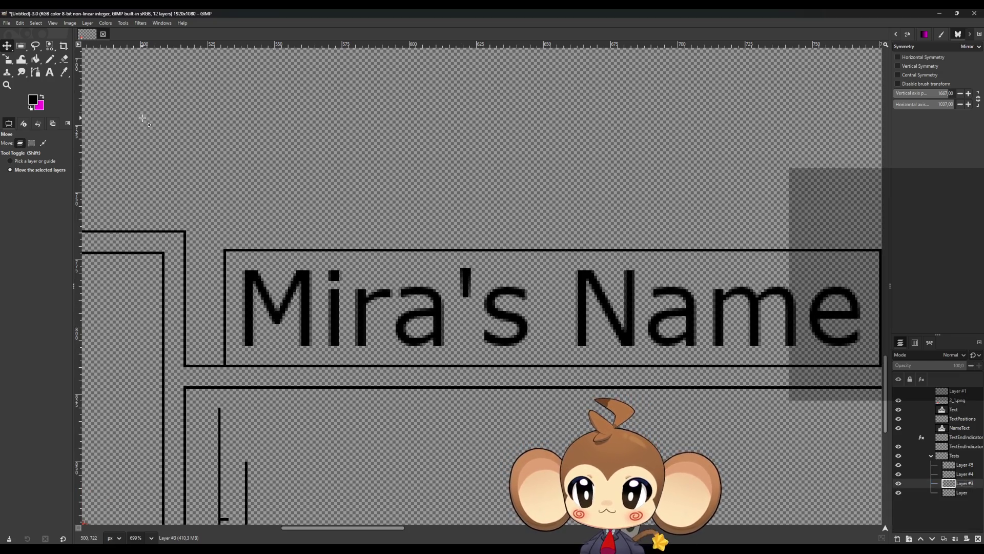
- Select the outline box around Mira's Name and lift it onto a new layer
{"action": "left_click", "coordinate": [19, 47]}
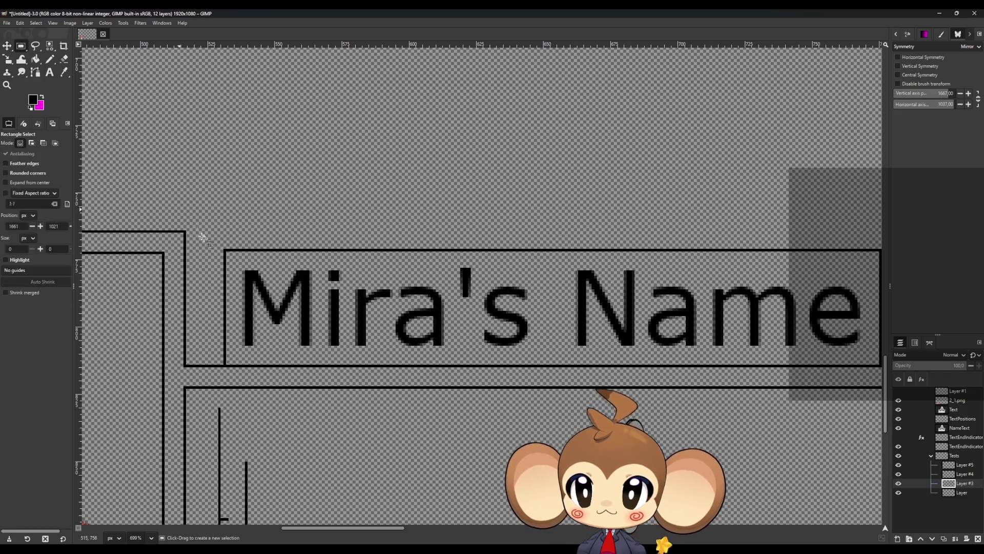
{"action": "scroll", "coordinate": [202, 235], "scroll_direction": "down", "scroll_amount": 5}
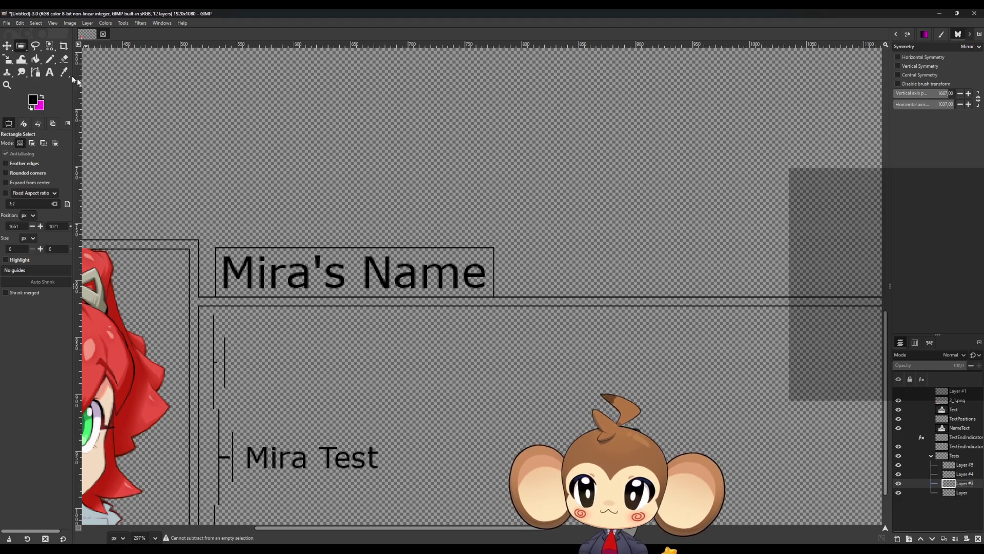
{"action": "mouse_move", "coordinate": [209, 194]}
{"action": "left_mouse_down"}
{"action": "mouse_move", "coordinate": [312, 277]}
{"action": "mouse_move", "coordinate": [551, 332]}
{"action": "mouse_move", "coordinate": [512, 315]}
{"action": "left_mouse_up"}
{"action": "scroll", "coordinate": [184, 238], "scroll_direction": "up", "scroll_amount": 5}
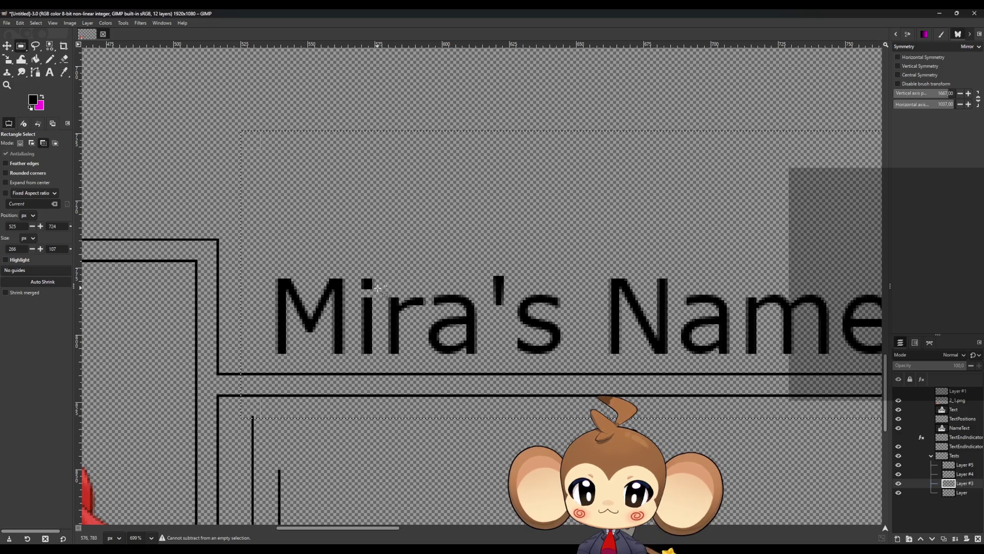
{"action": "key", "text": "ctrl+v"}
{"action": "key", "text": "m"}
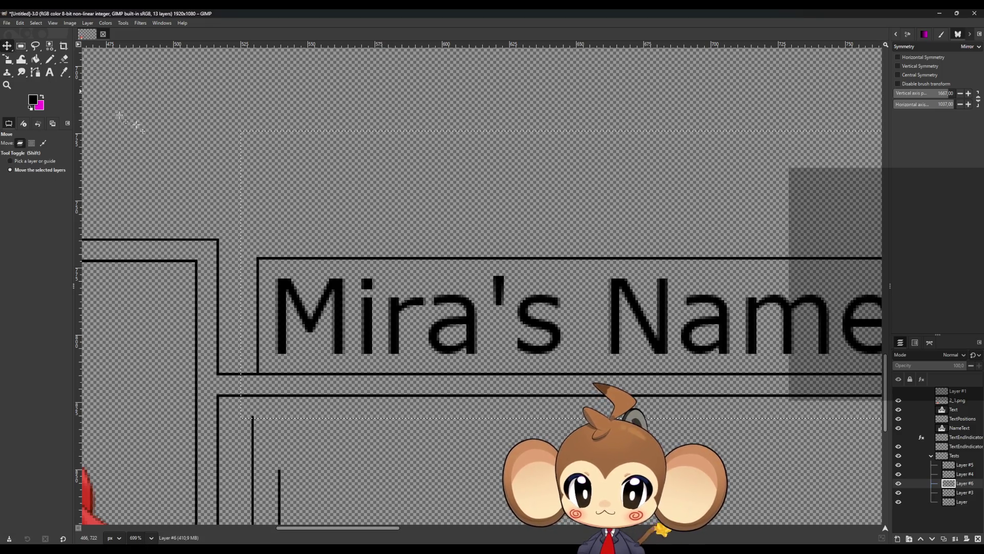
- Shift the outline layer up, then delete it and hide the Mira's Name text
{"action": "left_click_drag", "start_coordinate": [257, 259], "coordinate": [259, 240]}
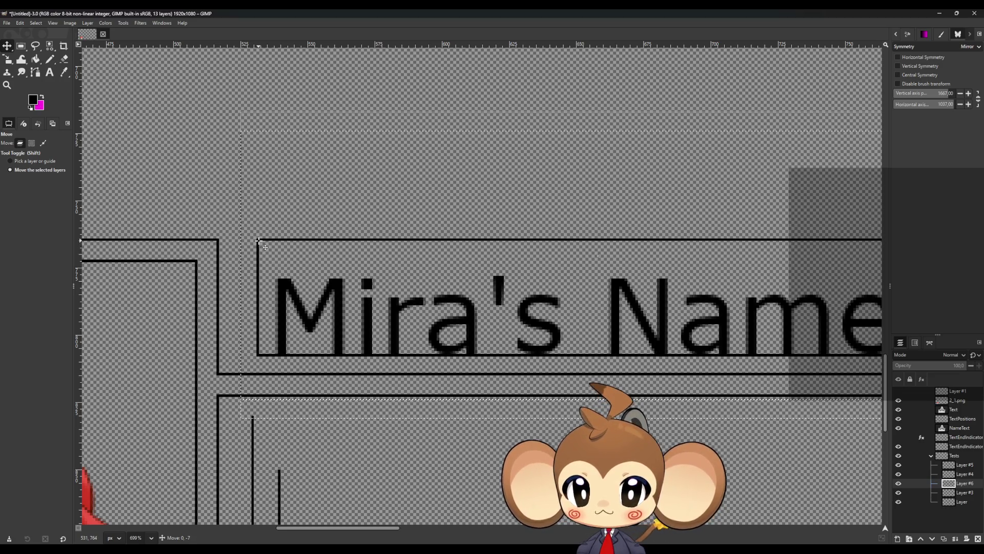
{"action": "scroll", "coordinate": [259, 241], "scroll_direction": "up", "scroll_amount": 3, "text": "ctrl"}
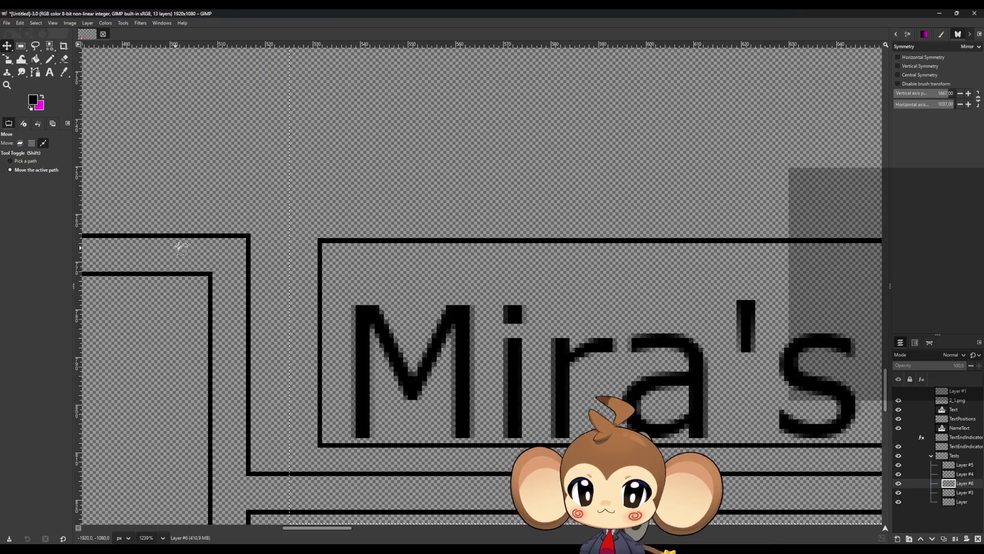
{"action": "key", "text": "Up"}
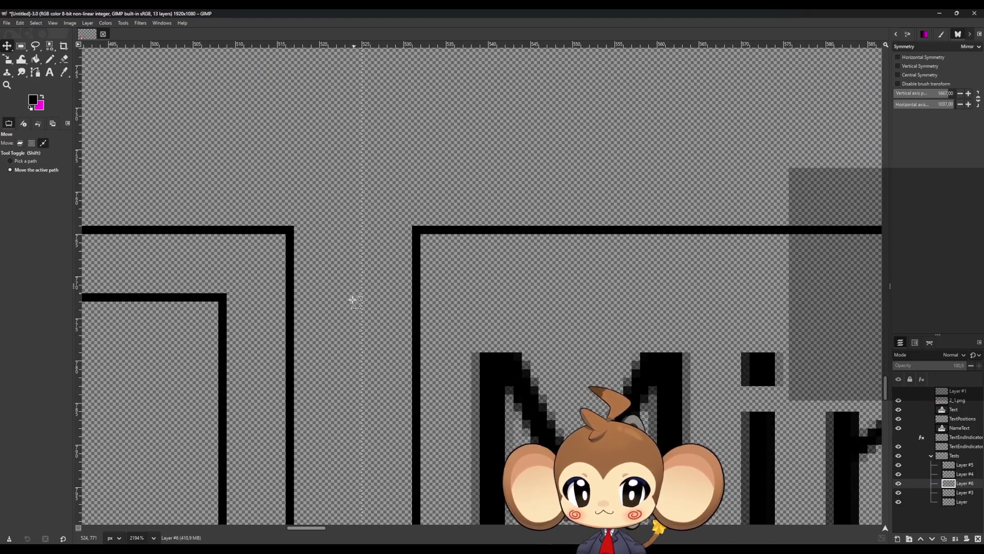
{"action": "scroll", "coordinate": [380, 427], "scroll_direction": "down", "scroll_amount": 3, "text": "ctrl"}
{"action": "scroll", "coordinate": [376, 422], "scroll_direction": "up", "scroll_amount": 2, "text": "ctrl"}
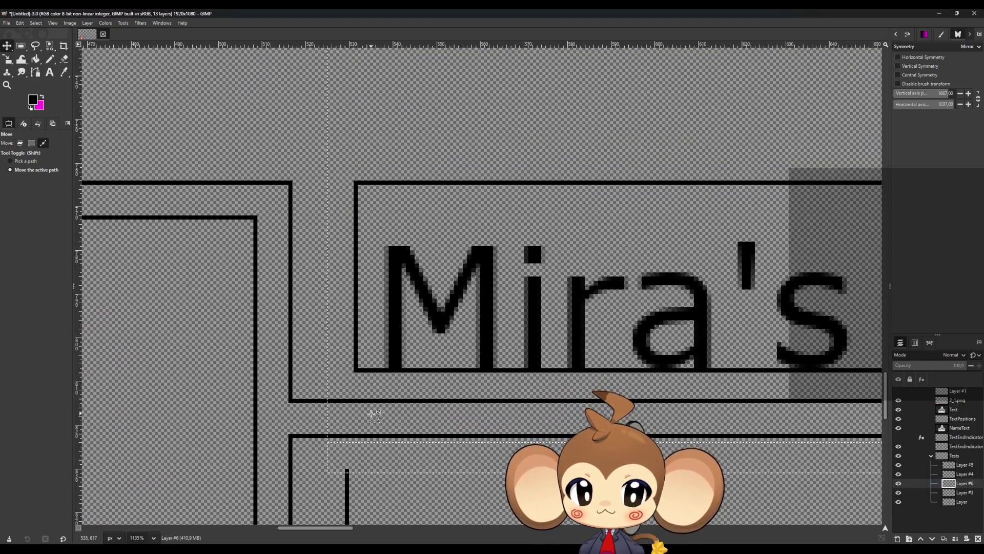
{"action": "scroll", "coordinate": [367, 408], "scroll_direction": "down", "scroll_amount": 5, "text": "ctrl"}
{"action": "scroll", "coordinate": [354, 405], "scroll_direction": "down", "scroll_amount": 3, "text": "ctrl"}
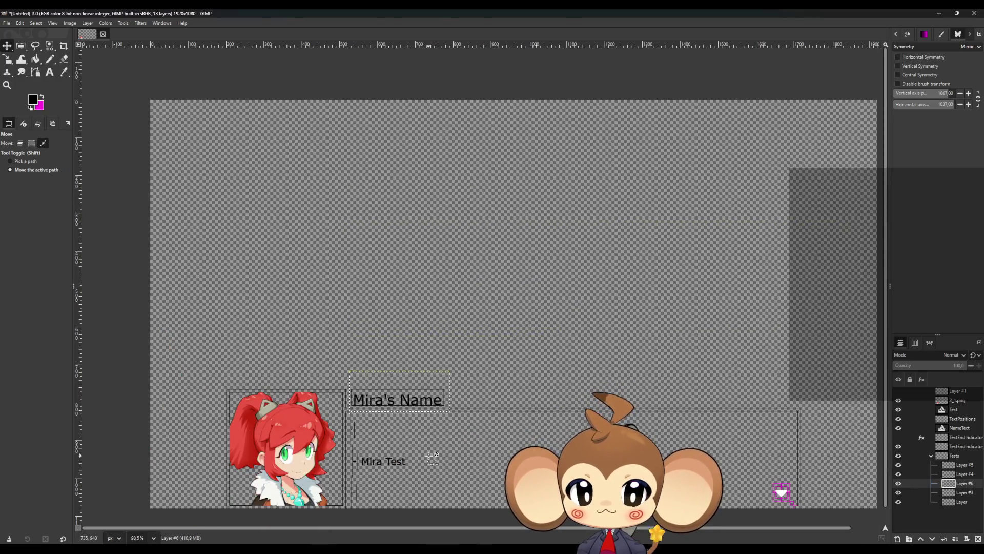
{"action": "scroll", "coordinate": [410, 410], "scroll_direction": "up", "scroll_amount": 5, "text": "ctrl"}
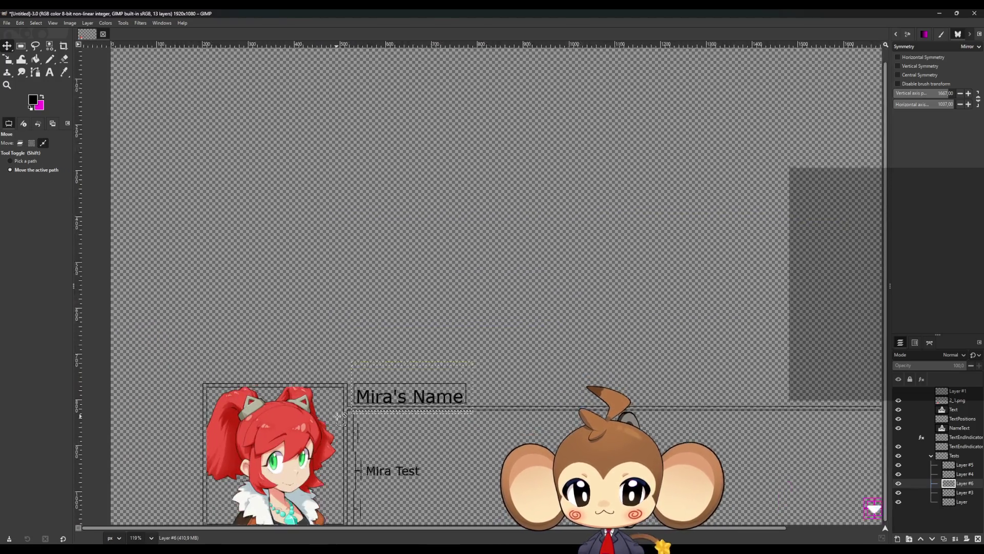
{"action": "scroll", "coordinate": [390, 395], "scroll_direction": "up", "scroll_amount": 2, "text": "ctrl"}
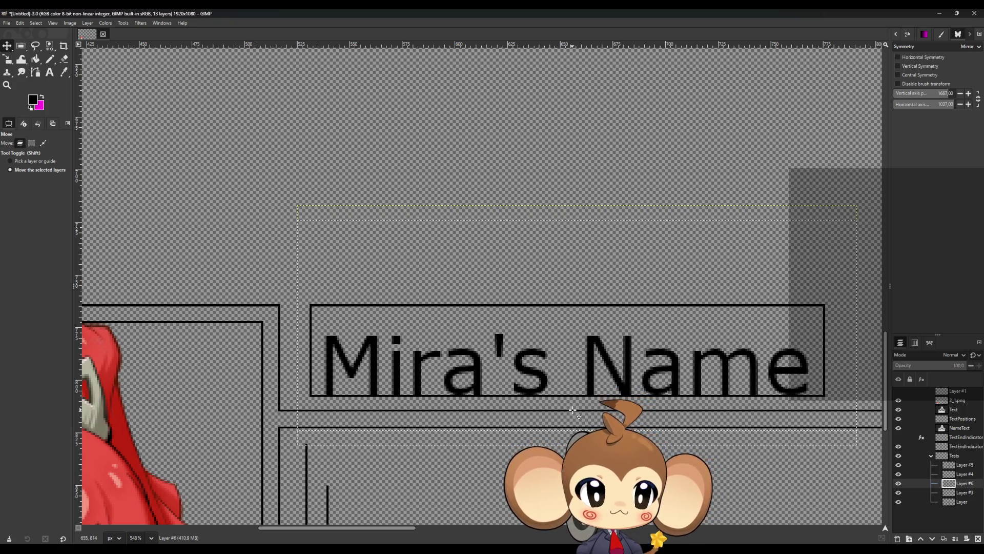
{"action": "left_click", "coordinate": [978, 539]}
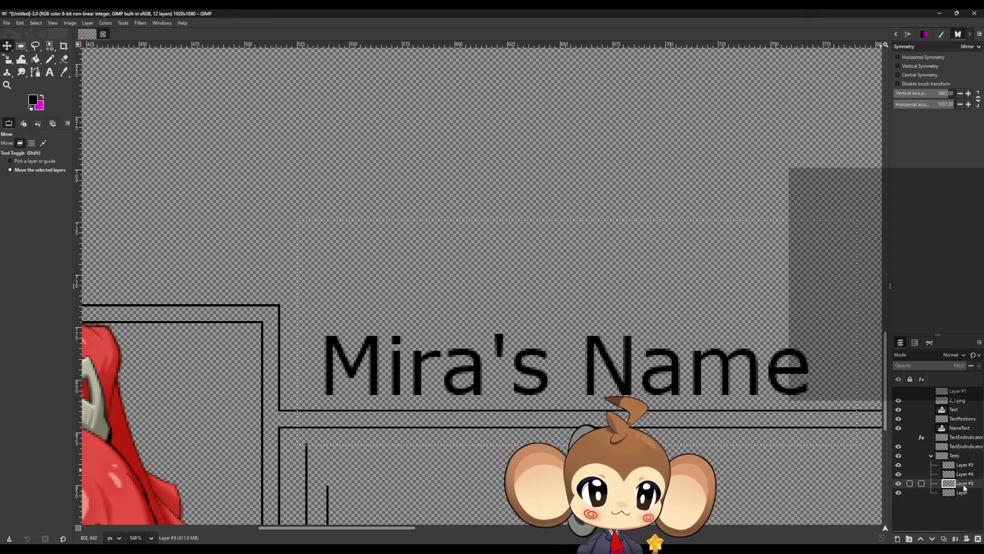
{"action": "left_click", "coordinate": [898, 428]}
- Clear the selection with Ctrl+Shift+A and place a single black Pencil dot beside the label corner
{"action": "left_click", "coordinate": [50, 59]}
{"action": "scroll", "coordinate": [400, 402], "scroll_direction": "down", "scroll_amount": 5, "text": "ctrl"}
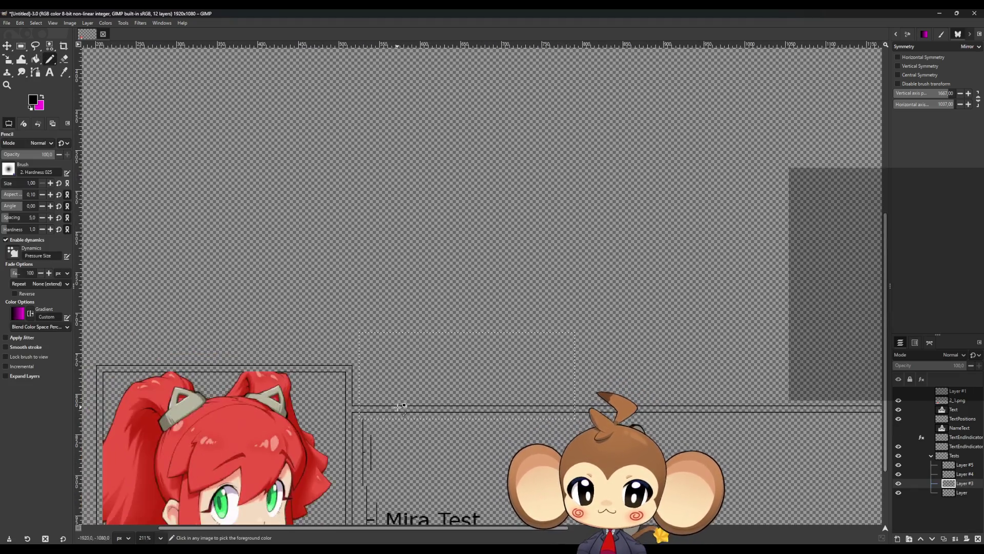
{"action": "scroll", "coordinate": [382, 418], "scroll_direction": "up", "scroll_amount": 3, "text": "ctrl"}
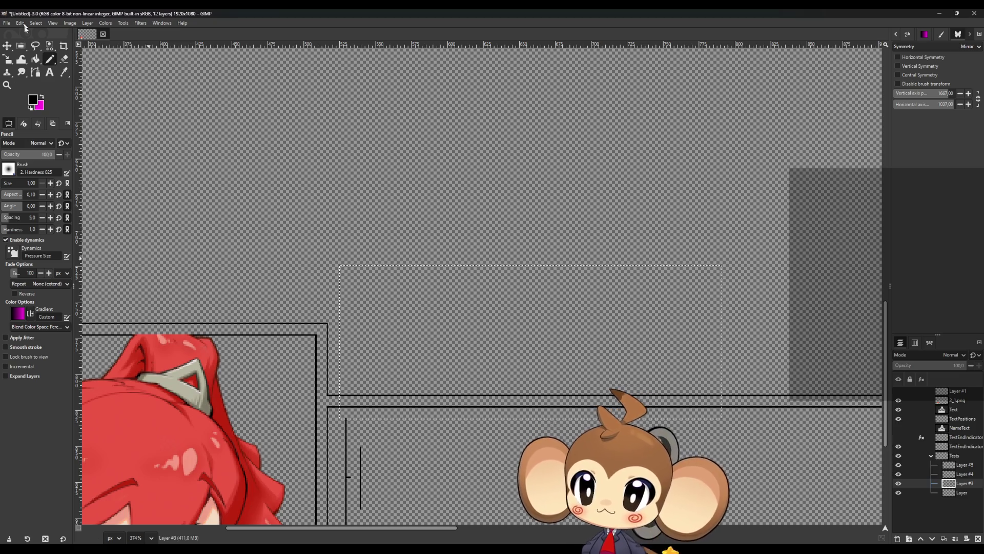
{"action": "key", "text": "shift+ctrl+a"}
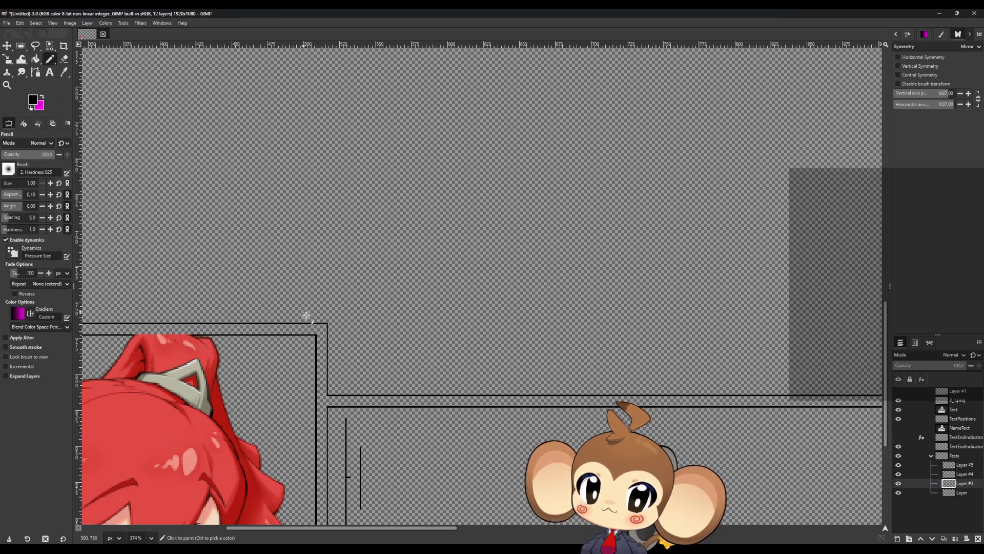
{"action": "scroll", "coordinate": [306, 314], "scroll_direction": "up", "scroll_amount": 10, "text": "ctrl"}
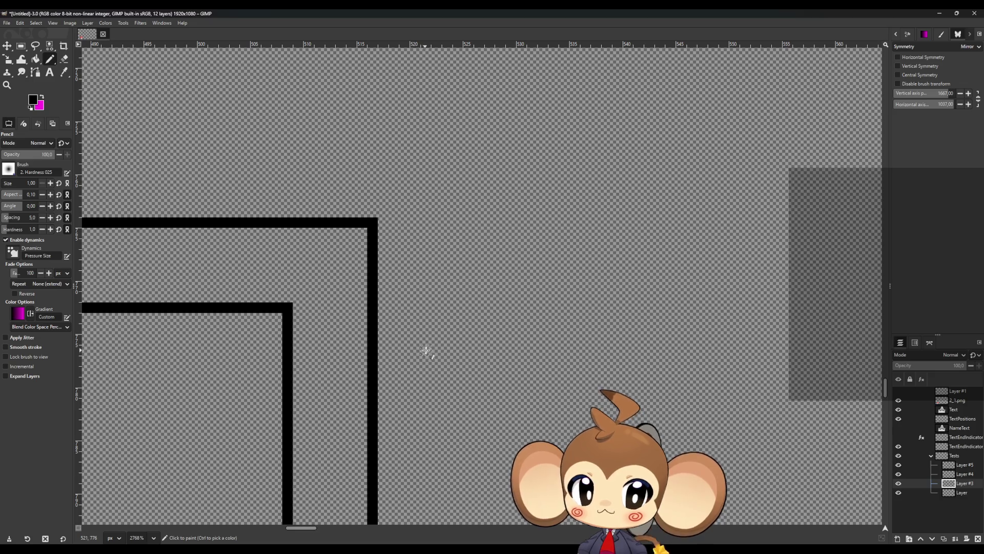
{"action": "left_click", "coordinate": [446, 350]}
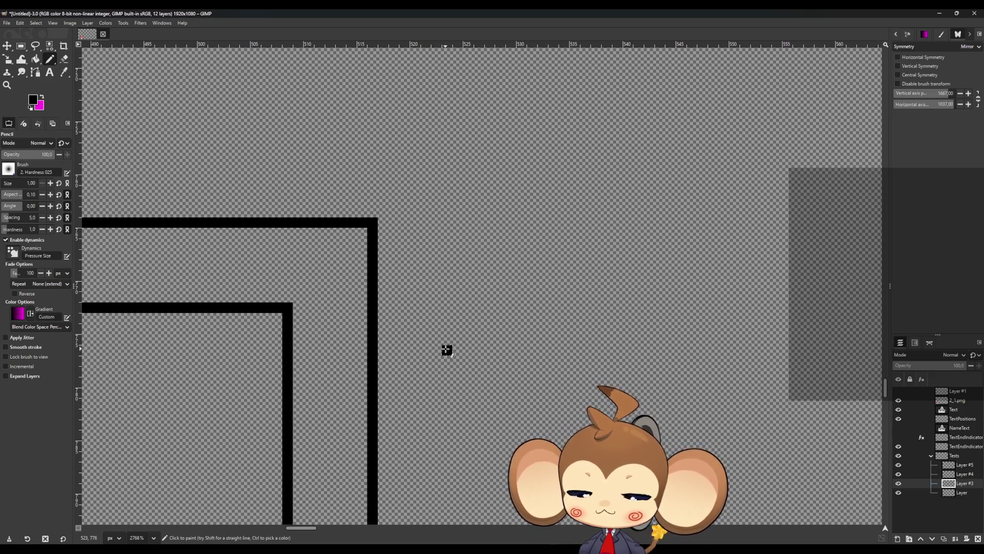
{"action": "scroll", "coordinate": [445, 350], "scroll_direction": "down", "scroll_amount": 5, "text": "ctrl"}
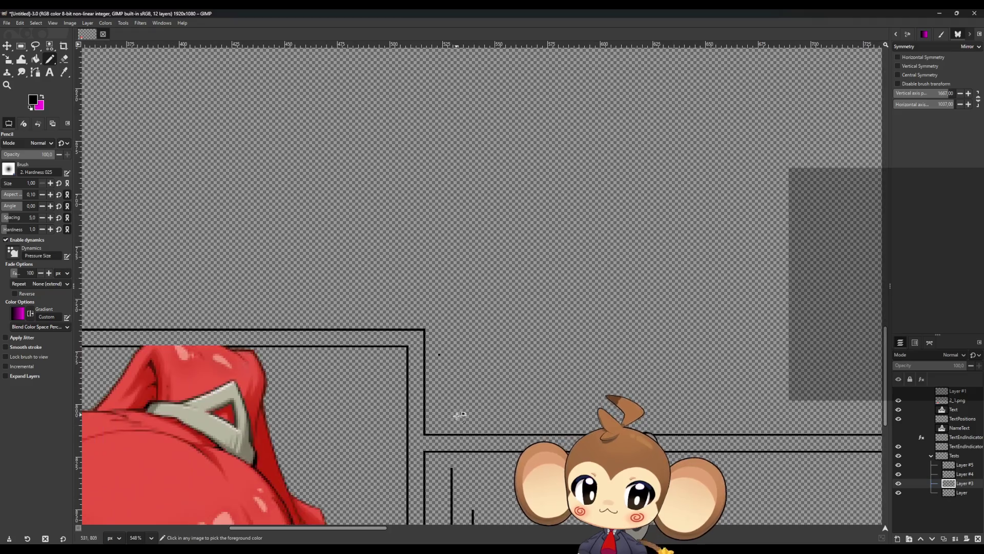
{"action": "scroll", "coordinate": [394, 430], "scroll_direction": "up", "scroll_amount": 4, "text": "ctrl"}
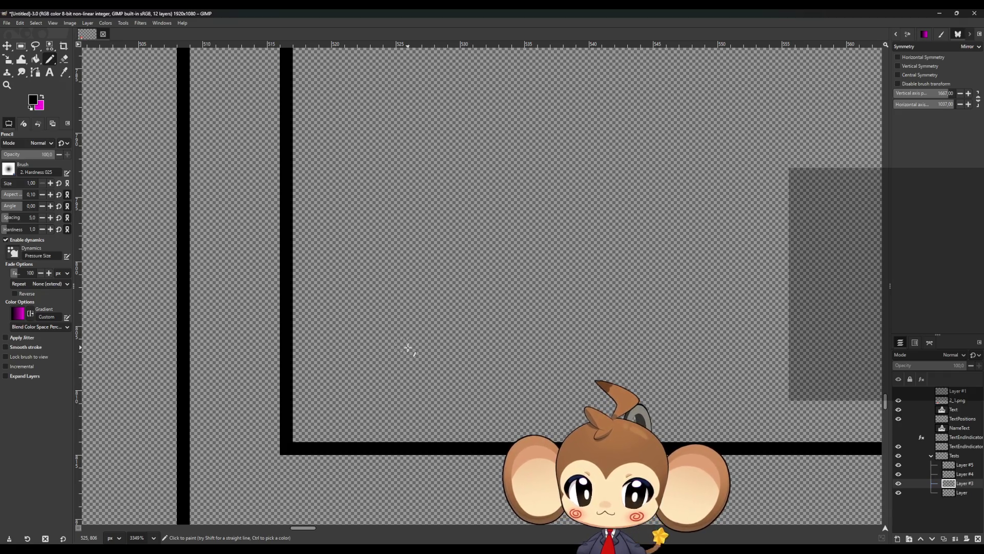
{"action": "scroll", "coordinate": [390, 331], "scroll_direction": "up", "scroll_amount": 3}
- Draw the long straight vertical frame line at the label corner and close the gap above it
{"action": "left_click", "coordinate": [375, 175]}
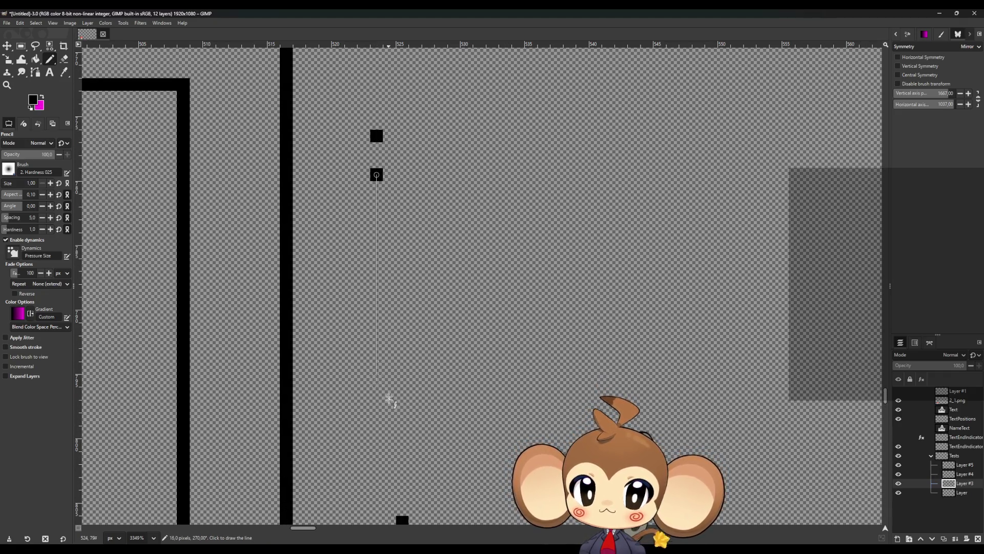
{"action": "left_click", "coordinate": [377, 509], "text": "shift"}
{"action": "left_click_drag", "start_coordinate": [379, 482], "coordinate": [391, 479]}
{"action": "scroll", "coordinate": [374, 341], "scroll_direction": "up", "scroll_amount": 3}
{"action": "left_click_drag", "start_coordinate": [373, 305], "coordinate": [374, 280]}
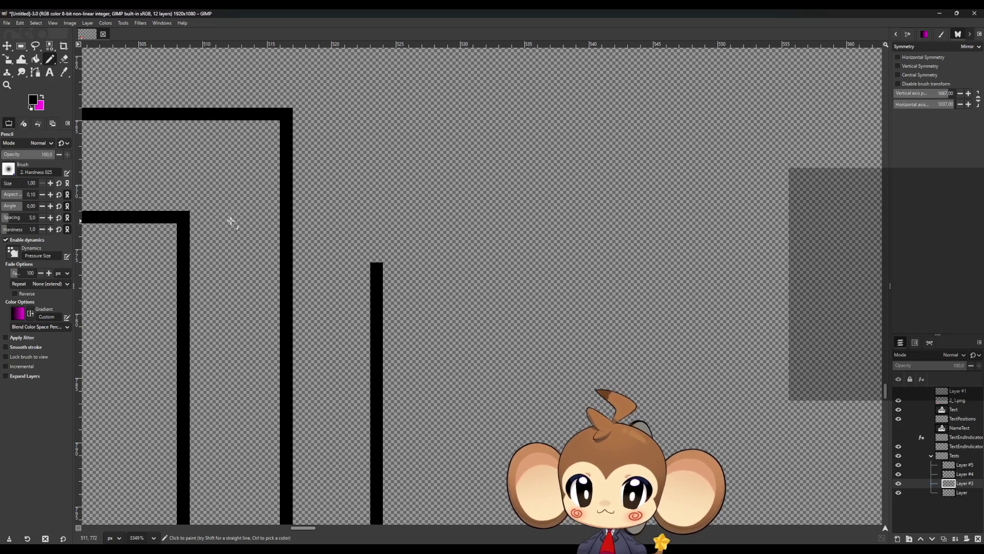
{"action": "left_click_drag", "start_coordinate": [377, 219], "coordinate": [377, 336]}
{"action": "scroll", "coordinate": [376, 341], "scroll_direction": "down", "scroll_amount": 3, "text": "ctrl"}
{"action": "scroll", "coordinate": [373, 344], "scroll_direction": "up", "scroll_amount": 3, "text": "ctrl"}
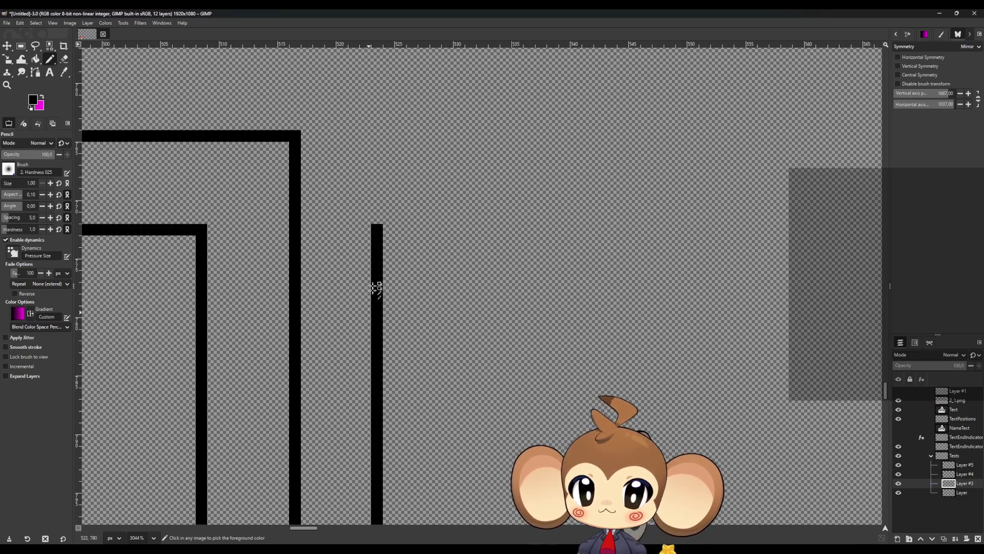
{"action": "left_click", "coordinate": [376, 135]}
{"action": "left_click", "coordinate": [377, 218], "text": "shift"}
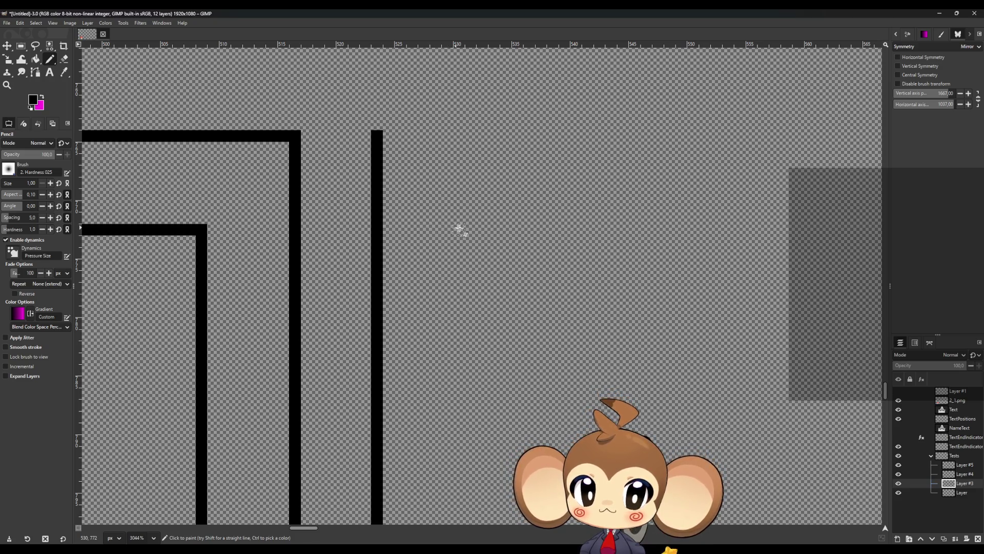
{"action": "scroll", "coordinate": [478, 308], "scroll_direction": "down", "scroll_amount": 3}
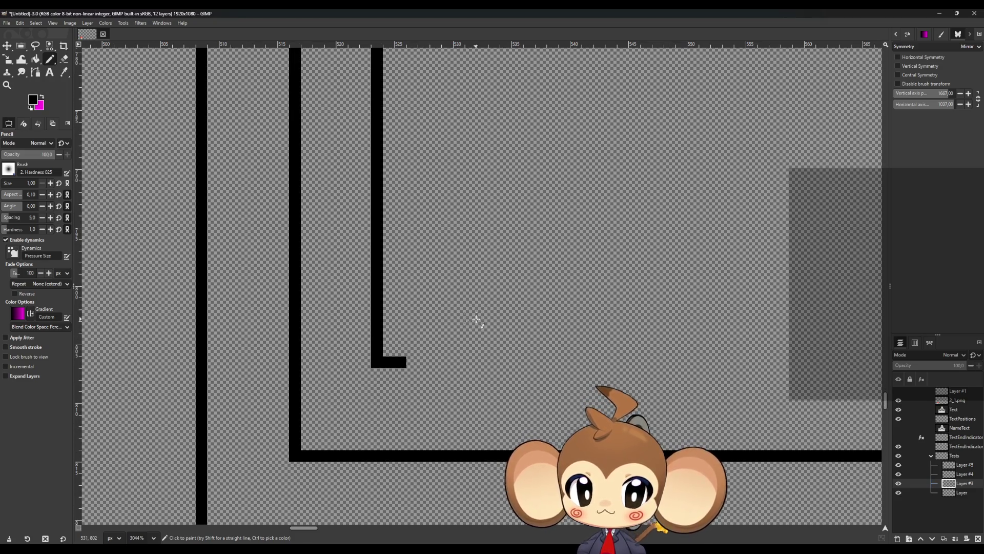
{"action": "scroll", "coordinate": [469, 358], "scroll_direction": "up", "scroll_amount": 1}
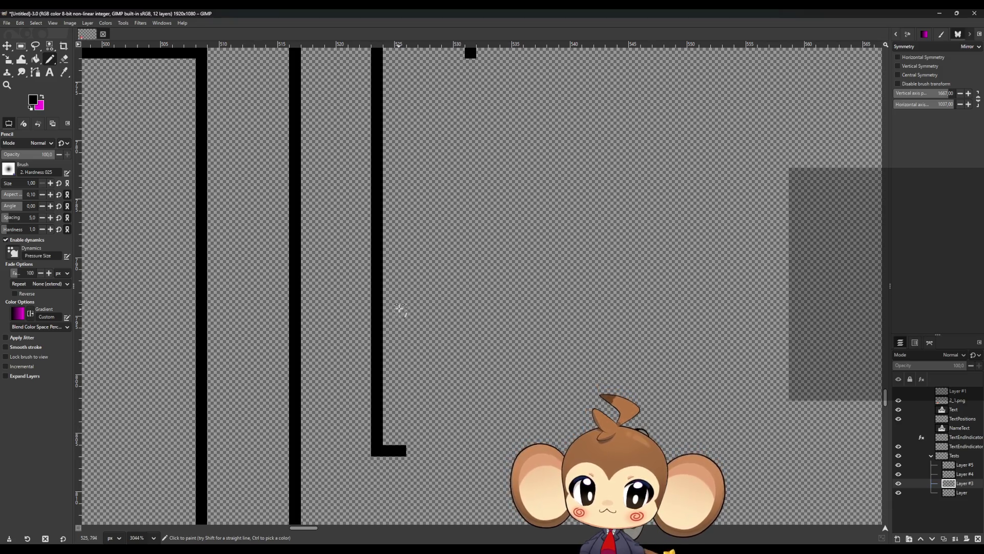
- Draw the inner vertical line with a rightward stub and the inner frame's horizontal bottom stroke
{"action": "left_click", "coordinate": [470, 315], "text": "shift"}
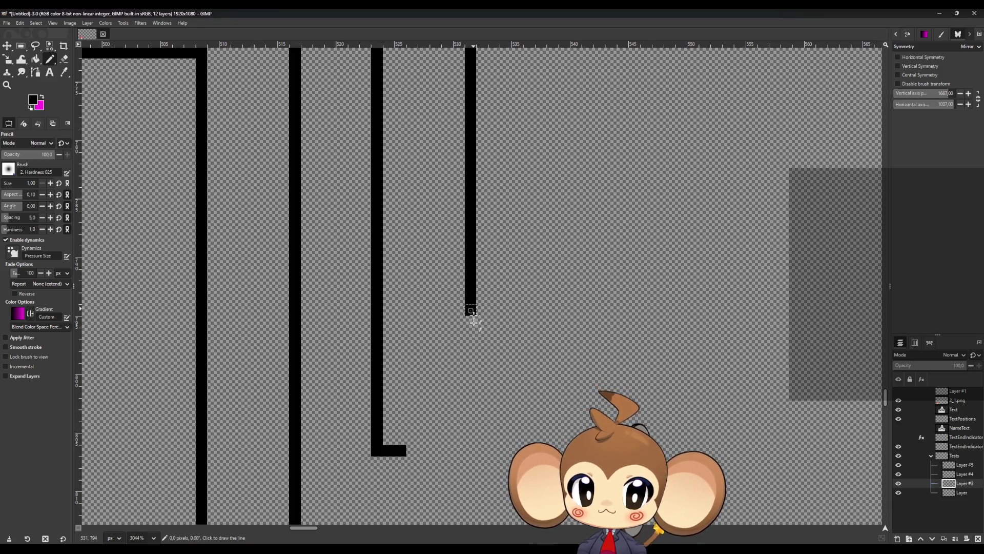
{"action": "left_click", "coordinate": [412, 451]}
{"action": "left_click", "coordinate": [496, 443], "text": "shift"}
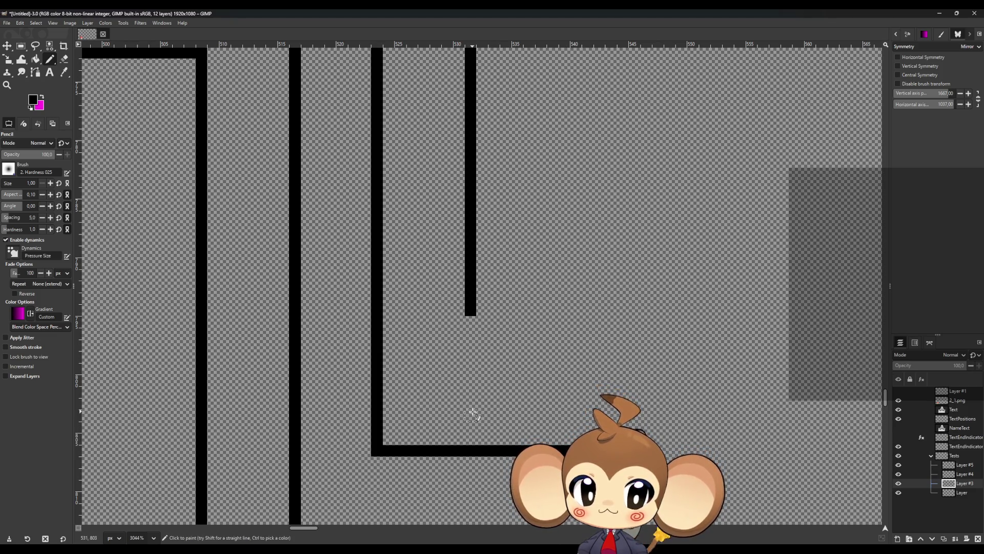
{"action": "left_click", "coordinate": [470, 356]}
{"action": "left_click", "coordinate": [470, 307], "text": "shift"}
{"action": "left_click", "coordinate": [485, 357], "text": "shift"}
{"action": "left_click", "coordinate": [633, 357], "text": "shift"}
{"action": "scroll", "coordinate": [564, 359], "scroll_direction": "down", "scroll_amount": 4}
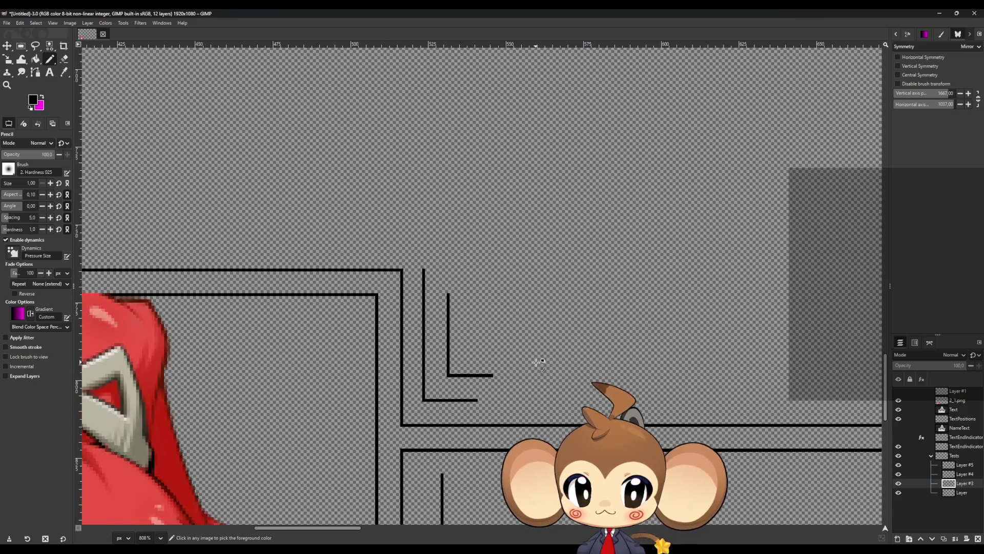
{"action": "scroll", "coordinate": [536, 362], "scroll_direction": "up", "scroll_amount": 1}
{"action": "scroll", "coordinate": [449, 292], "scroll_direction": "up", "scroll_amount": 2}
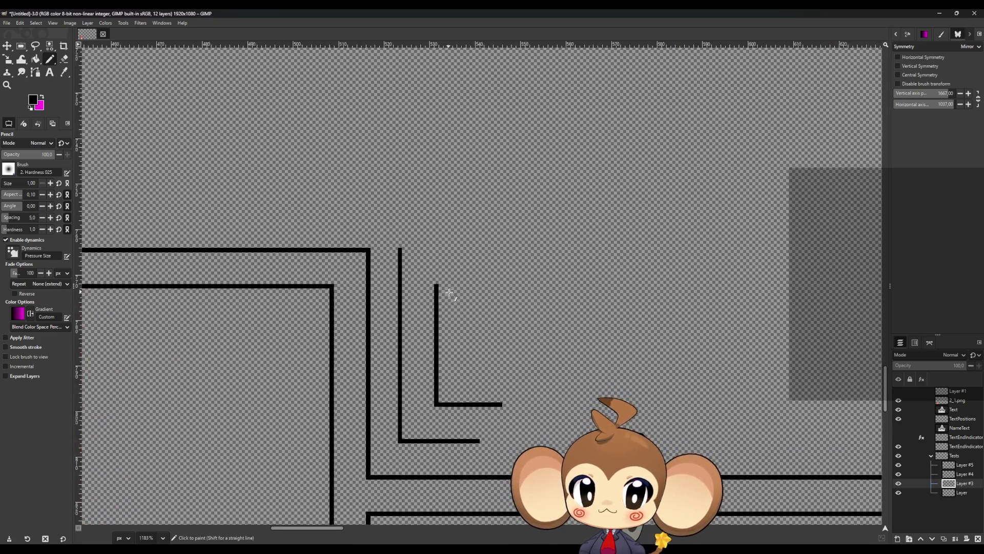
{"action": "scroll", "coordinate": [449, 292], "scroll_direction": "up", "scroll_amount": 2}
- Add two straight horizontal top lines of the inner frame, then toggle a layer to check them
{"action": "left_click", "coordinate": [431, 283]}
{"action": "left_click", "coordinate": [655, 284], "text": "shift"}
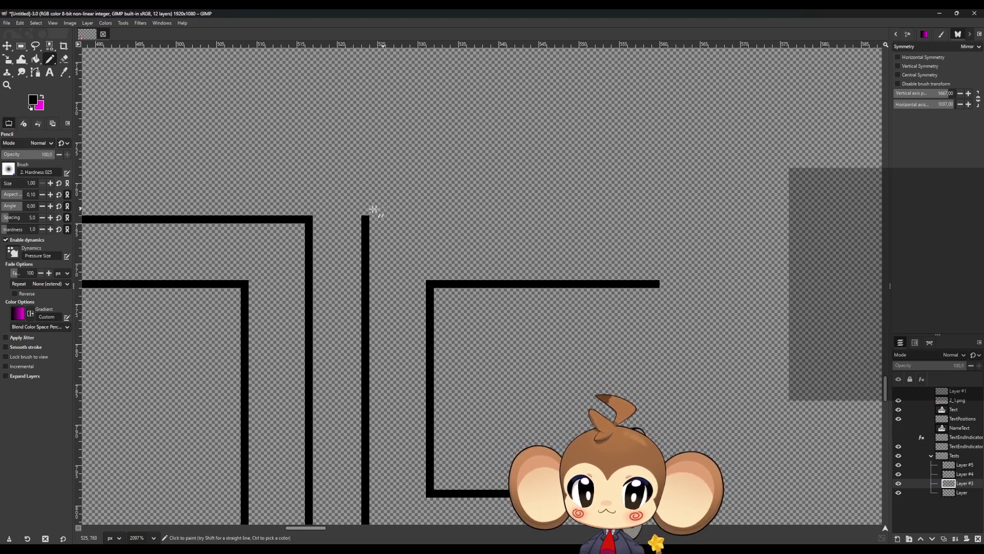
{"action": "left_click", "coordinate": [365, 219]}
{"action": "left_click", "coordinate": [665, 219], "text": "shift"}
{"action": "scroll", "coordinate": [567, 316], "scroll_direction": "down", "scroll_amount": 3}
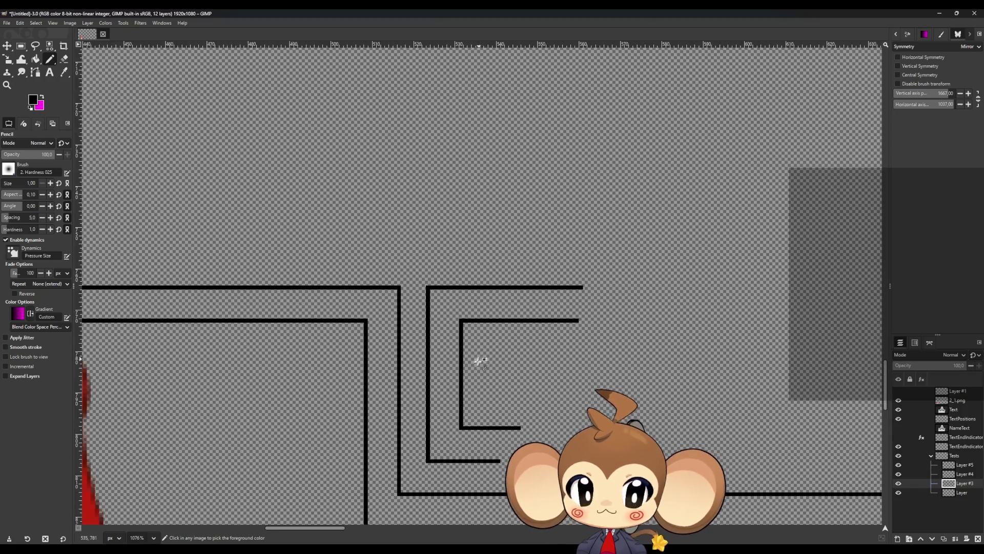
{"action": "scroll", "coordinate": [477, 359], "scroll_direction": "down", "scroll_amount": 2}
{"action": "scroll", "coordinate": [500, 431], "scroll_direction": "up", "scroll_amount": 2}
{"action": "scroll", "coordinate": [488, 444], "scroll_direction": "down", "scroll_amount": 2}
{"action": "scroll", "coordinate": [488, 446], "scroll_direction": "up", "scroll_amount": 1}
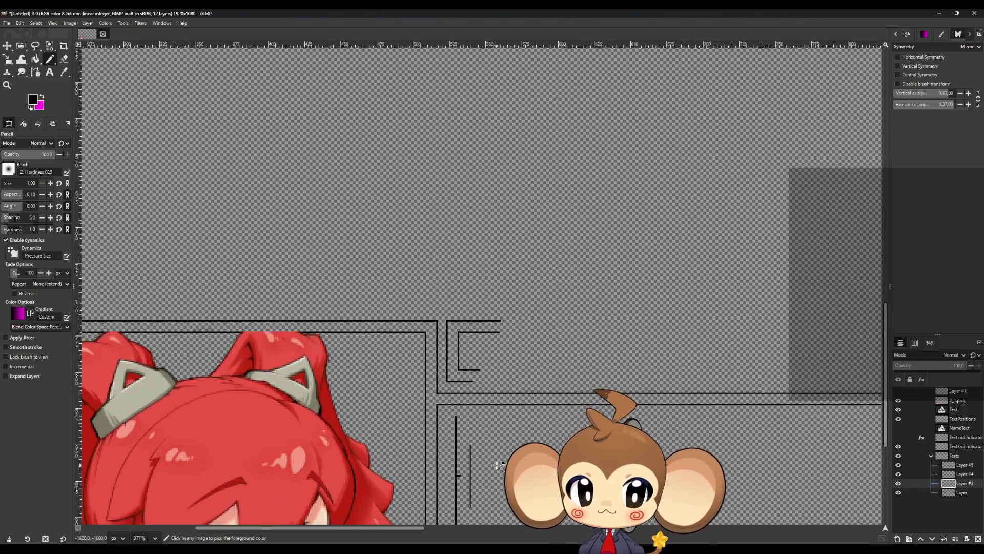
{"action": "scroll", "coordinate": [489, 449], "scroll_direction": "down", "scroll_amount": 2}
{"action": "scroll", "coordinate": [476, 420], "scroll_direction": "up", "scroll_amount": 2}
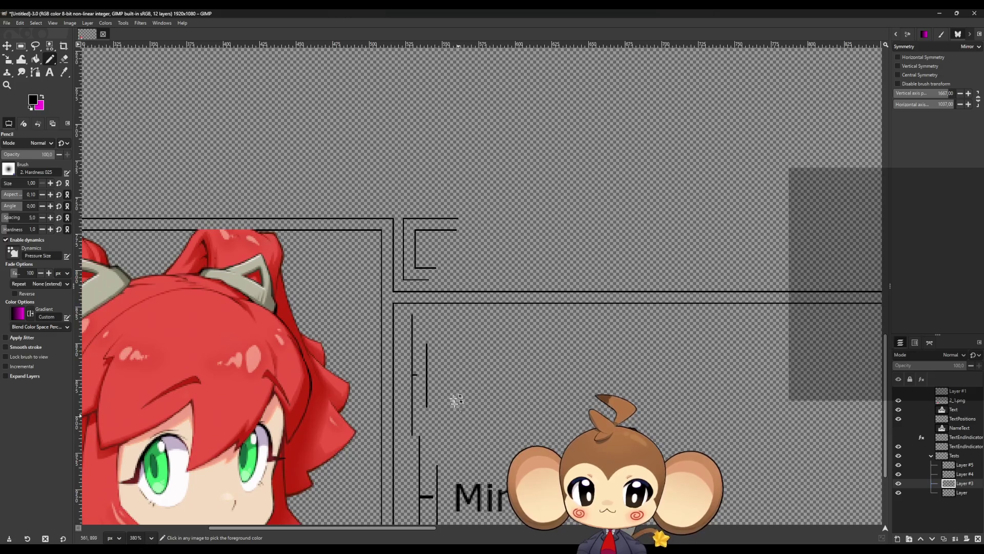
{"action": "scroll", "coordinate": [458, 388], "scroll_direction": "down", "scroll_amount": 2}
{"action": "scroll", "coordinate": [472, 455], "scroll_direction": "up", "scroll_amount": 2}
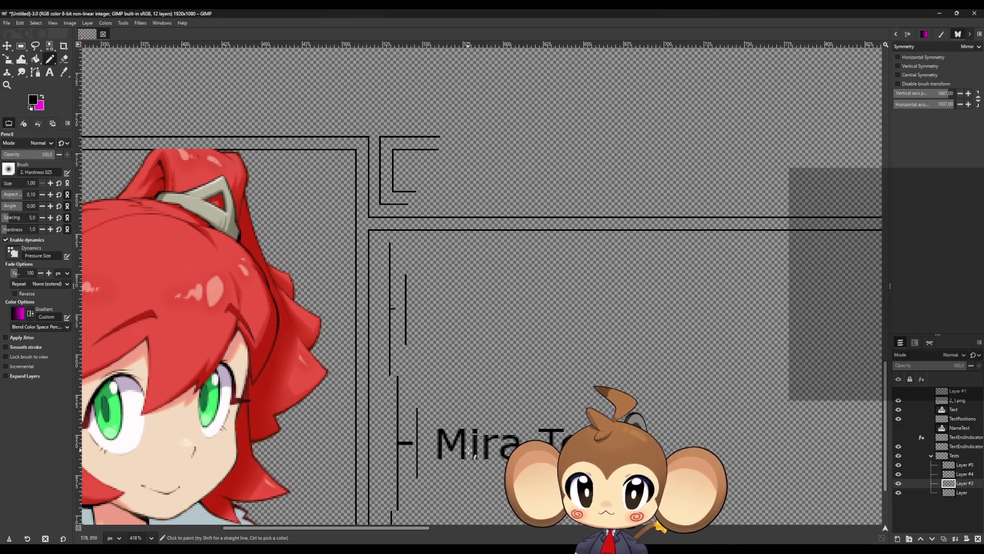
{"action": "scroll", "coordinate": [467, 449], "scroll_direction": "down", "scroll_amount": 3}
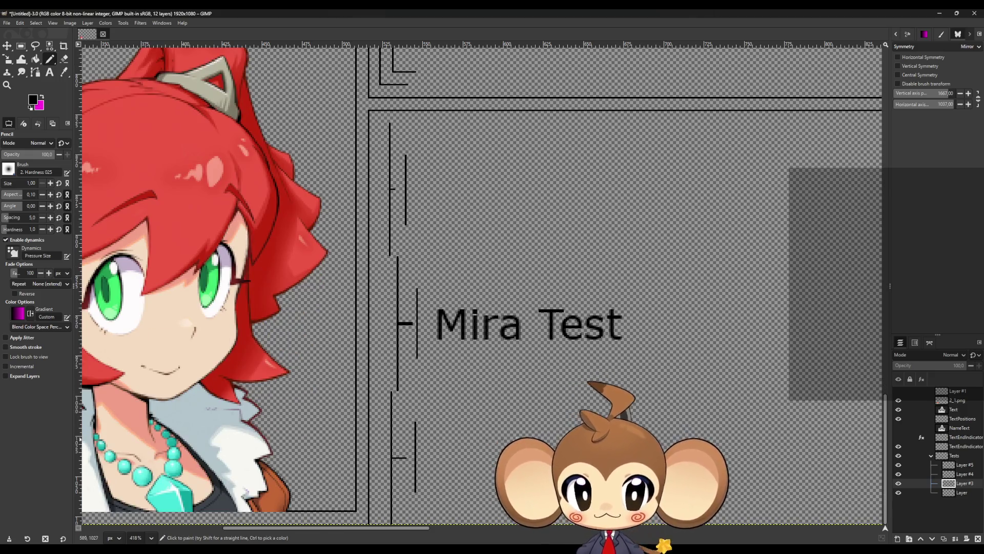
{"action": "double_click", "coordinate": [898, 492]}
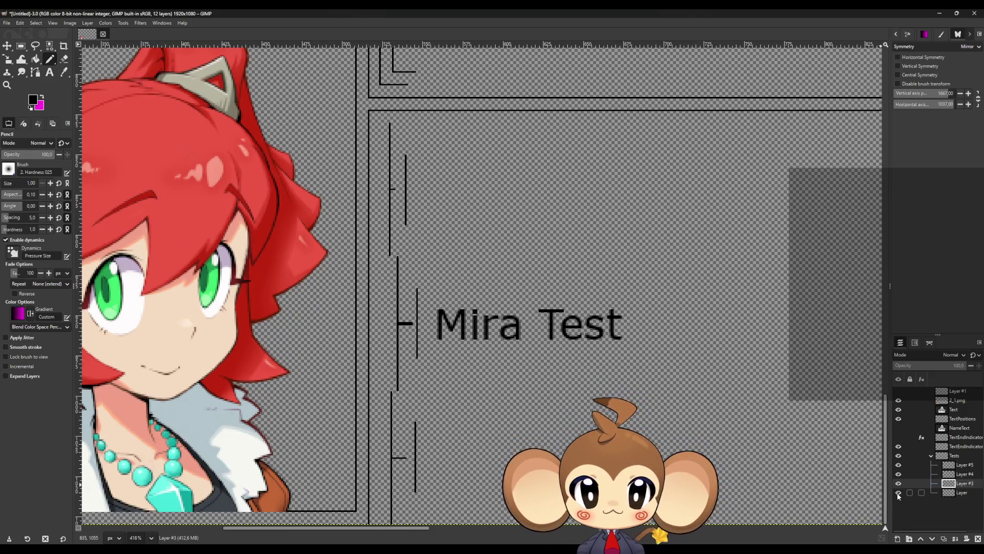
- Hide Layer #5 and show Layer #4 again, after briefly toggling Layer #3
{"action": "left_click", "coordinate": [898, 483]}
{"action": "left_click", "coordinate": [898, 483]}
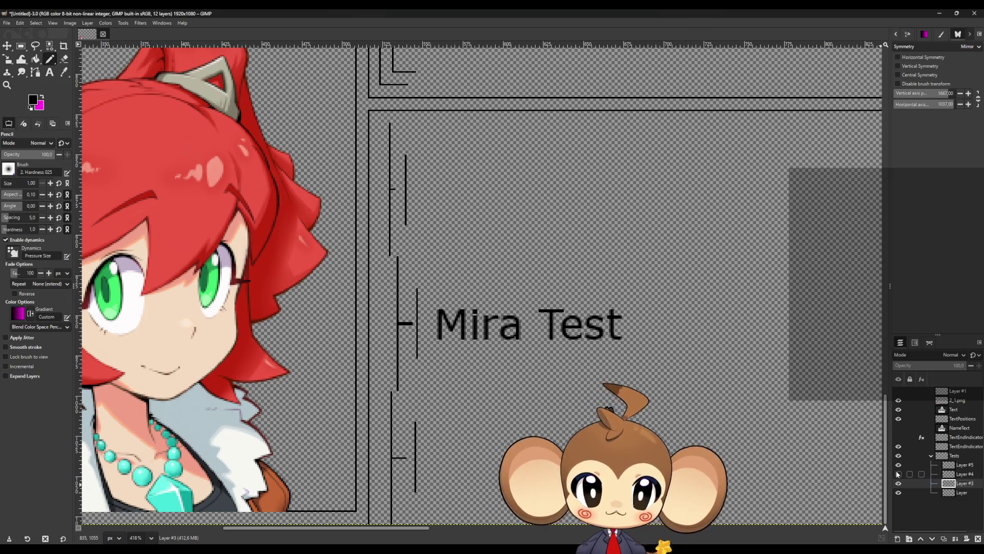
{"action": "left_click", "coordinate": [899, 467]}
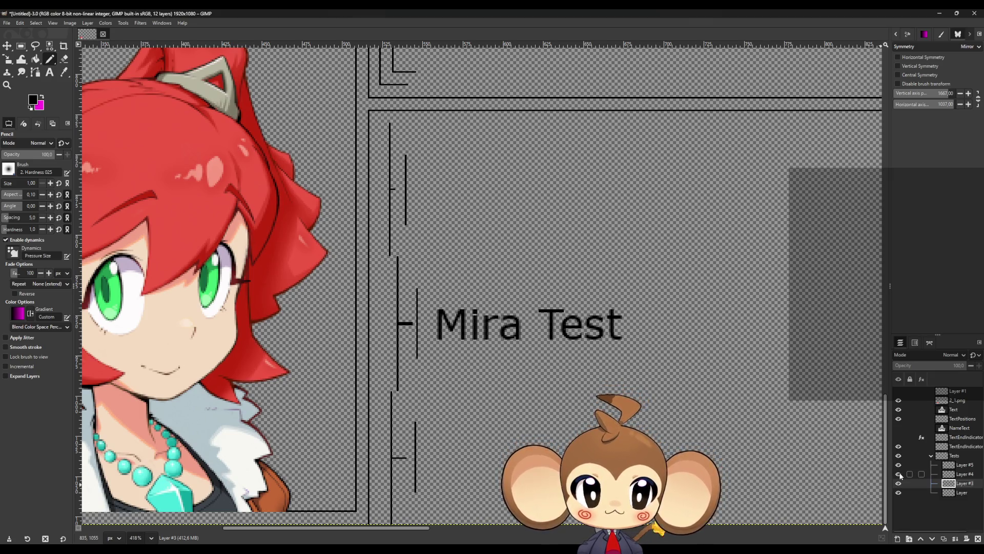
{"action": "left_click", "coordinate": [898, 474]}
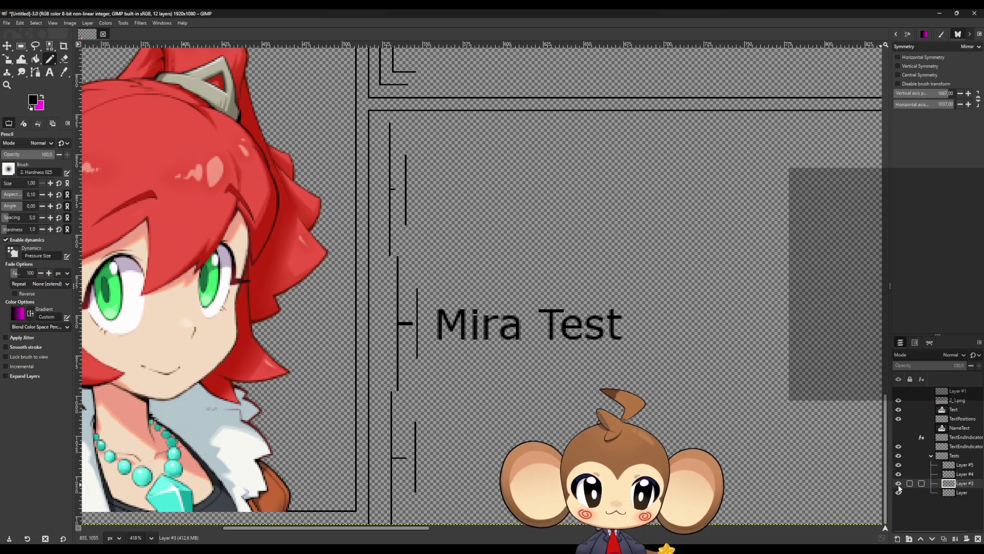
- Move TextPositions into the Tests group, hide its tick marks, and show the Mira's Name label
{"action": "left_click_drag", "start_coordinate": [958, 419], "coordinate": [954, 460]}
{"action": "left_click", "coordinate": [897, 457]}
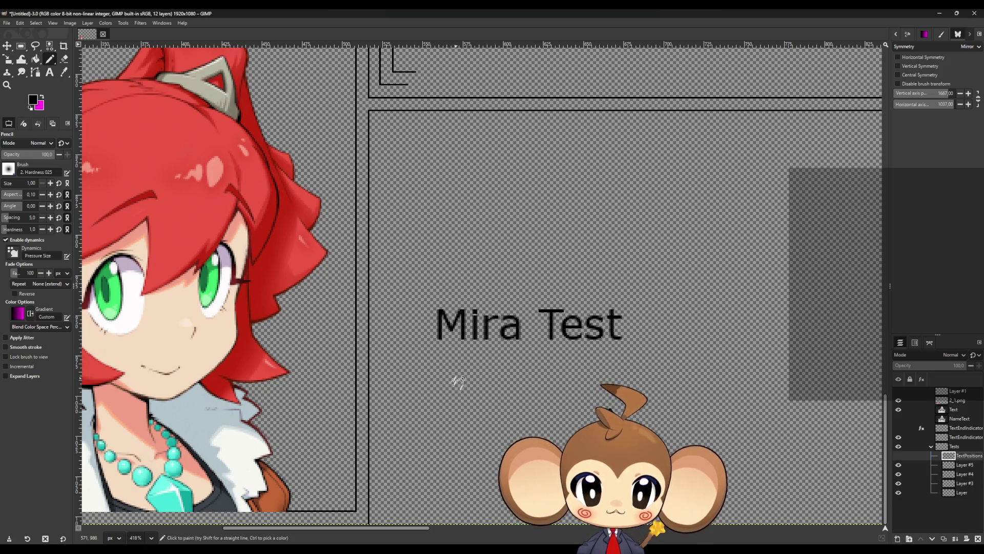
{"action": "scroll", "coordinate": [457, 383], "scroll_direction": "down", "scroll_amount": 4, "text": "ctrl"}
{"action": "scroll", "coordinate": [431, 382], "scroll_direction": "up", "scroll_amount": 2, "text": "ctrl"}
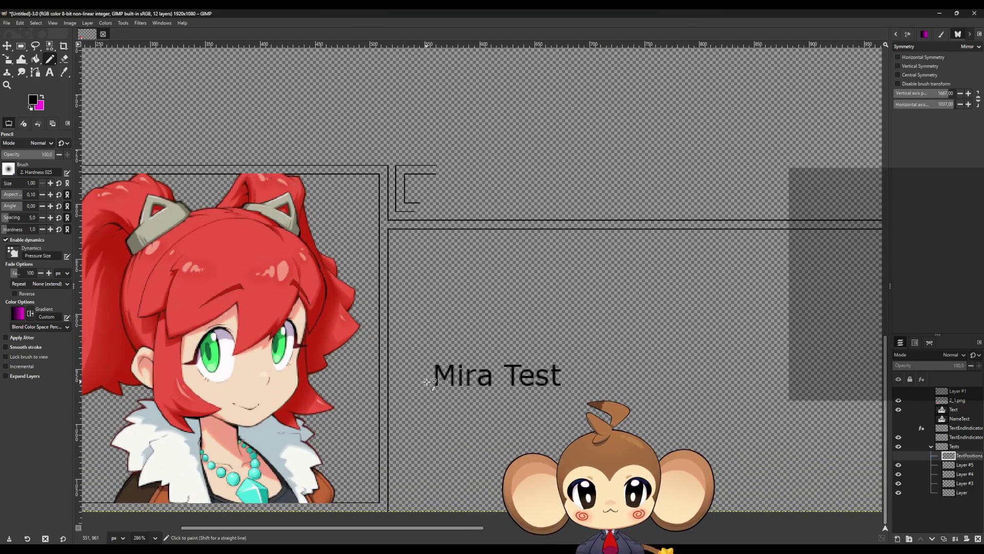
{"action": "left_click", "coordinate": [899, 418]}
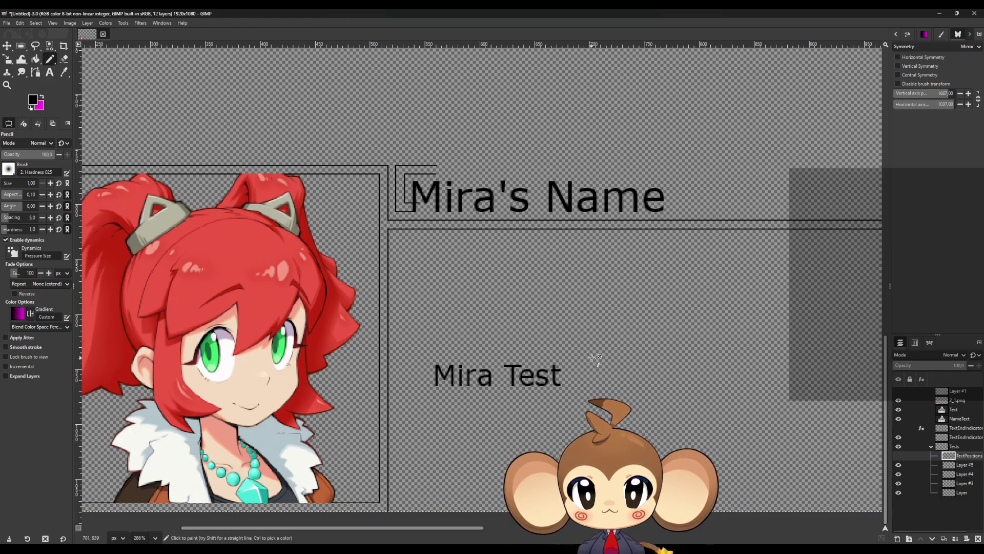
{"action": "scroll", "coordinate": [485, 188], "scroll_direction": "up", "scroll_amount": 5, "text": "ctrl"}
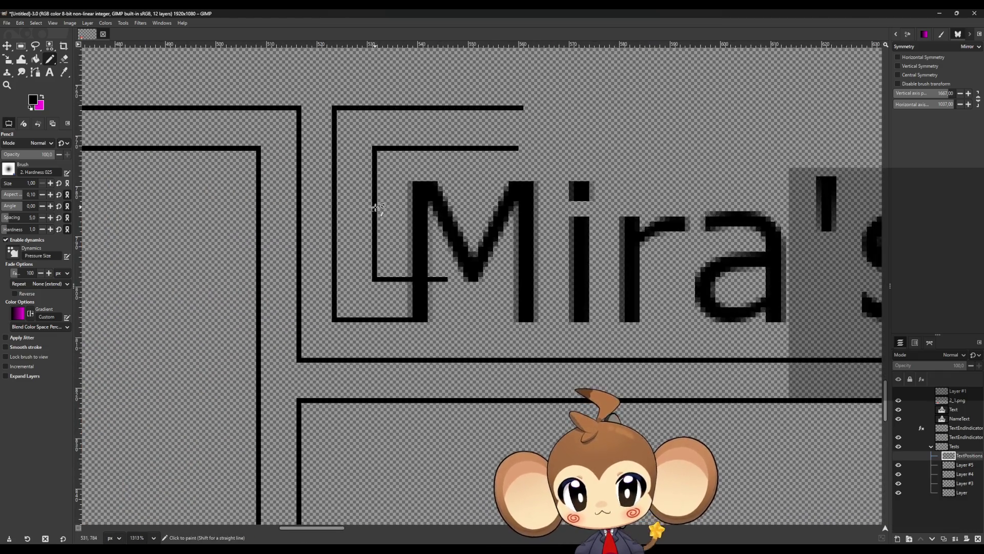
{"action": "scroll", "coordinate": [385, 266], "scroll_direction": "down", "scroll_amount": 6, "text": "ctrl"}
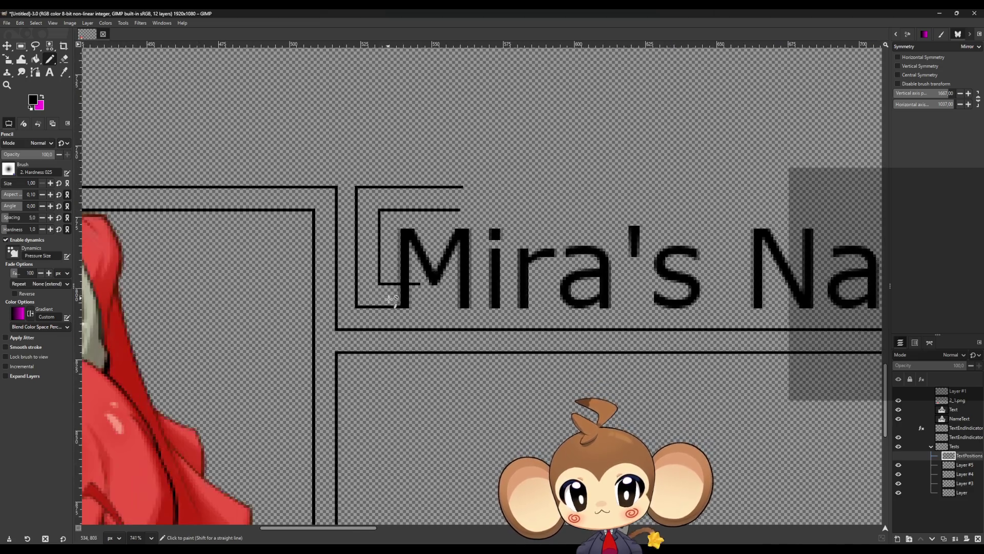
{"action": "left_click", "coordinate": [63, 59]}
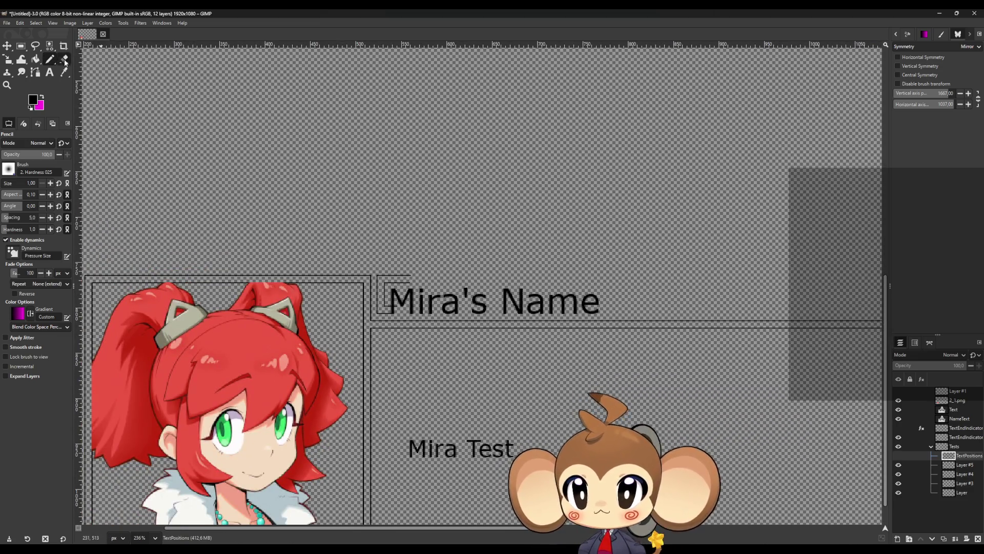
- On the frame-lines layer, erase the long horizontal line and the line under the label
{"action": "scroll", "coordinate": [391, 351], "scroll_direction": "up", "scroll_amount": 5}
{"action": "scroll", "coordinate": [425, 414], "scroll_direction": "down", "scroll_amount": 4}
{"action": "scroll", "coordinate": [407, 407], "scroll_direction": "up", "scroll_amount": 1, "text": "ctrl"}
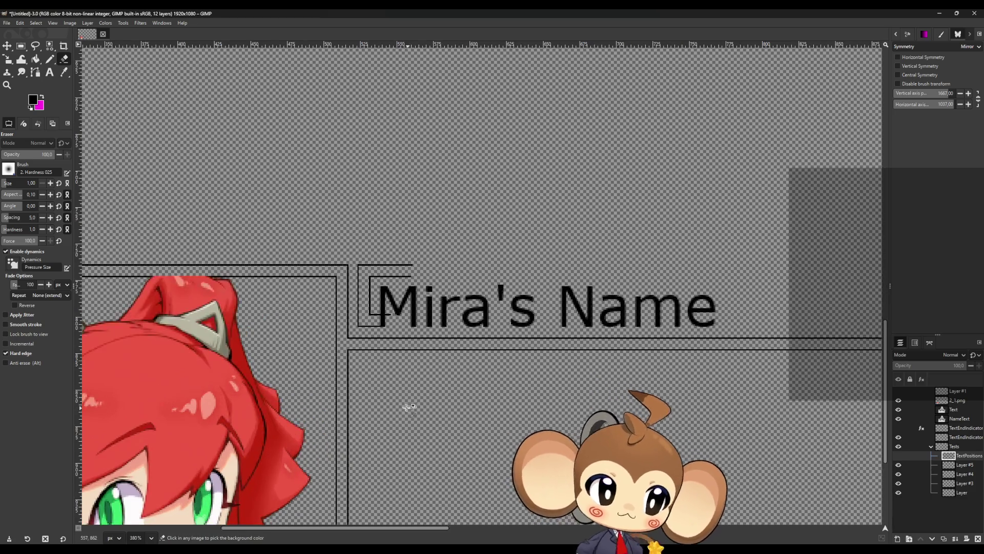
{"action": "scroll", "coordinate": [346, 386], "scroll_direction": "up", "scroll_amount": 2, "text": "ctrl"}
{"action": "scroll", "coordinate": [348, 381], "scroll_direction": "up", "scroll_amount": 2, "text": "ctrl"}
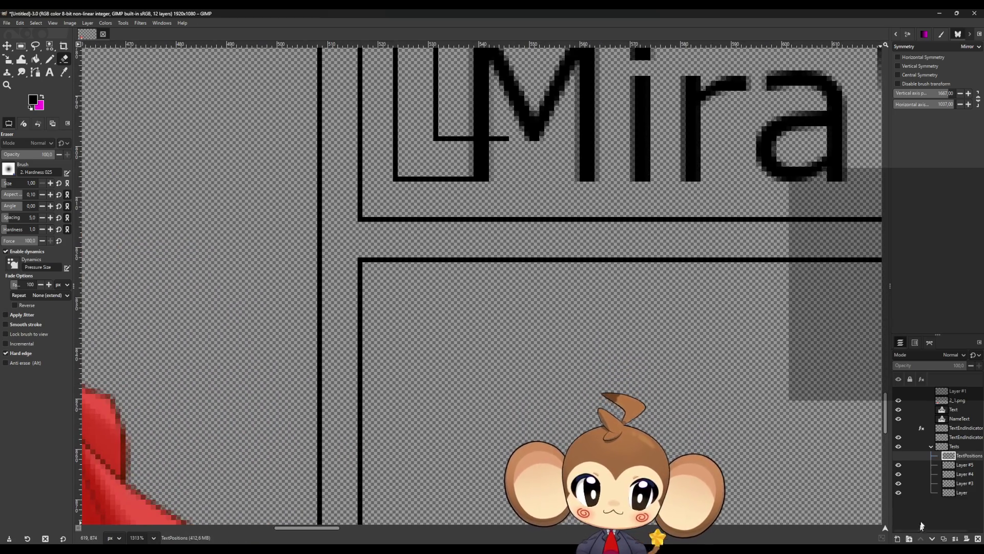
{"action": "left_click", "coordinate": [898, 492]}
{"action": "left_click", "coordinate": [899, 492]}
{"action": "left_click", "coordinate": [961, 493]}
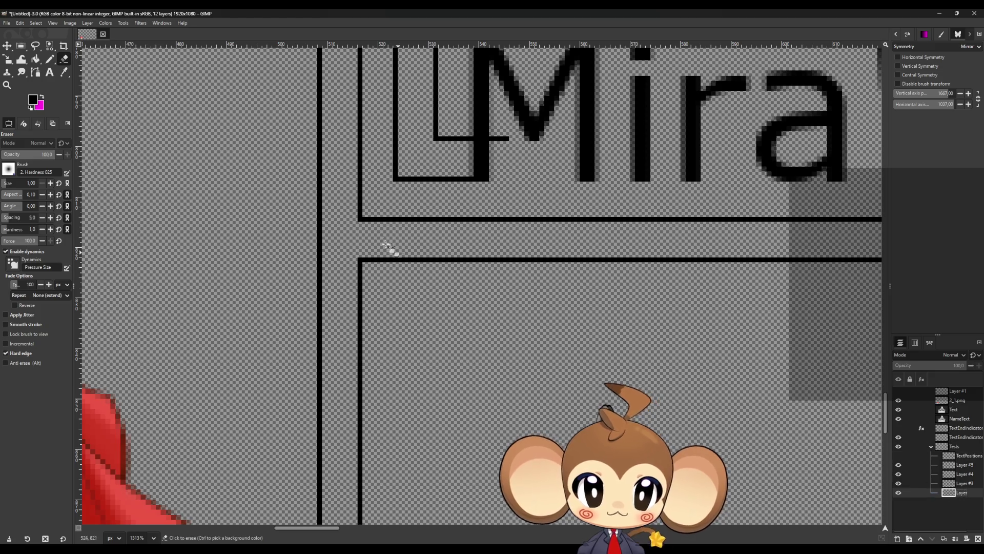
{"action": "scroll", "coordinate": [417, 333], "scroll_direction": "down", "scroll_amount": 6, "text": "ctrl"}
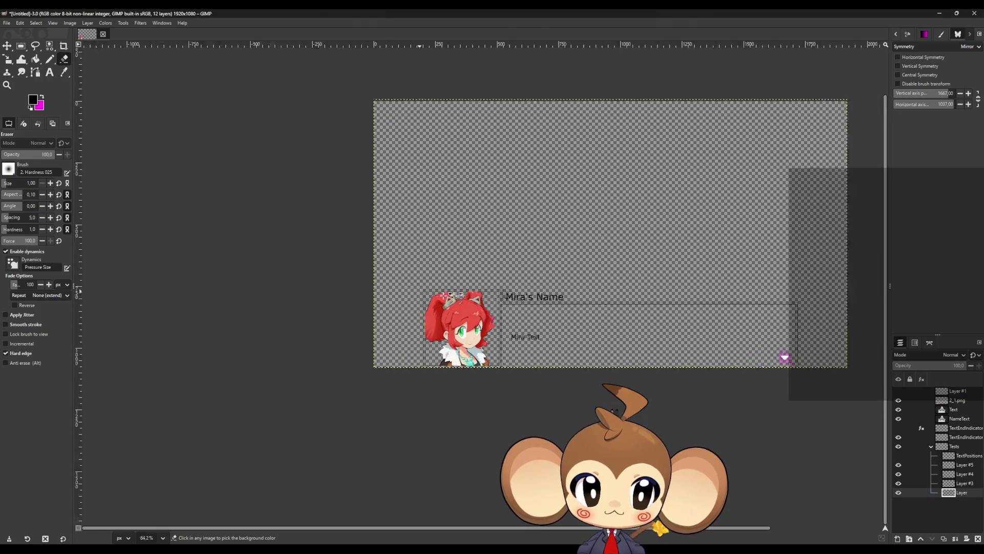
{"action": "scroll", "coordinate": [784, 356], "scroll_direction": "up", "scroll_amount": 4, "text": "ctrl"}
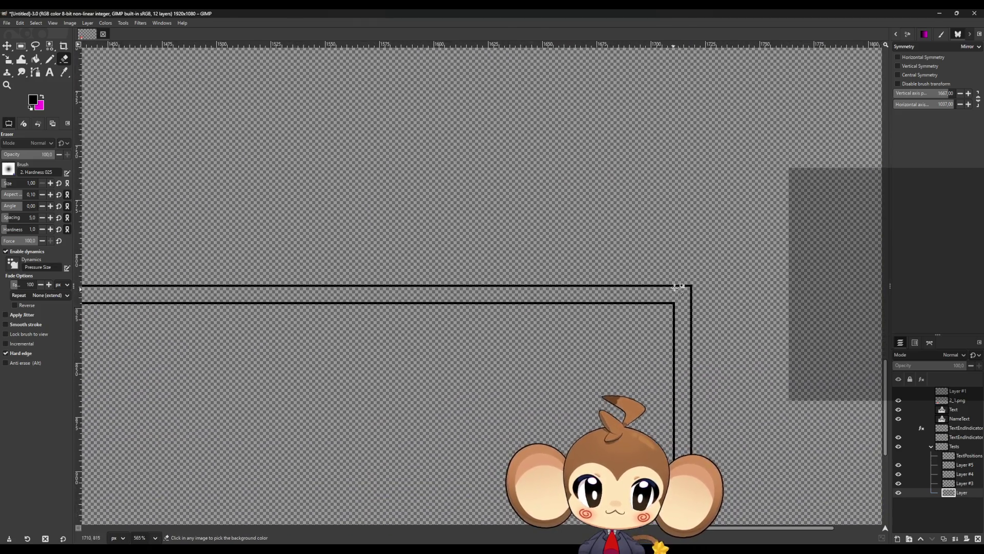
{"action": "scroll", "coordinate": [675, 287], "scroll_direction": "up", "scroll_amount": 2, "text": "ctrl"}
{"action": "left_click", "coordinate": [717, 285], "text": "shift"}
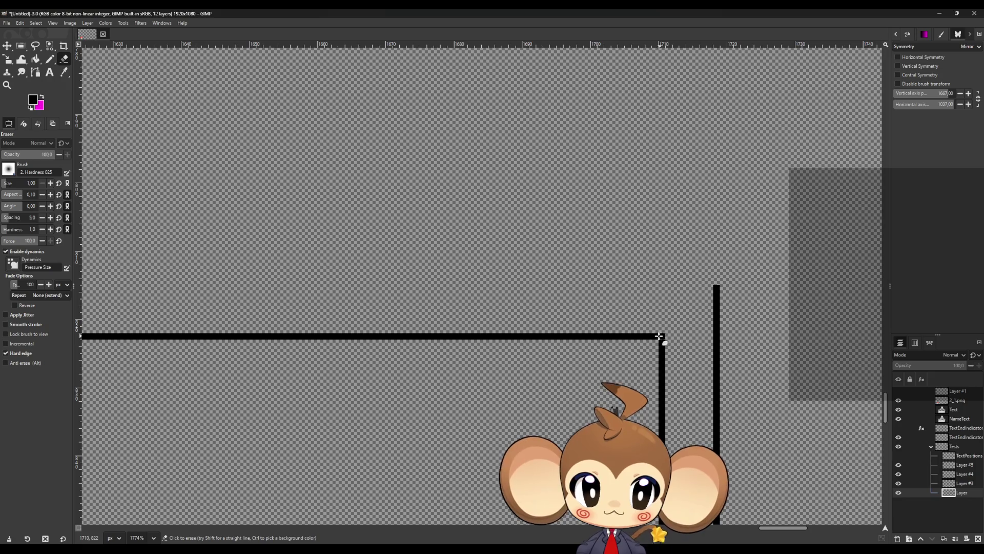
{"action": "scroll", "coordinate": [687, 351], "scroll_direction": "down", "scroll_amount": 8, "text": "ctrl"}
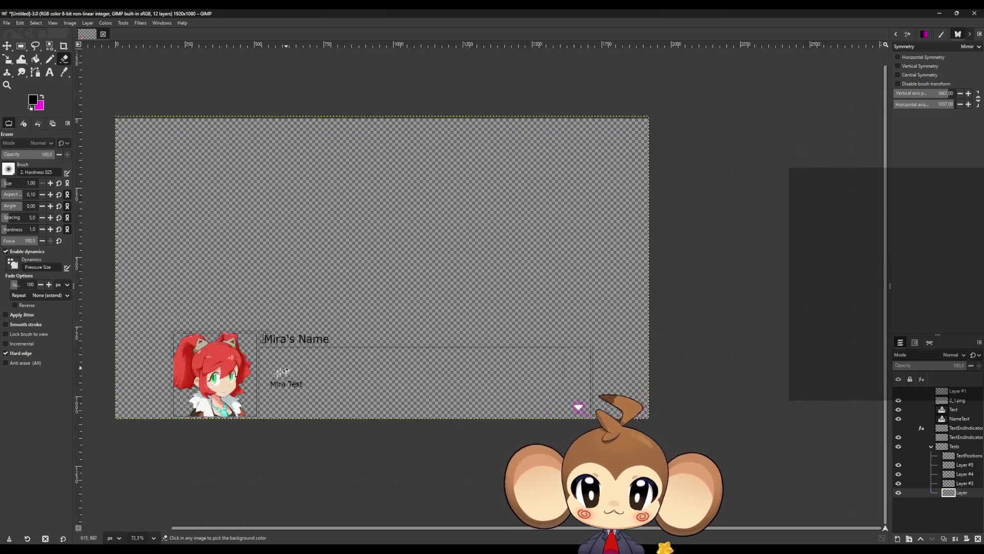
{"action": "scroll", "coordinate": [282, 371], "scroll_direction": "up", "scroll_amount": 8, "text": "ctrl"}
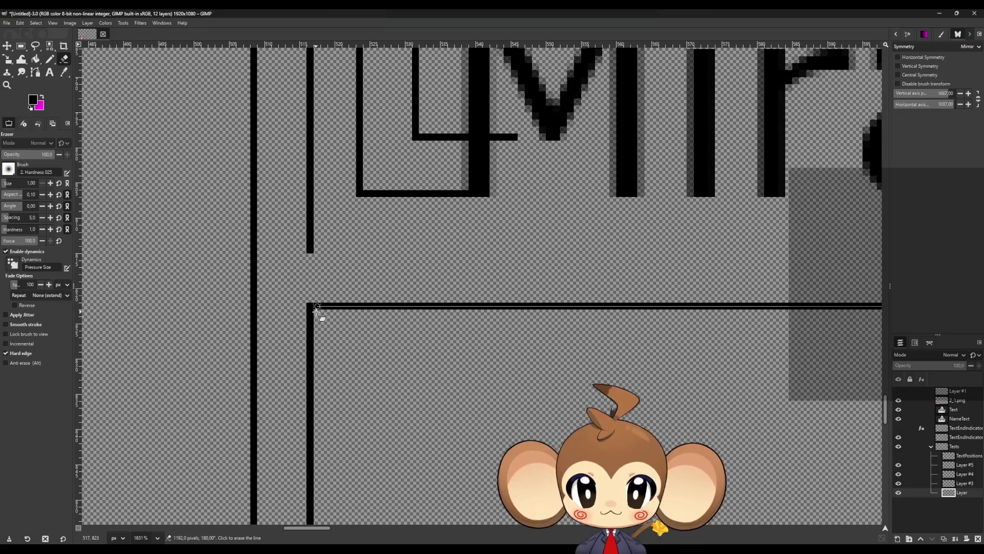
{"action": "left_click", "coordinate": [316, 307], "text": "shift"}
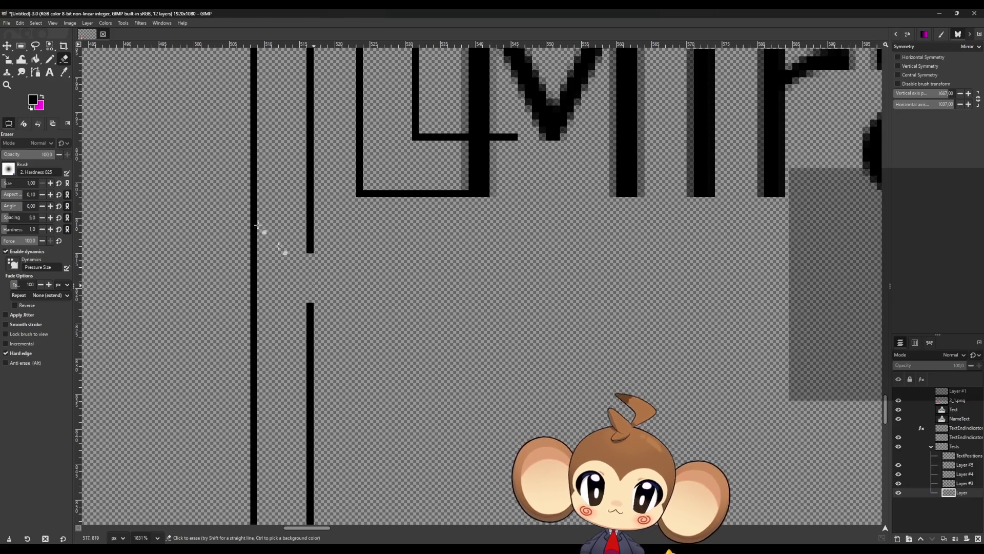
- On Layer #3, erase the two horizontal lines below the name label
{"action": "key", "text": "n"}
{"action": "scroll", "coordinate": [427, 281], "scroll_direction": "up", "scroll_amount": 5}
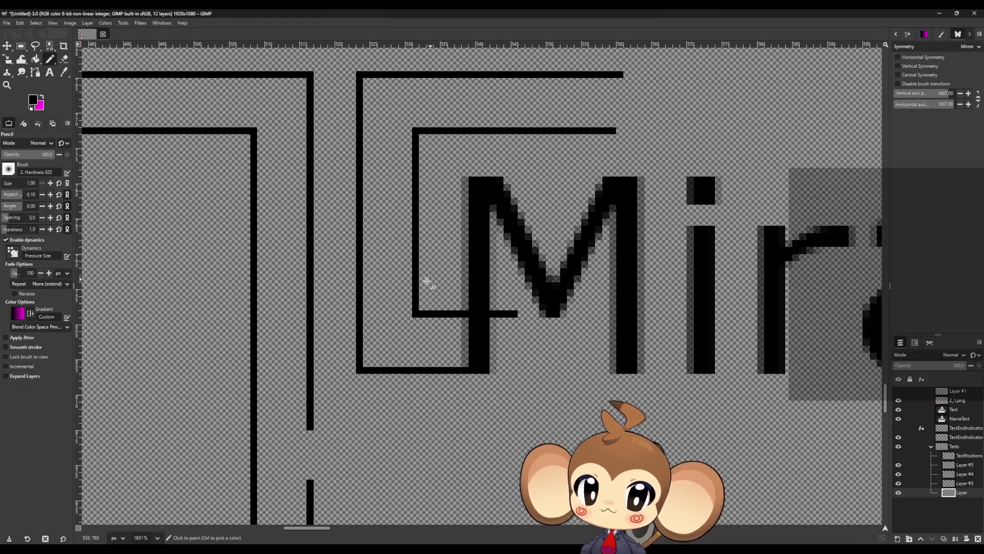
{"action": "left_click", "coordinate": [64, 59]}
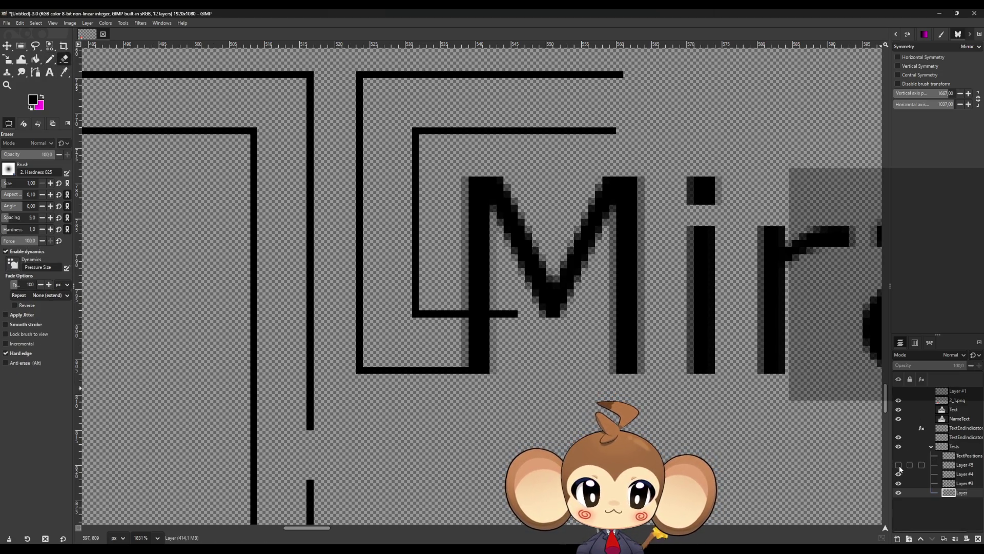
{"action": "left_click", "coordinate": [898, 483]}
{"action": "left_click", "coordinate": [898, 482]}
{"action": "left_click", "coordinate": [964, 483]}
{"action": "left_click_drag", "start_coordinate": [418, 313], "coordinate": [518, 313]}
{"action": "left_click_drag", "start_coordinate": [367, 370], "coordinate": [519, 370]}
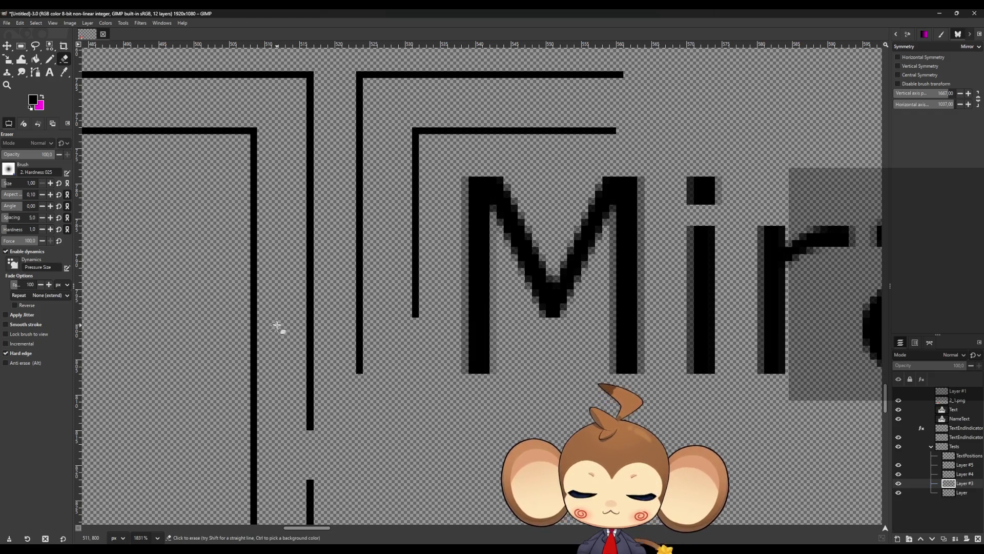
- Return to the Pencil and select the Text layer
{"action": "left_click", "coordinate": [49, 60]}
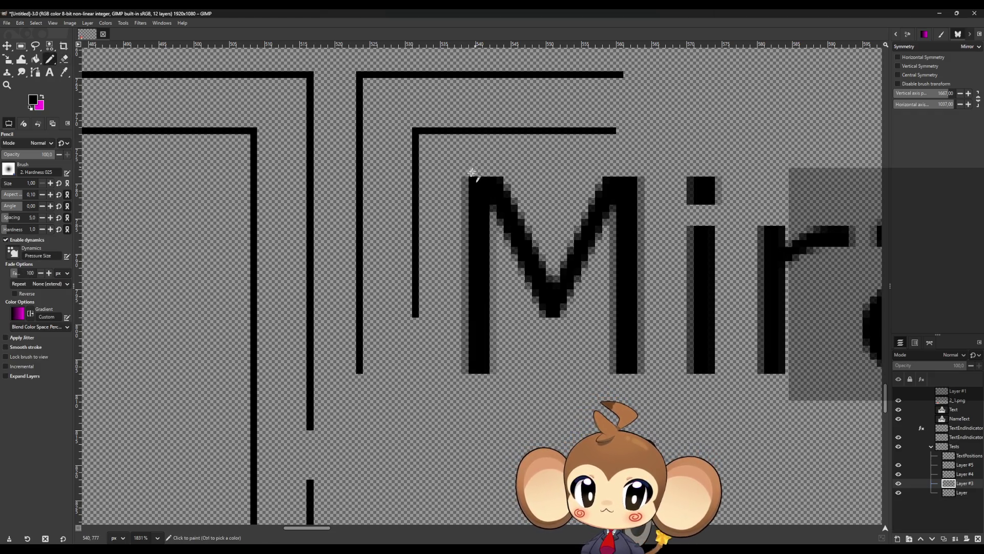
{"action": "scroll", "coordinate": [487, 168], "scroll_direction": "down", "scroll_amount": 3, "text": "ctrl"}
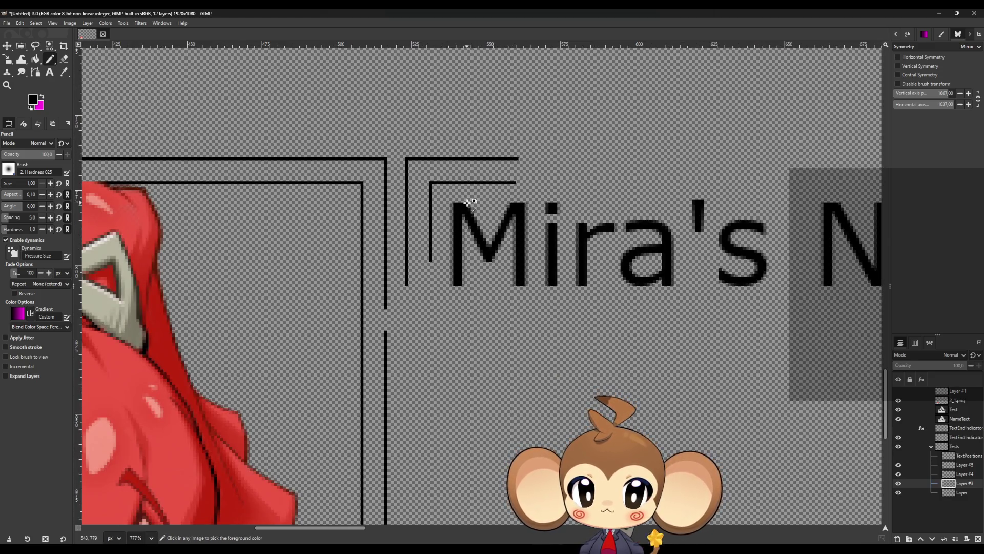
{"action": "scroll", "coordinate": [468, 201], "scroll_direction": "down", "scroll_amount": 3, "text": "ctrl"}
{"action": "scroll", "coordinate": [474, 192], "scroll_direction": "up", "scroll_amount": 1, "text": "ctrl"}
{"action": "scroll", "coordinate": [477, 188], "scroll_direction": "down", "scroll_amount": 1, "text": "ctrl"}
{"action": "scroll", "coordinate": [478, 188], "scroll_direction": "up", "scroll_amount": 5, "text": "ctrl"}
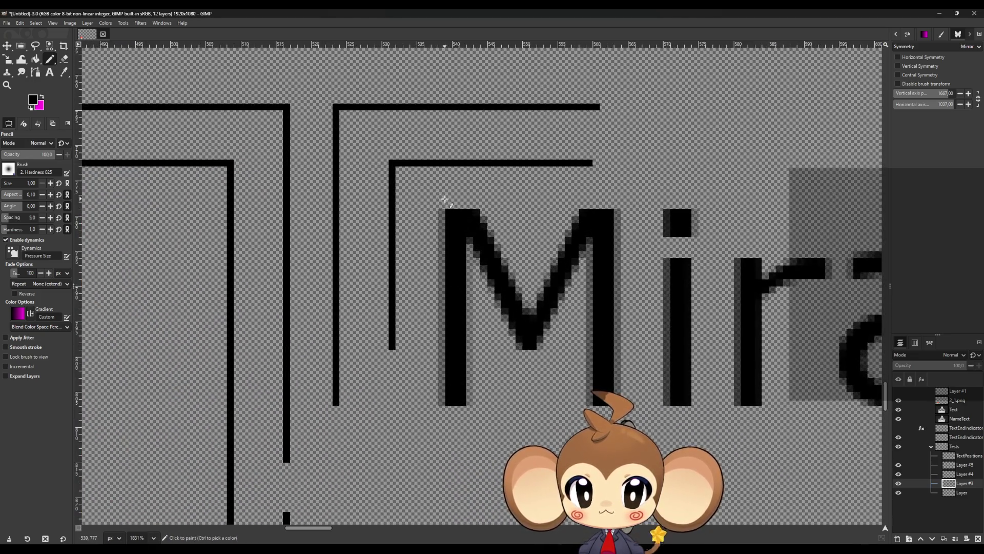
{"action": "scroll", "coordinate": [456, 204], "scroll_direction": "up", "scroll_amount": 1, "text": "ctrl"}
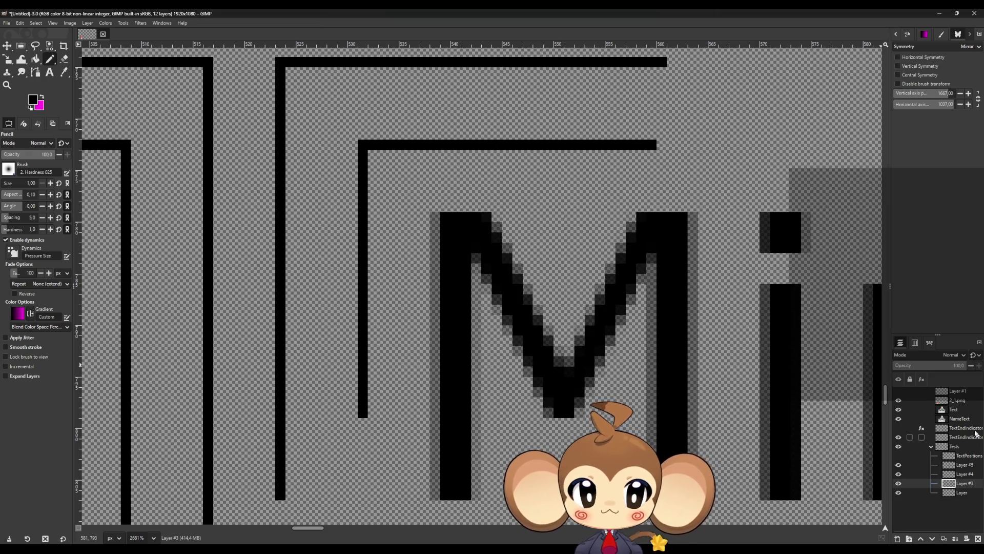
{"action": "left_click", "coordinate": [956, 409]}
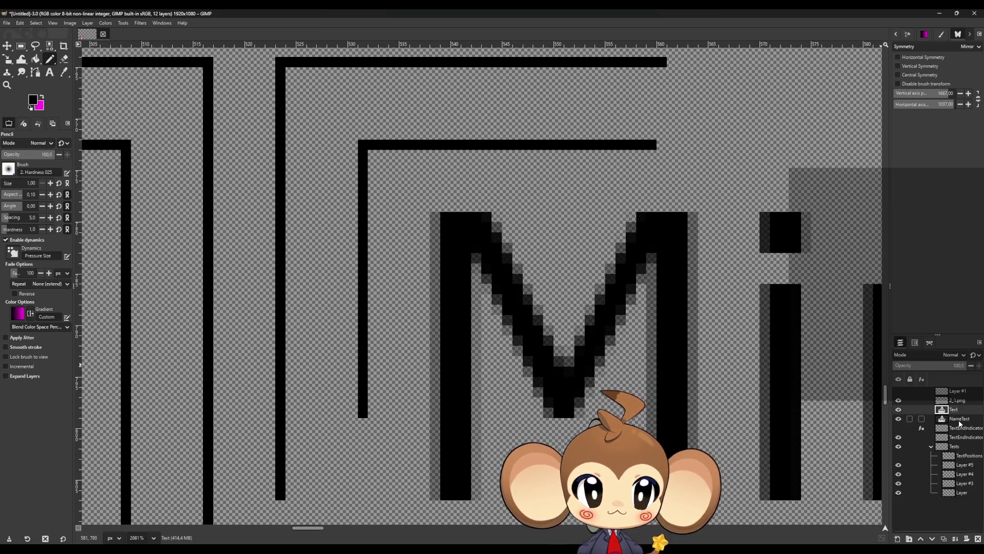
- Try test letters after the M in the NameText label, then return to the Pencil
{"action": "left_click", "coordinate": [959, 419]}
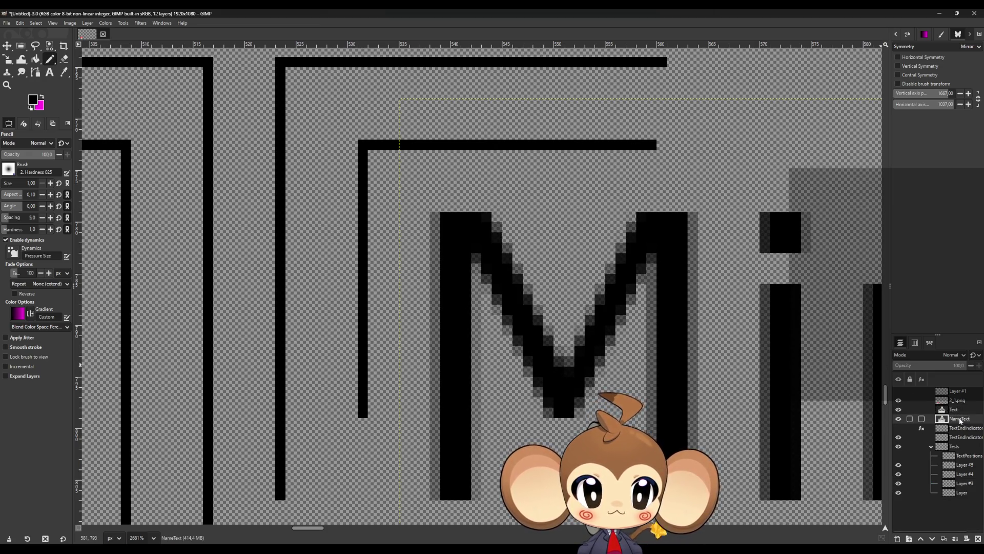
{"action": "left_click", "coordinate": [49, 73]}
{"action": "left_click", "coordinate": [739, 404]}
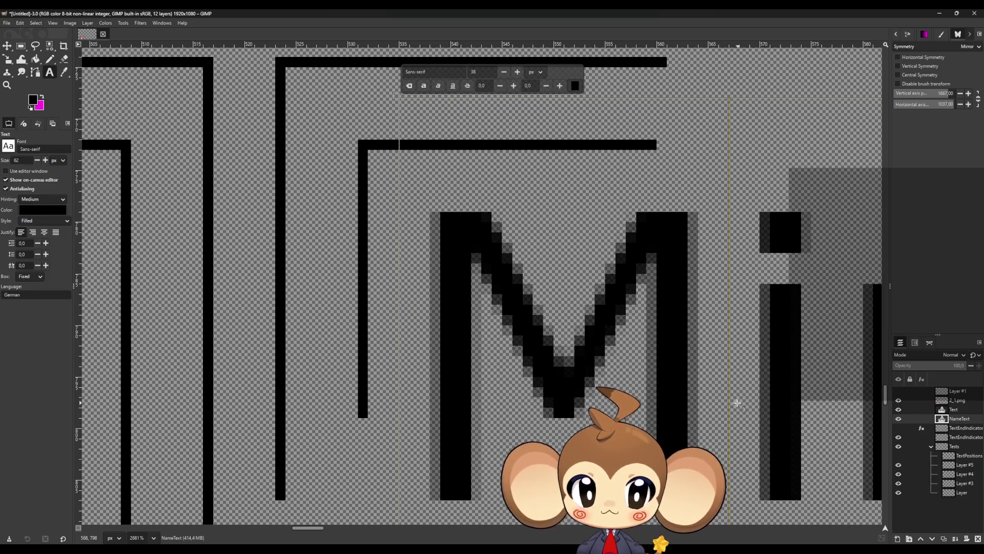
{"action": "scroll", "coordinate": [736, 404], "scroll_direction": "down", "scroll_amount": 8}
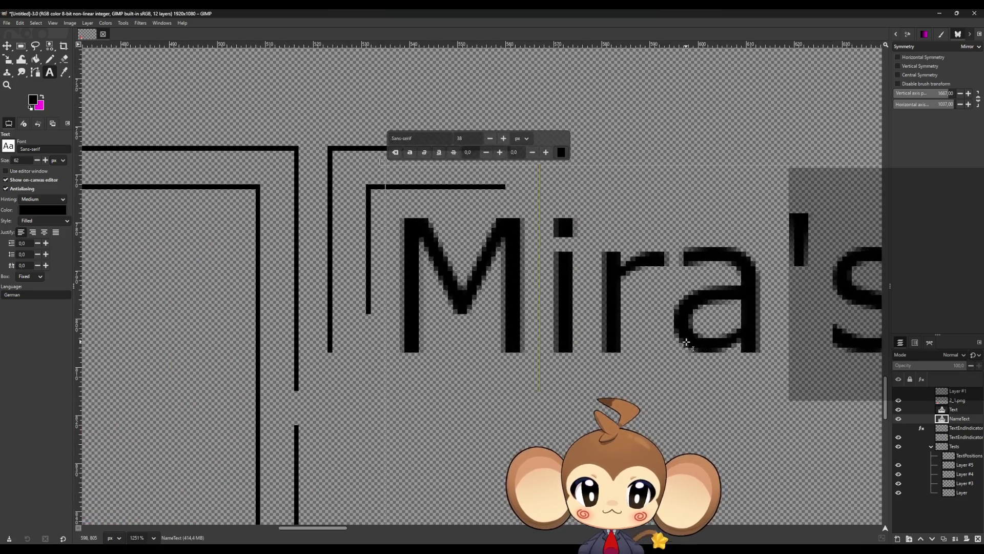
{"action": "type", "text": "p"}
{"action": "key", "text": "BackSpace"}
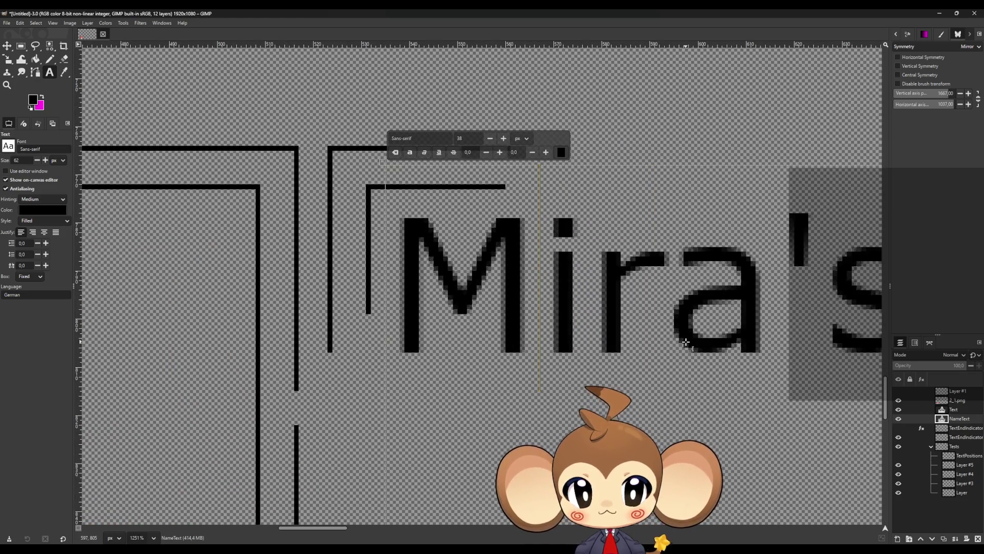
{"action": "type", "text": "gp"}
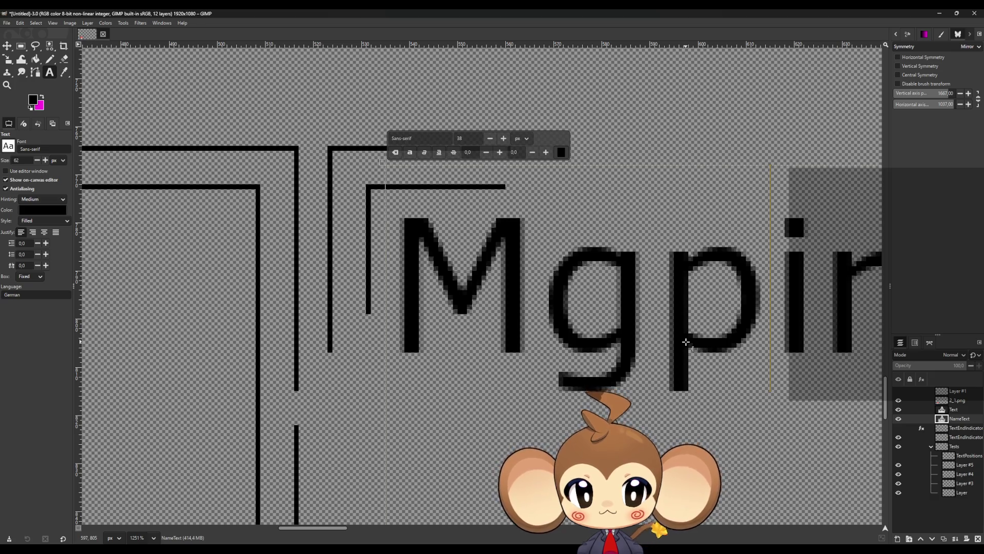
{"action": "type", "text": "q"}
{"action": "key", "text": "BackSpace"}
{"action": "key", "text": "BackSpace"}
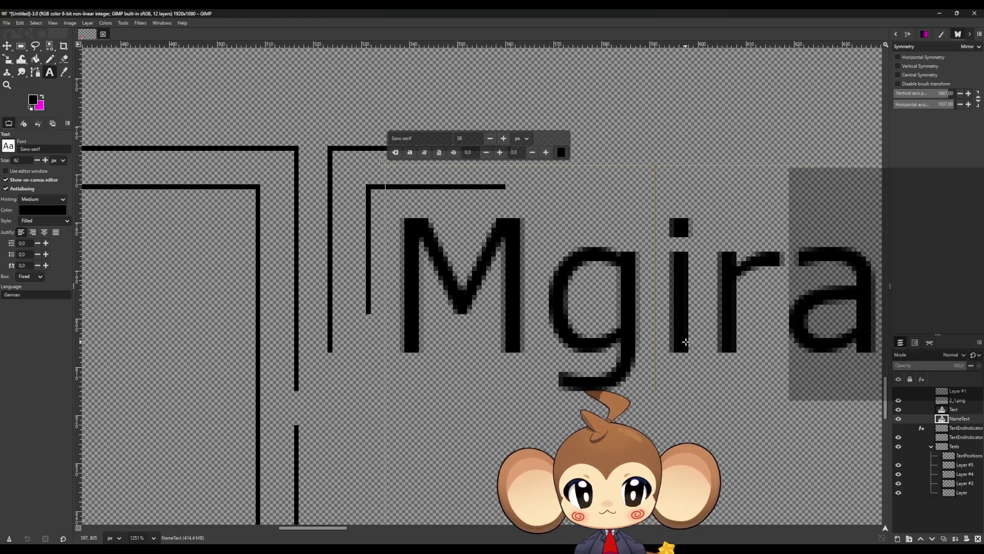
{"action": "key", "text": "BackSpace"}
{"action": "type", "text": "p"}
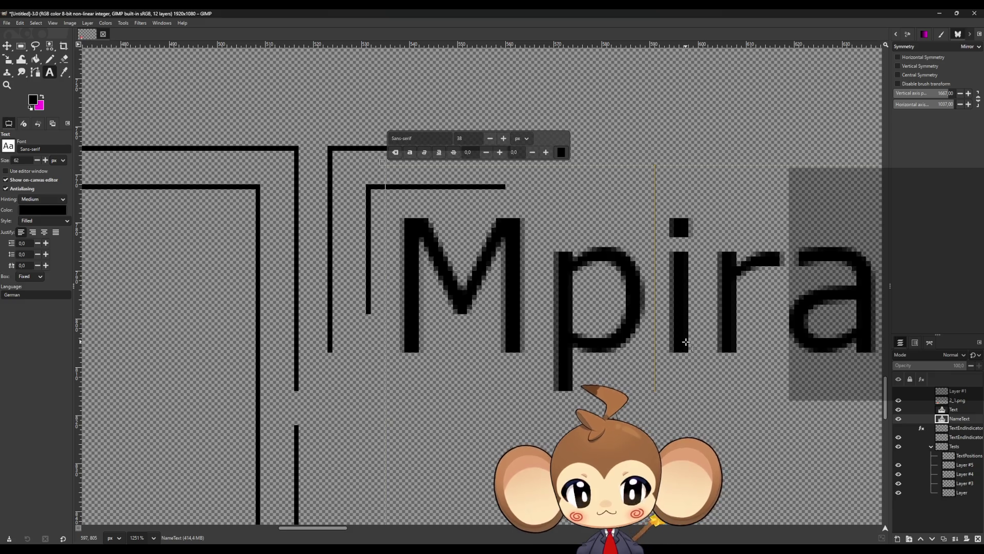
{"action": "left_click", "coordinate": [50, 60]}
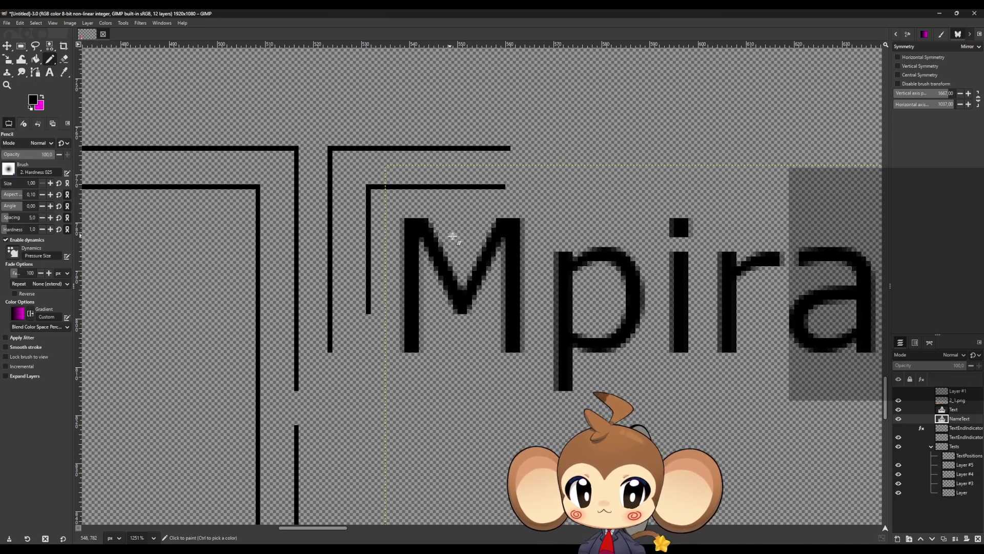
- On Layer #3, draw a straight horizontal line below the label
{"action": "left_click", "coordinate": [960, 483]}
{"action": "scroll", "coordinate": [450, 230], "scroll_direction": "up", "scroll_amount": 5}
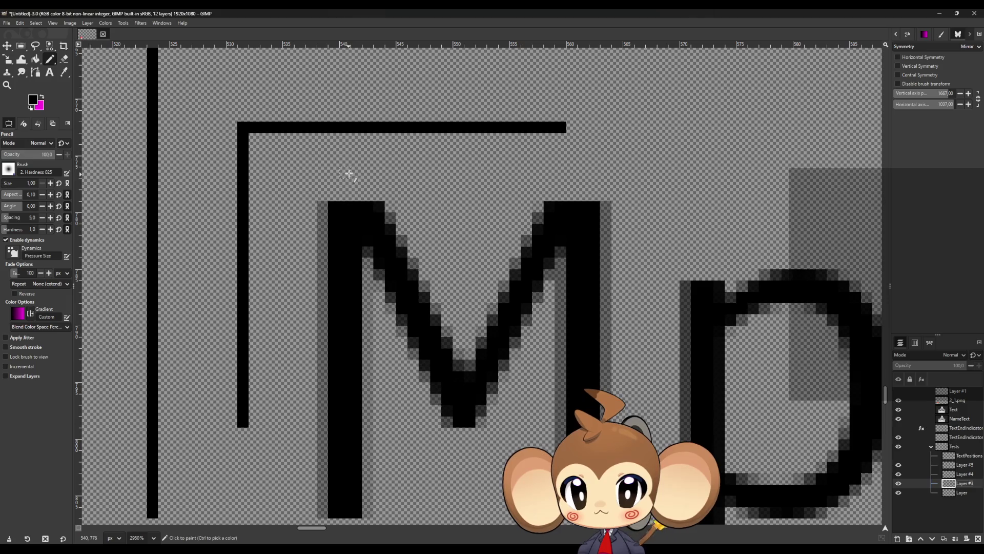
{"action": "scroll", "coordinate": [732, 362], "scroll_direction": "down", "scroll_amount": 5}
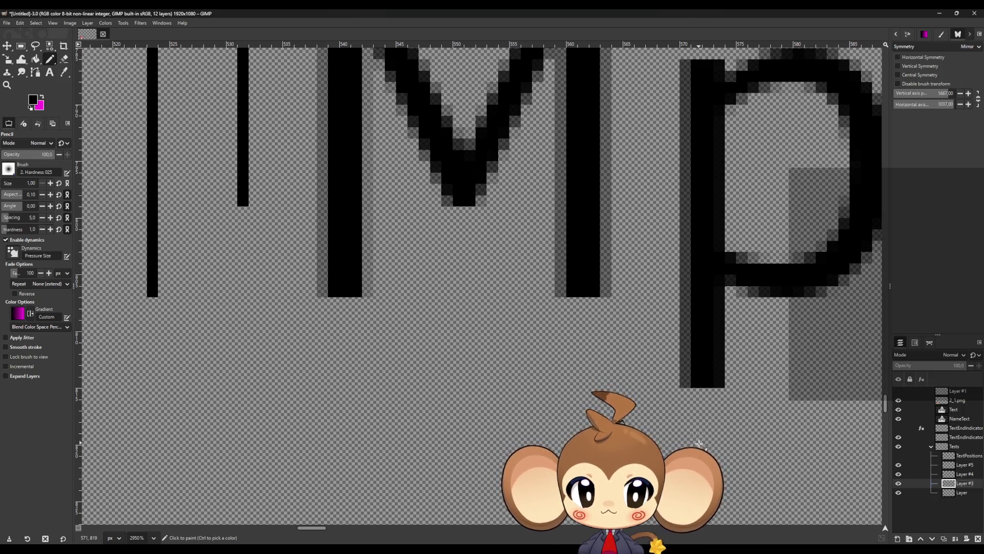
{"action": "left_click", "coordinate": [274, 457], "text": "shift"}
{"action": "scroll", "coordinate": [300, 327], "scroll_direction": "down", "scroll_amount": 1, "text": "ctrl"}
{"action": "scroll", "coordinate": [300, 327], "scroll_direction": "down", "scroll_amount": 10, "text": "ctrl"}
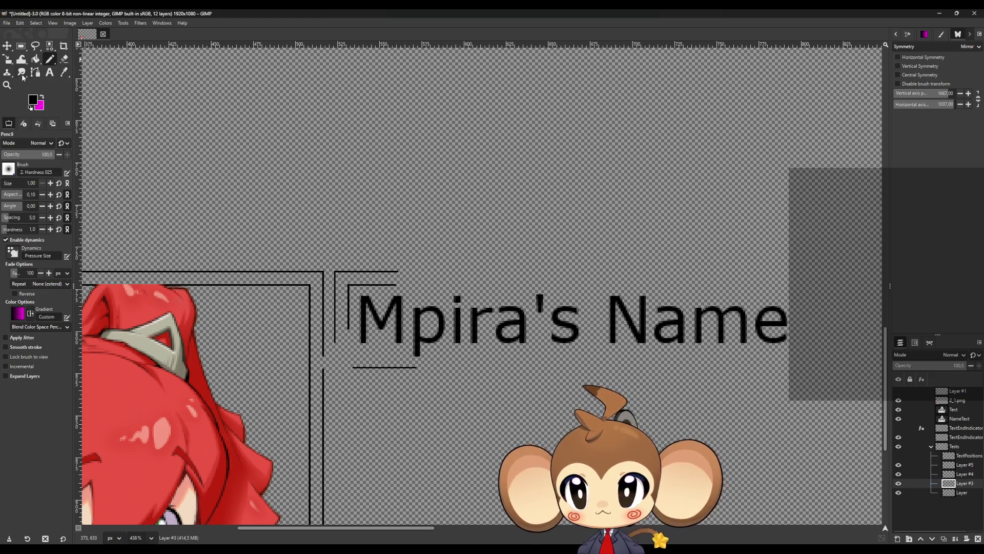
- Delete the test p from the label text, restoring Mira's Name
{"action": "left_click", "coordinate": [50, 73]}
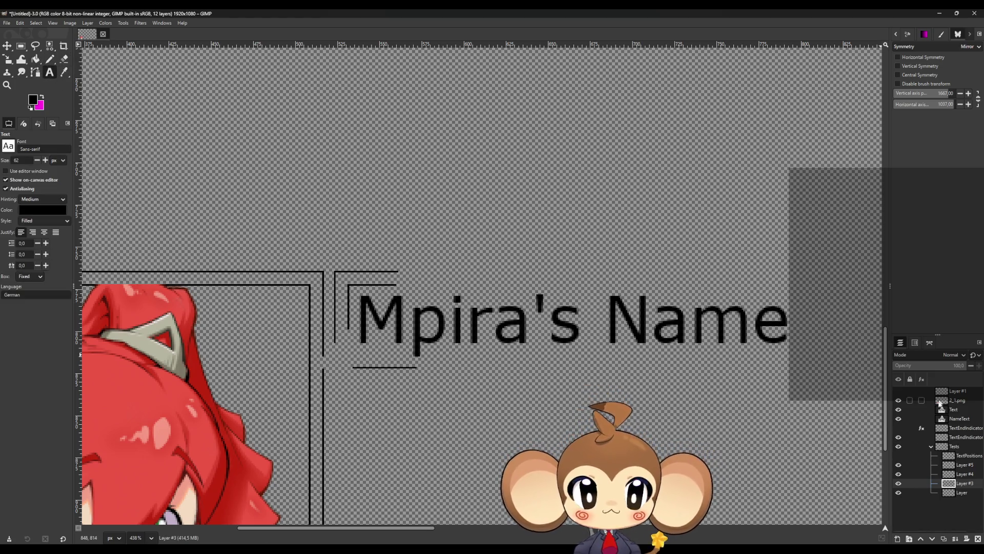
{"action": "left_click", "coordinate": [918, 409]}
{"action": "left_click", "coordinate": [451, 335]}
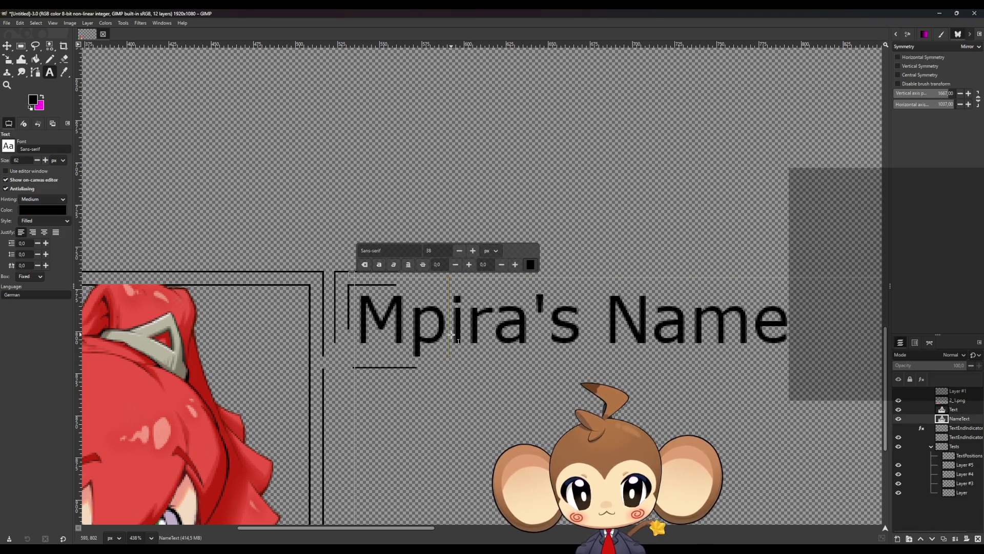
{"action": "key", "text": "BackSpace"}
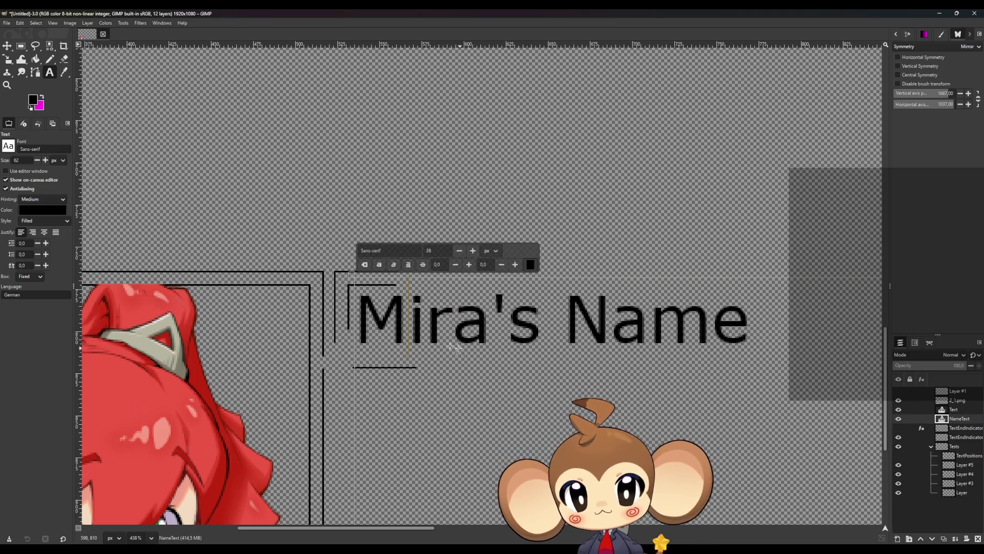
{"action": "left_click", "coordinate": [50, 59]}
- On Layer #3, draw the corner frame line joining down to the bottom line
{"action": "scroll", "coordinate": [331, 354], "scroll_direction": "up", "scroll_amount": 5}
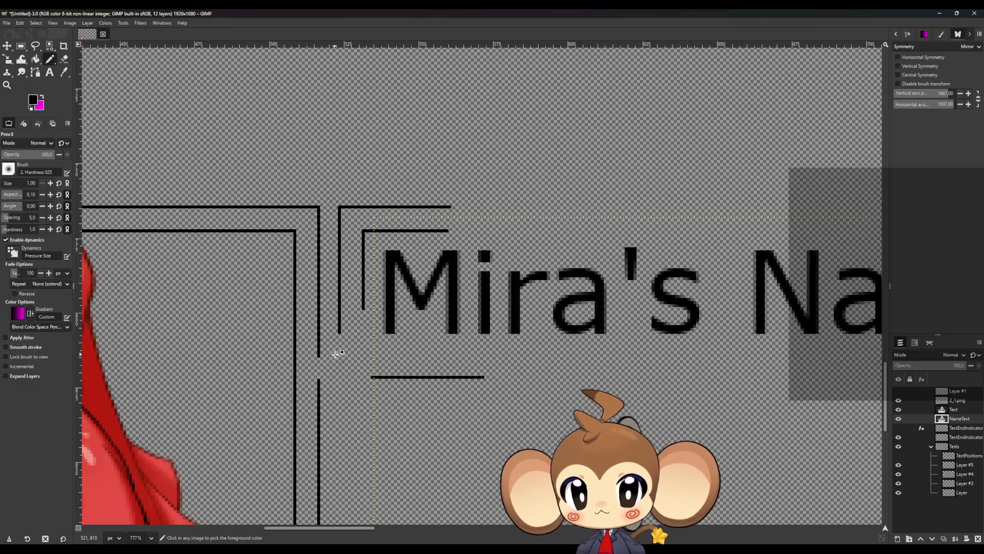
{"action": "left_click", "coordinate": [963, 482]}
{"action": "scroll", "coordinate": [393, 379], "scroll_direction": "up", "scroll_amount": 1}
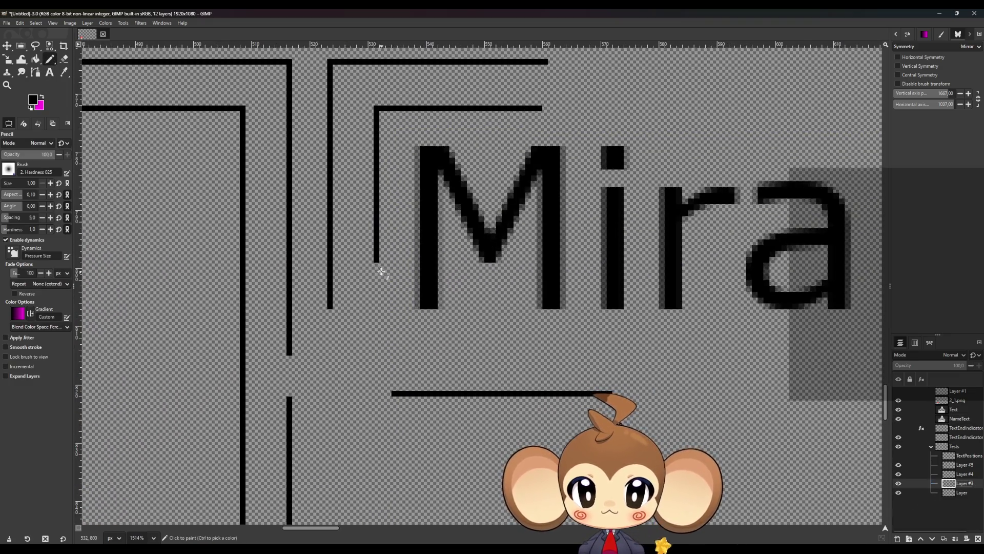
{"action": "left_click", "coordinate": [378, 395], "text": "ctrl+shift"}
{"action": "left_click", "coordinate": [407, 394], "text": "shift"}
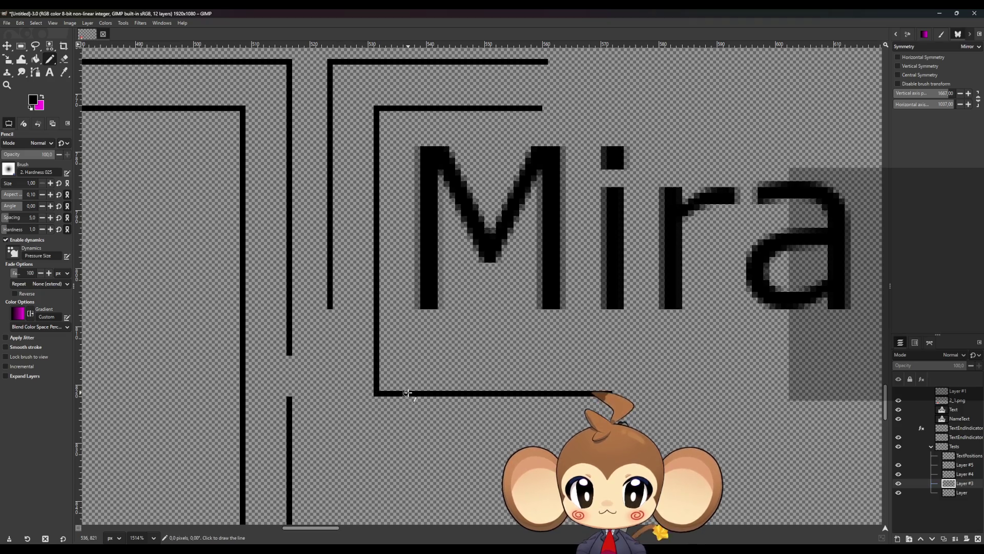
{"action": "scroll", "coordinate": [292, 341], "scroll_direction": "down", "scroll_amount": 3}
{"action": "scroll", "coordinate": [287, 344], "scroll_direction": "down", "scroll_amount": 8}
{"action": "scroll", "coordinate": [183, 379], "scroll_direction": "up", "scroll_amount": 2}
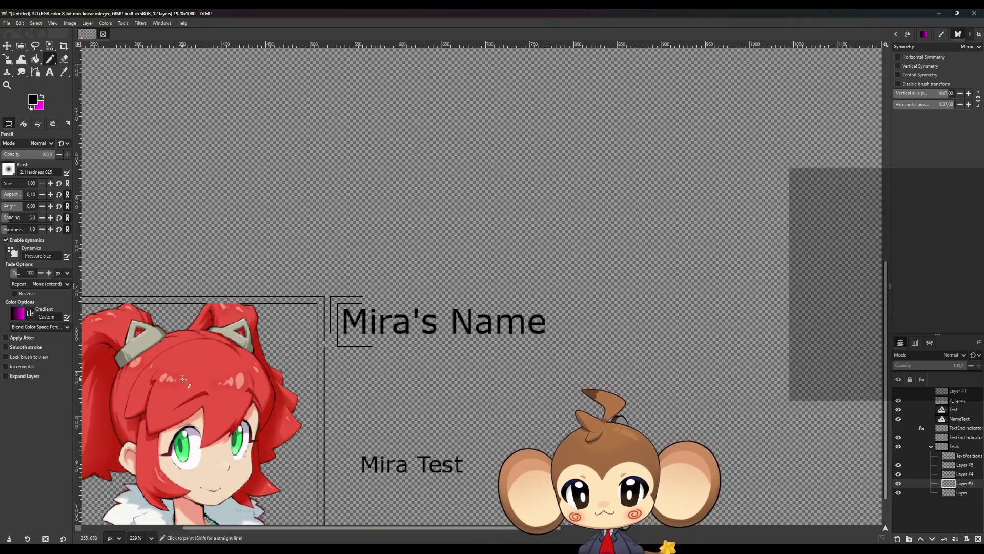
{"action": "scroll", "coordinate": [189, 376], "scroll_direction": "up", "scroll_amount": 2}
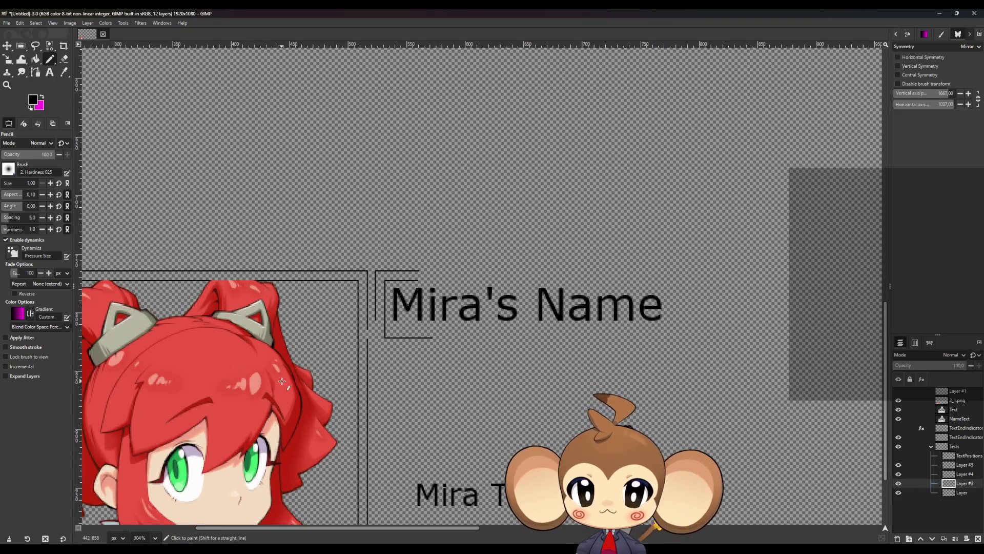
{"action": "scroll", "coordinate": [405, 358], "scroll_direction": "up", "scroll_amount": 3}
{"action": "scroll", "coordinate": [331, 332], "scroll_direction": "up", "scroll_amount": 3}
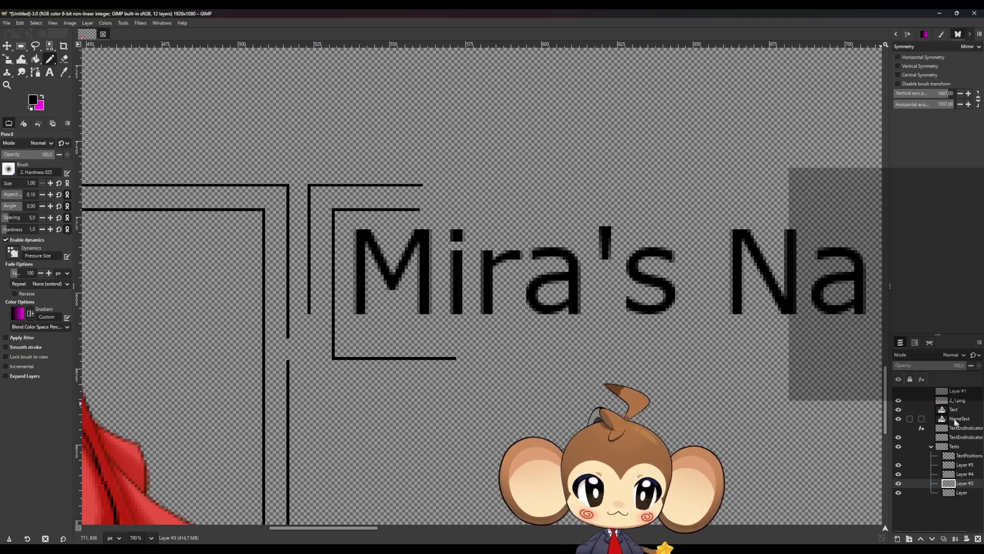
- Insert a g after the M in NameText so the label reads Mgira's Name
{"action": "left_click", "coordinate": [50, 73]}
{"action": "left_click", "coordinate": [959, 418]}
{"action": "left_click", "coordinate": [429, 269]}
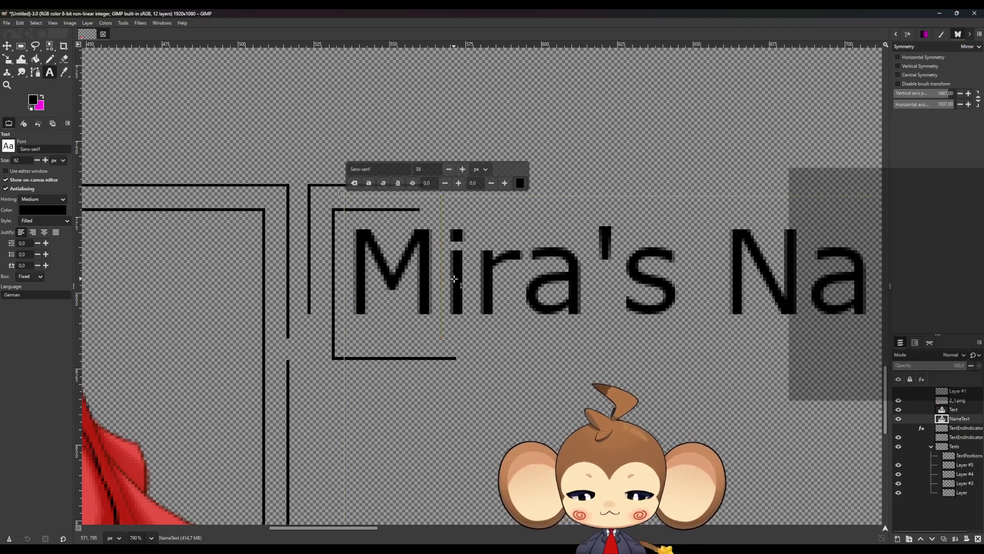
{"action": "type", "text": "g"}
{"action": "left_click", "coordinate": [51, 60]}
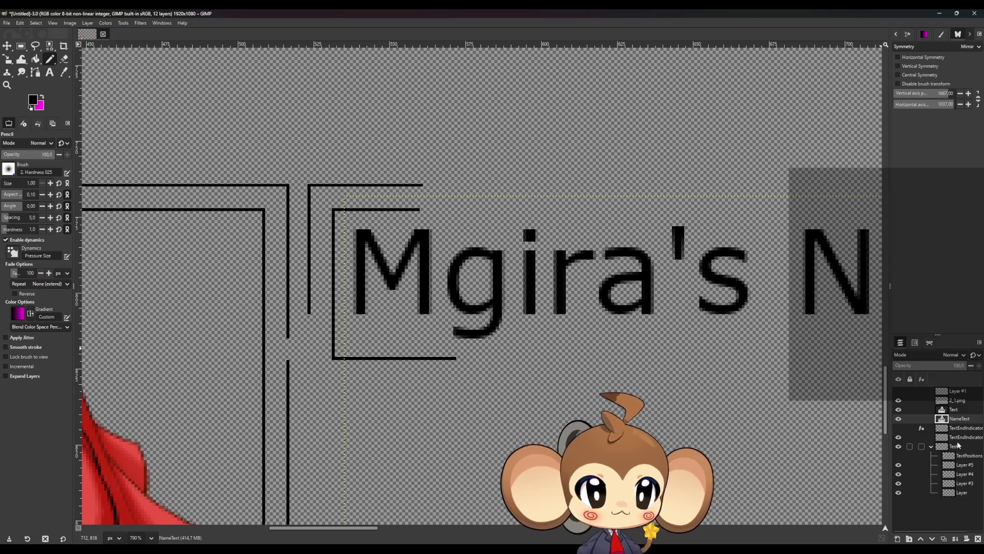
{"action": "left_click", "coordinate": [963, 483]}
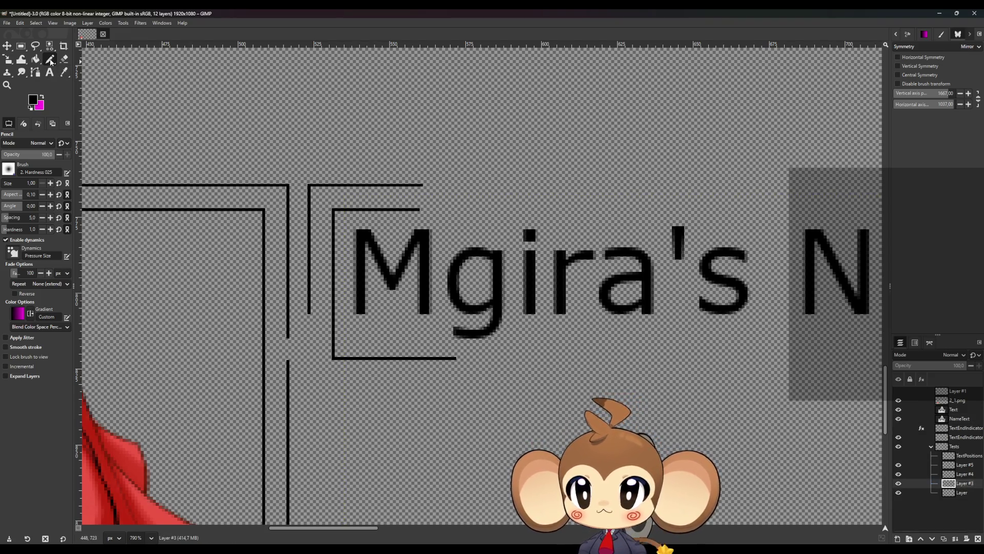
- Draw a straight bottom line under the label clearing the g's descender, then select NameText
{"action": "scroll", "coordinate": [429, 362], "scroll_direction": "up", "scroll_amount": 8, "text": "ctrl"}
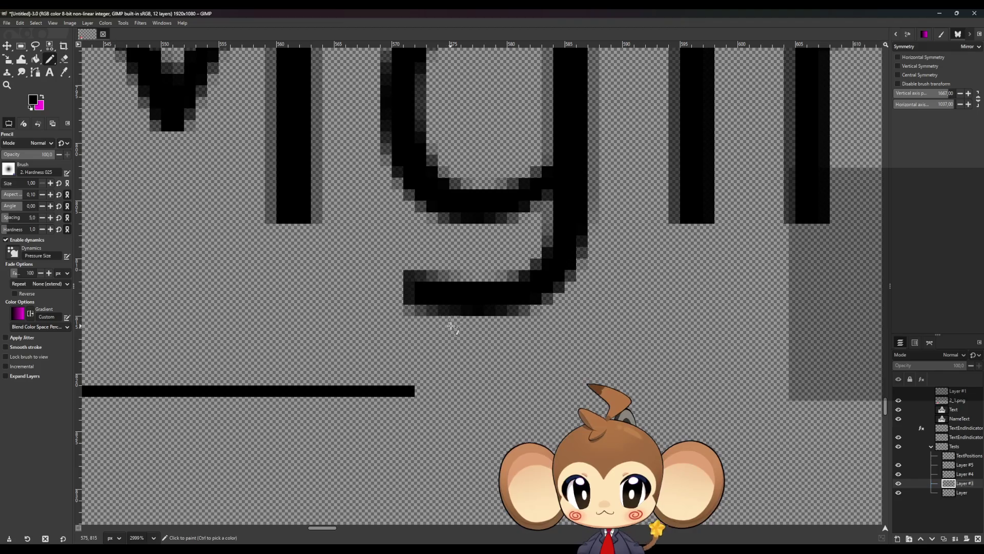
{"action": "left_click", "coordinate": [450, 359]}
{"action": "scroll", "coordinate": [450, 359], "scroll_direction": "down", "scroll_amount": 4, "text": "ctrl"}
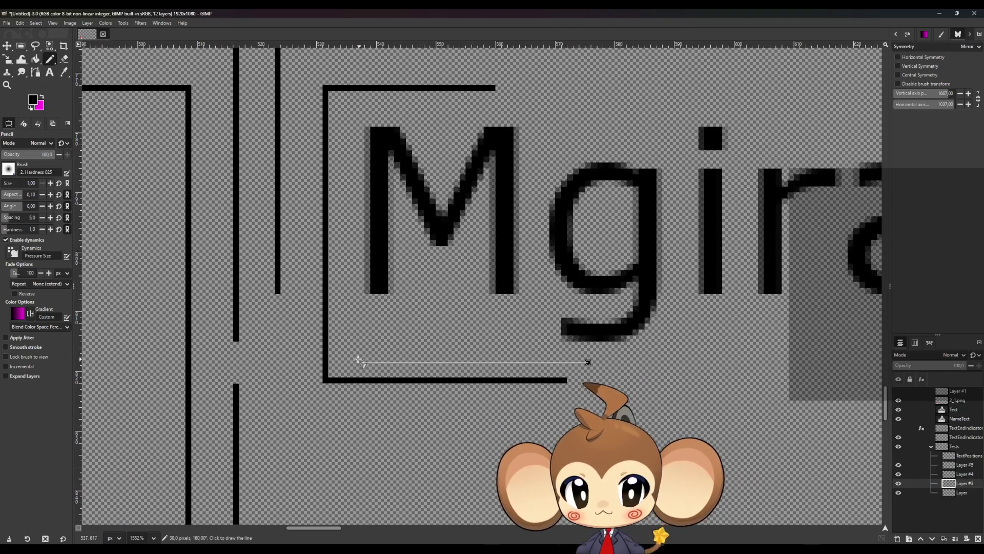
{"action": "left_click", "coordinate": [332, 361], "text": "shift"}
{"action": "scroll", "coordinate": [611, 388], "scroll_direction": "down", "scroll_amount": 3}
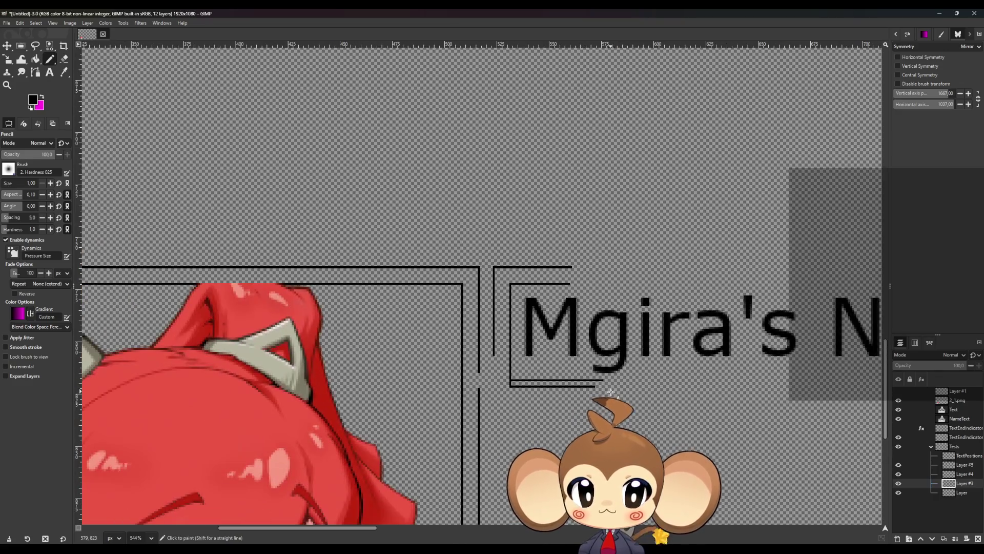
{"action": "scroll", "coordinate": [696, 421], "scroll_direction": "up", "scroll_amount": 1}
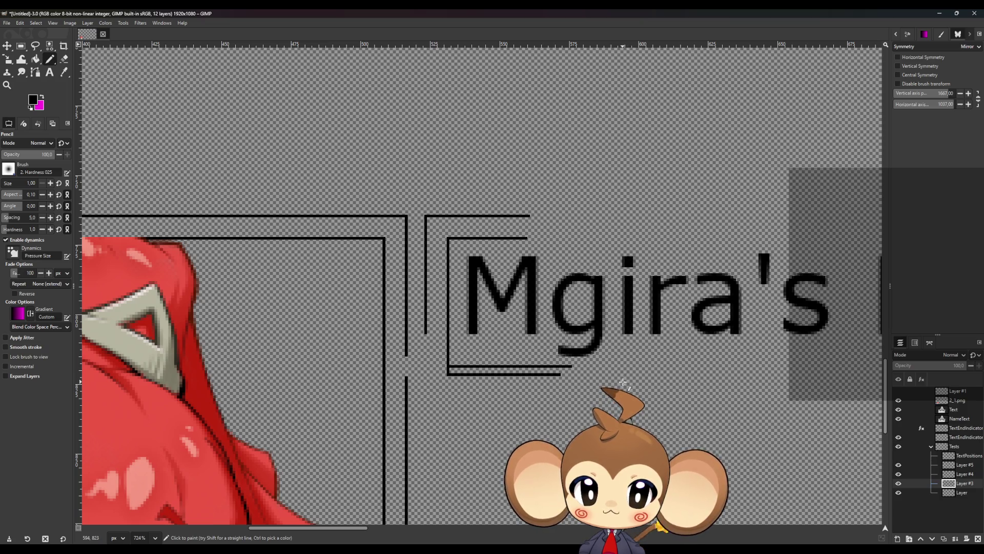
{"action": "scroll", "coordinate": [586, 387], "scroll_direction": "up", "scroll_amount": 5}
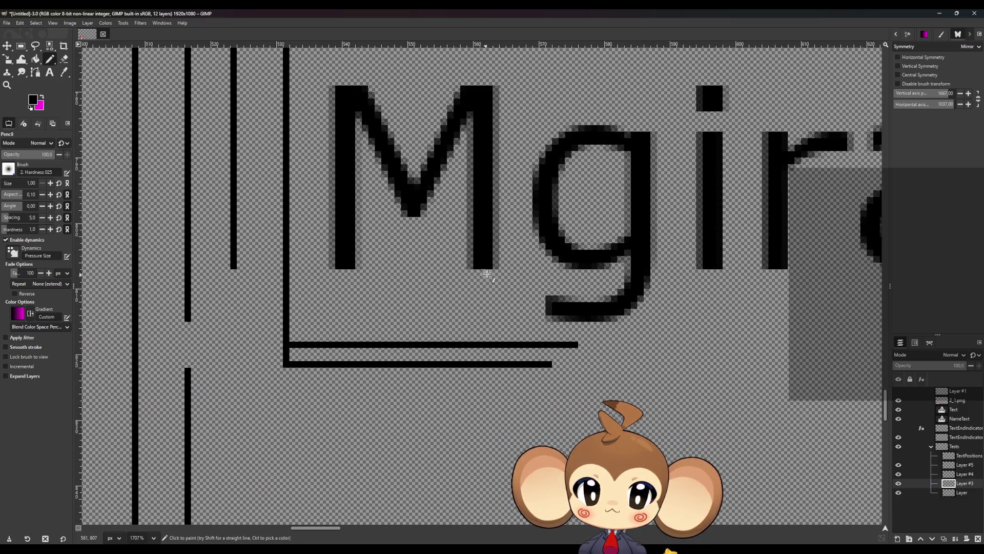
{"action": "scroll", "coordinate": [485, 291], "scroll_direction": "up", "scroll_amount": 5}
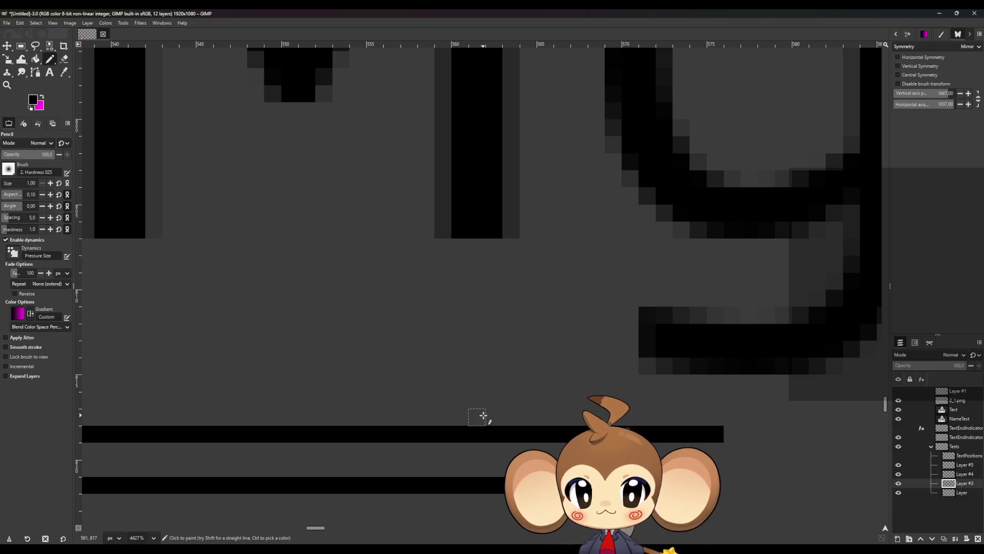
{"action": "scroll", "coordinate": [483, 415], "scroll_direction": "down", "scroll_amount": 4}
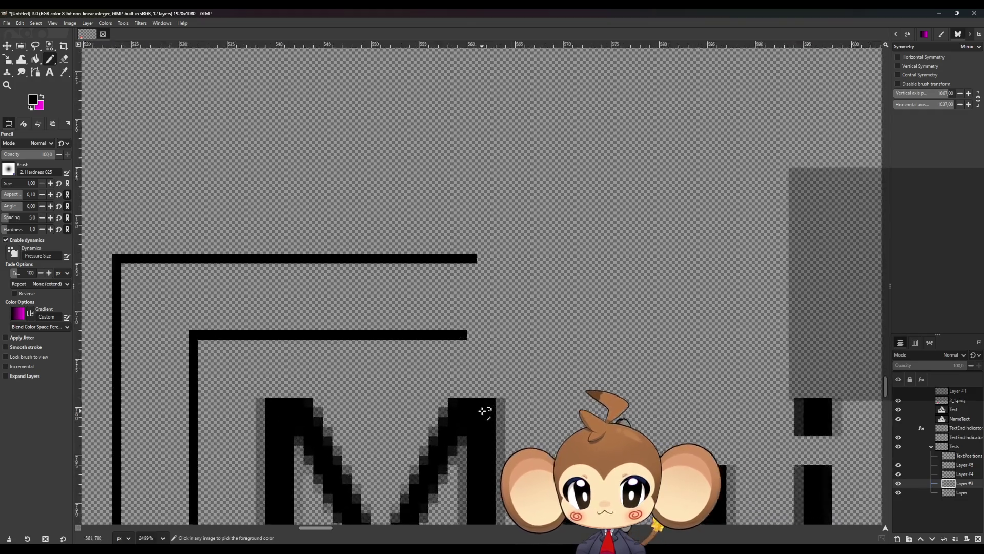
{"action": "scroll", "coordinate": [483, 410], "scroll_direction": "down", "scroll_amount": 3}
{"action": "scroll", "coordinate": [479, 472], "scroll_direction": "up", "scroll_amount": 3}
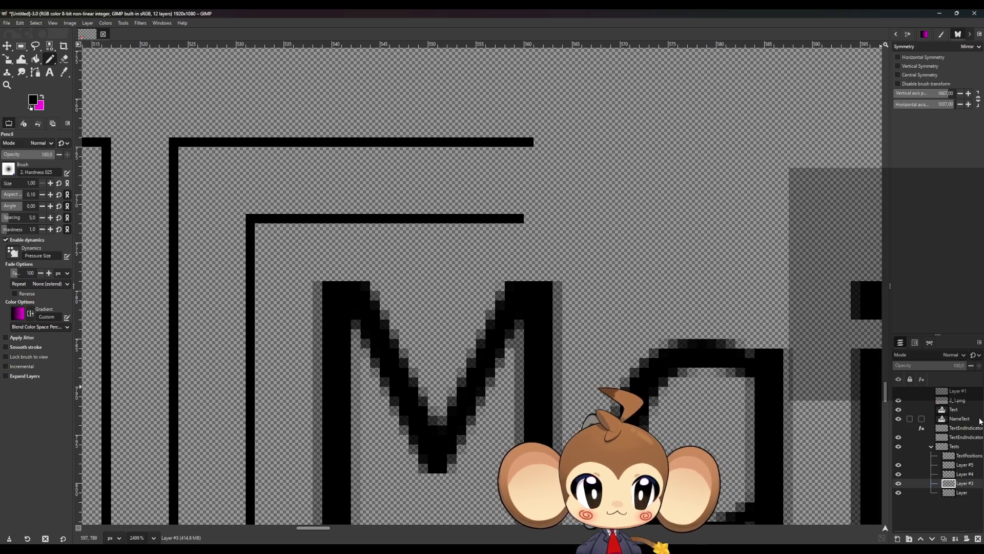
{"action": "left_click", "coordinate": [959, 418]}
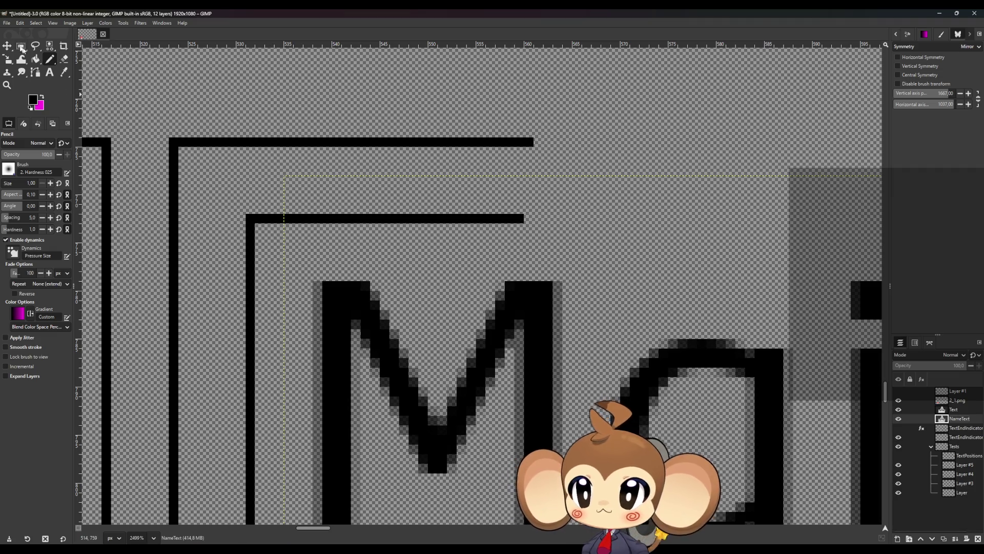
{"action": "left_click", "coordinate": [7, 45]}
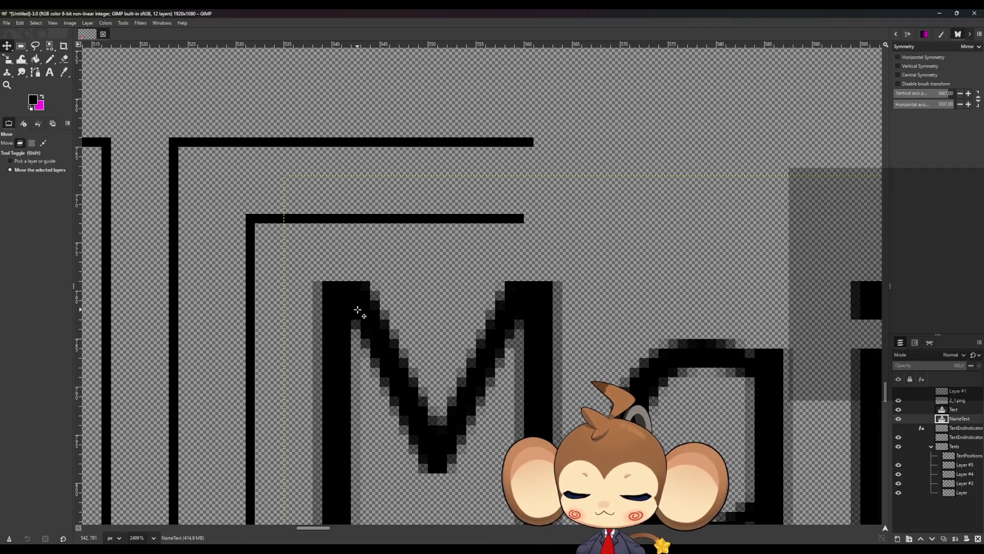
- Move the NameText label down by one pixel
{"action": "left_click_drag", "start_coordinate": [351, 306], "coordinate": [346, 348]}
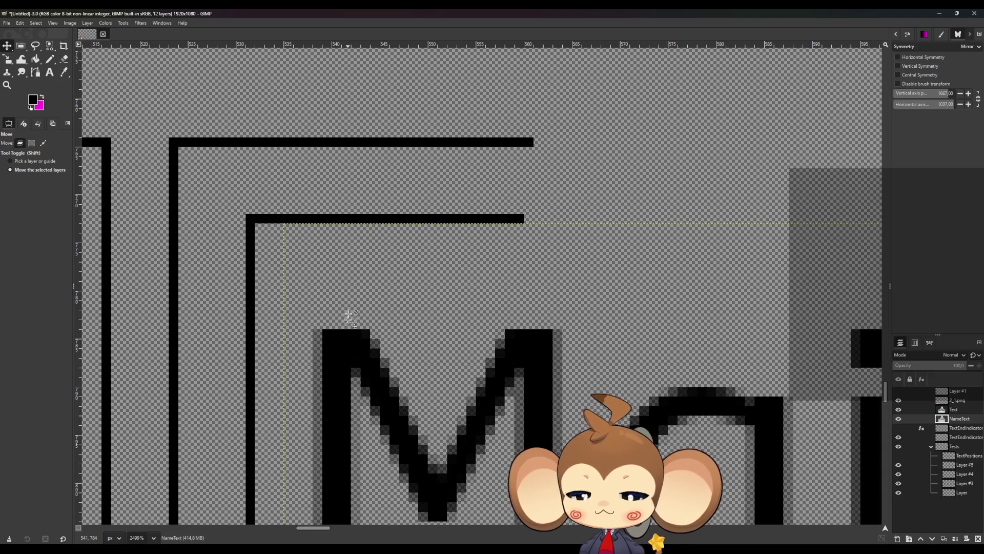
{"action": "scroll", "coordinate": [347, 349], "scroll_direction": "down", "scroll_amount": 5}
{"action": "scroll", "coordinate": [417, 385], "scroll_direction": "up", "scroll_amount": 5}
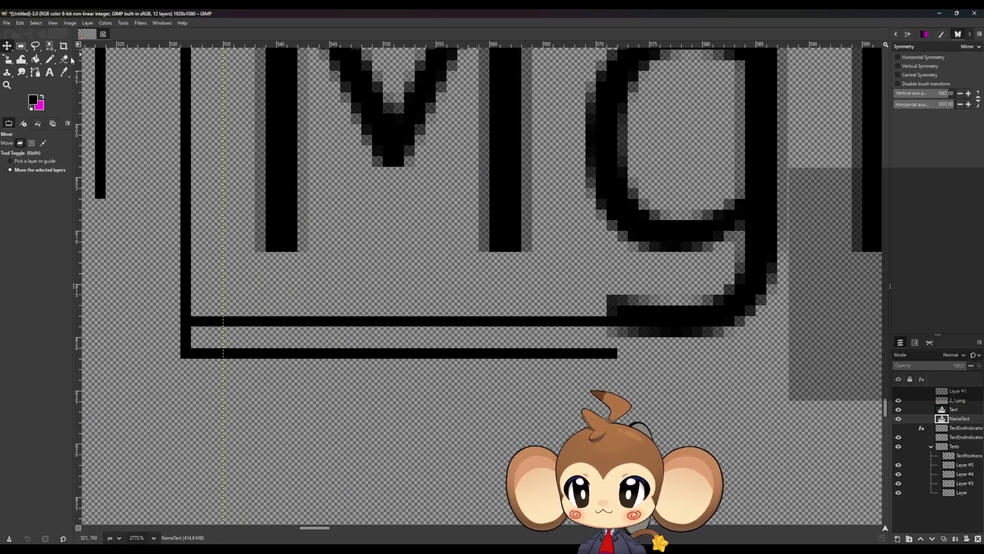
- Erase the upper and lower bottom bars on Layer #3 with straight eraser strokes
{"action": "left_click", "coordinate": [53, 64]}
{"action": "left_click", "coordinate": [64, 59]}
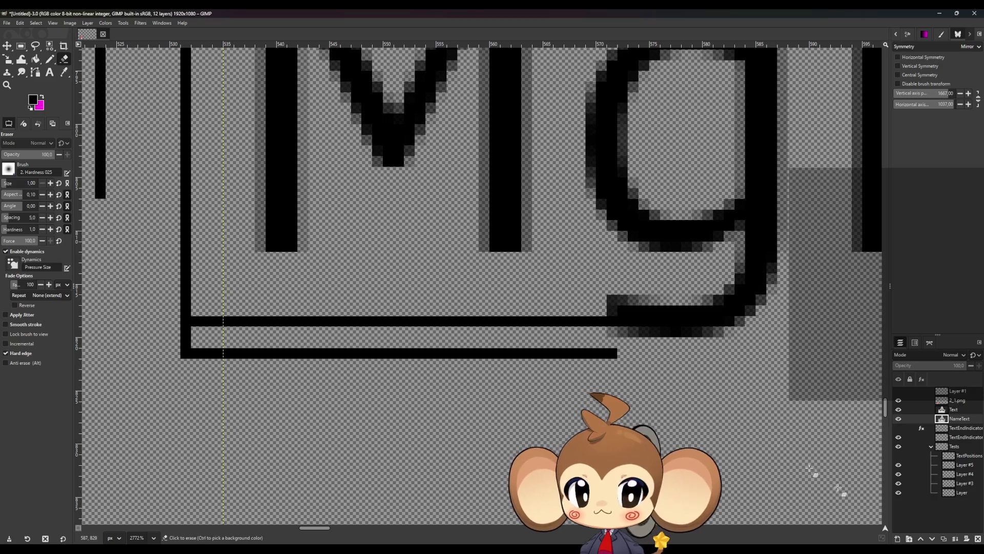
{"action": "left_click", "coordinate": [961, 483]}
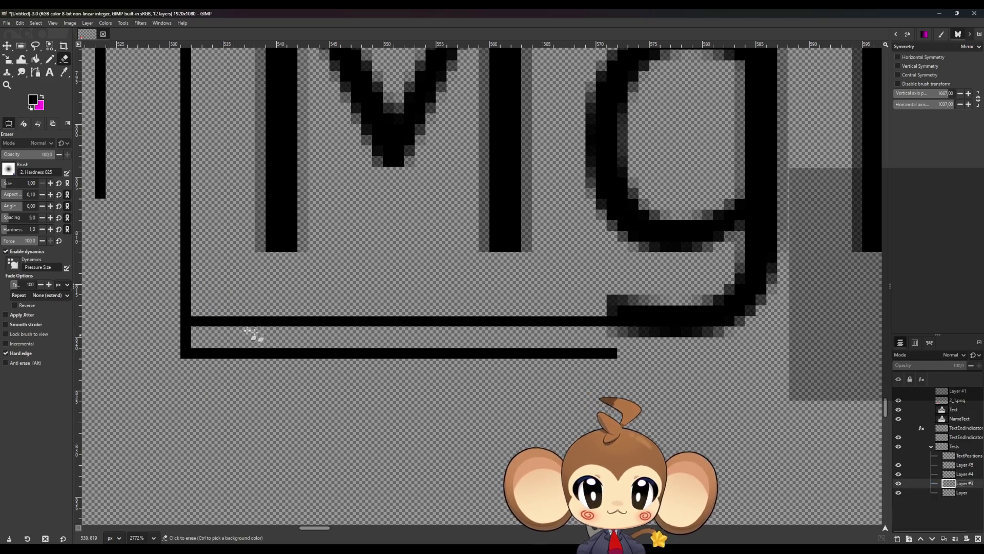
{"action": "left_click", "coordinate": [198, 321]}
{"action": "left_click", "coordinate": [704, 330], "text": "shift"}
{"action": "left_click", "coordinate": [641, 354]}
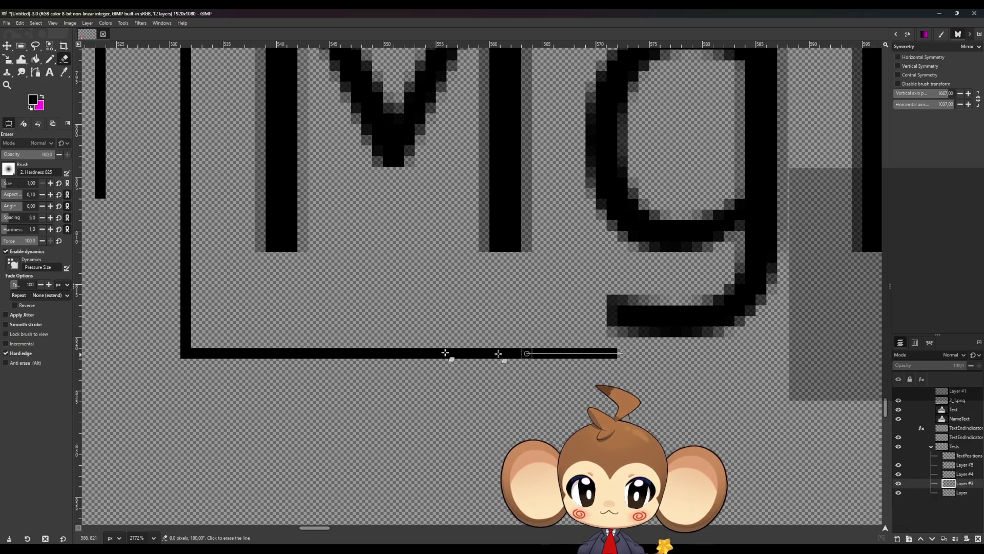
{"action": "left_click", "coordinate": [194, 364], "text": "shift"}
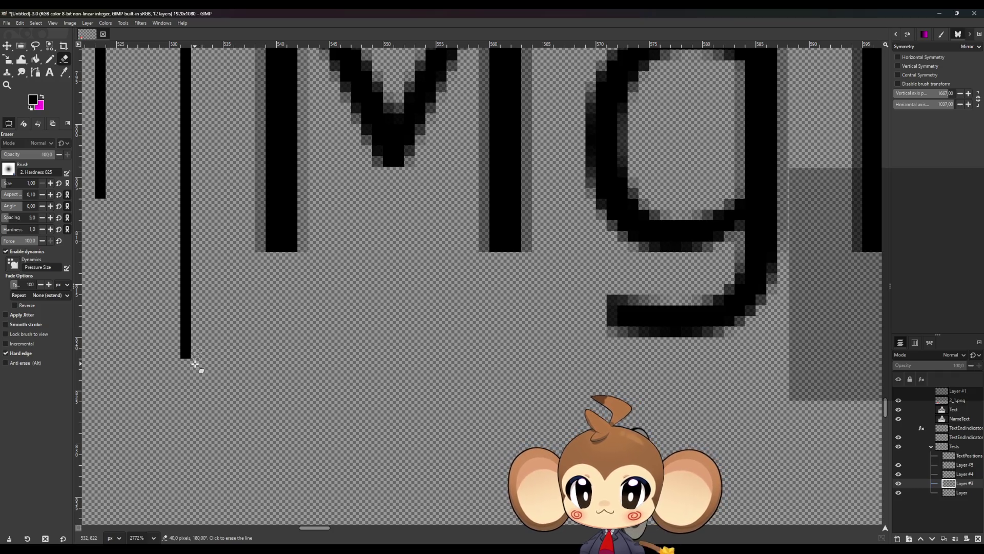
{"action": "left_click", "coordinate": [50, 59]}
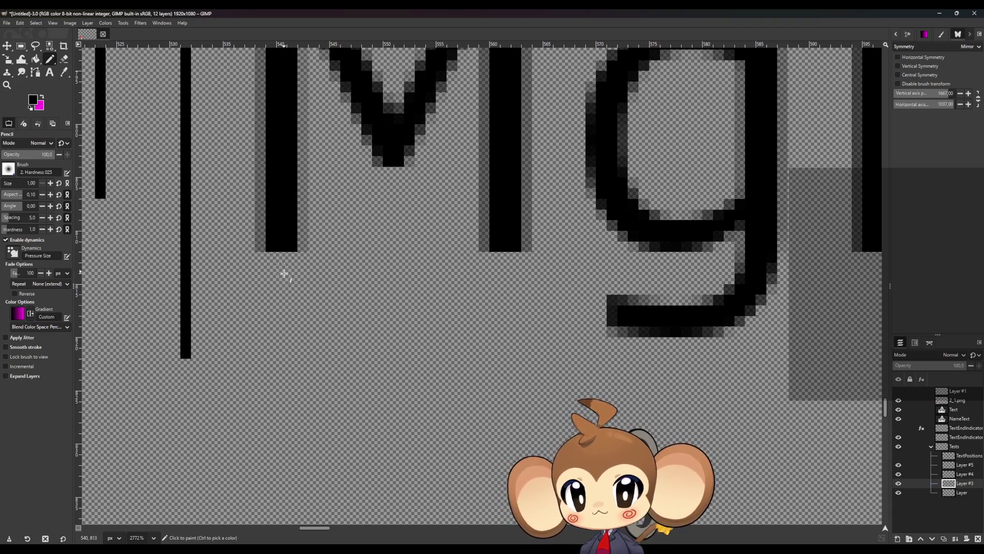
- Touch up the corner pixels: a black pixel below the M, block extended left, gap filled
{"action": "scroll", "coordinate": [284, 273], "scroll_direction": "up", "scroll_amount": 4}
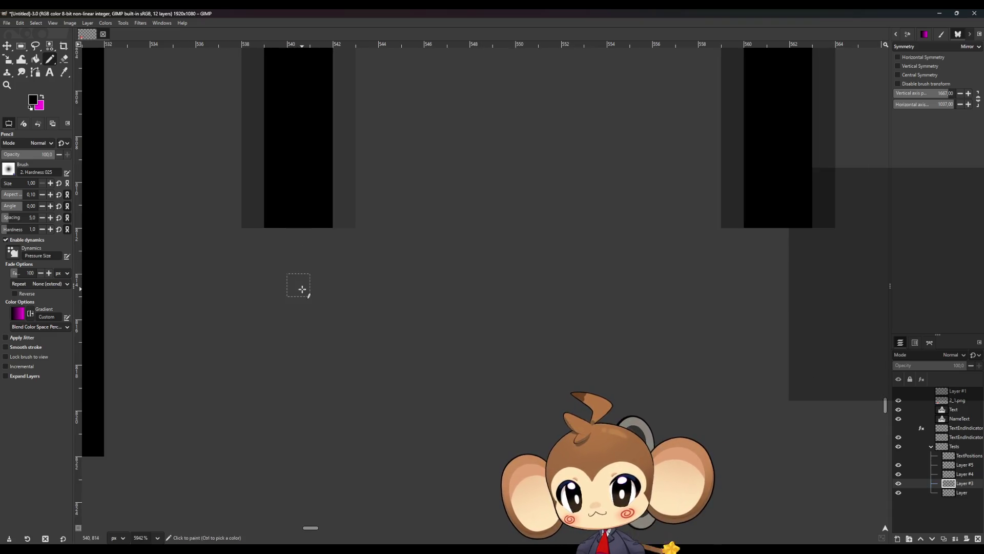
{"action": "left_click", "coordinate": [299, 331]}
{"action": "scroll", "coordinate": [298, 332], "scroll_direction": "down", "scroll_amount": 3}
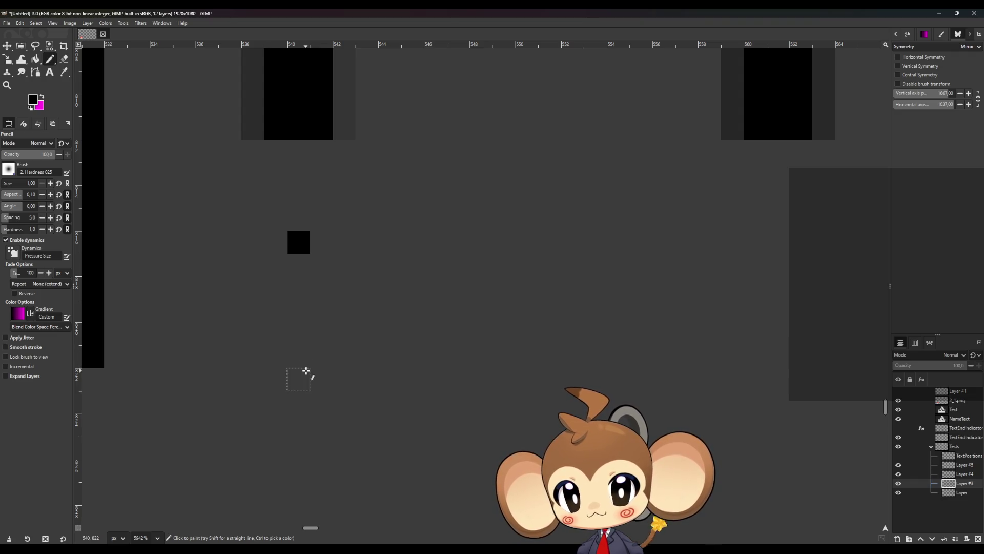
{"action": "scroll", "coordinate": [307, 400], "scroll_direction": "up", "scroll_amount": 15}
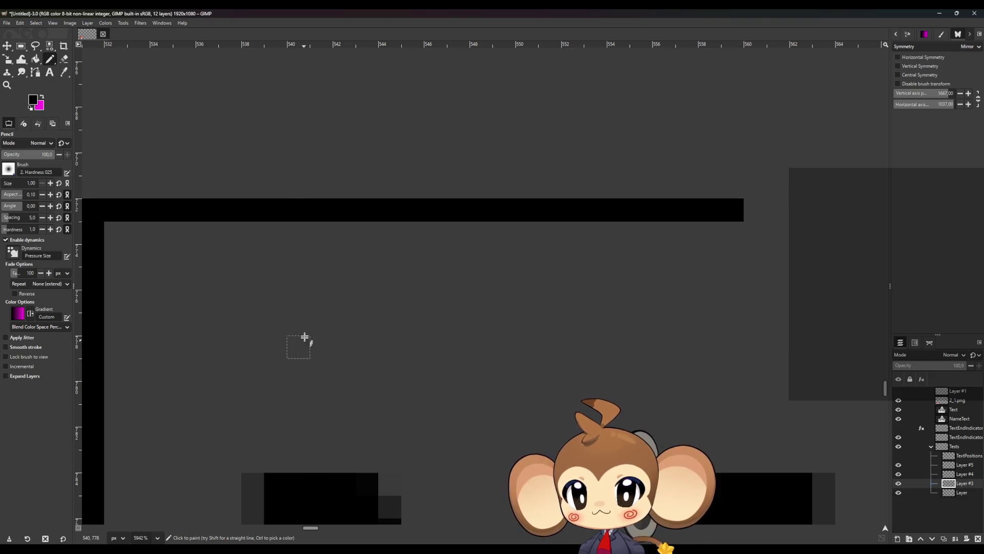
{"action": "scroll", "coordinate": [304, 307], "scroll_direction": "down", "scroll_amount": 17}
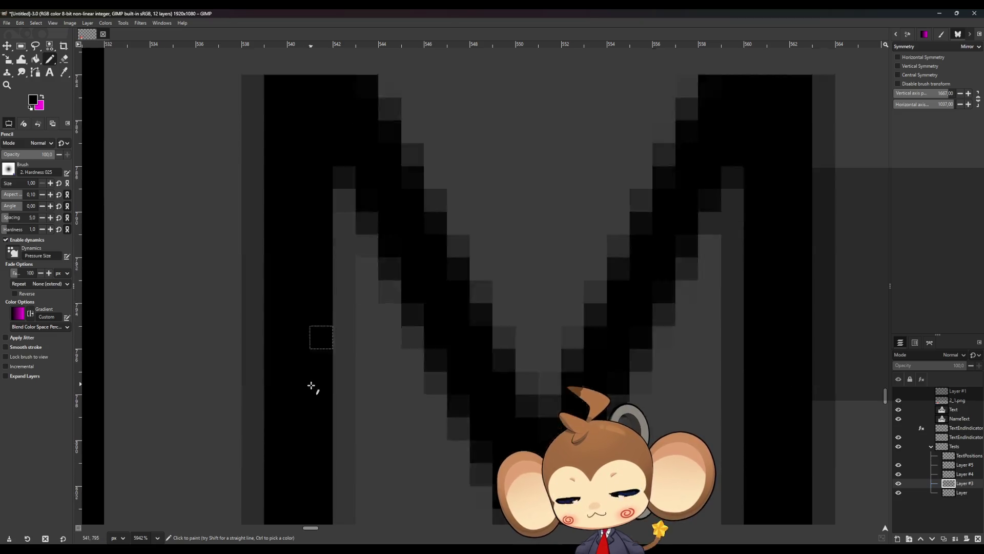
{"action": "scroll", "coordinate": [306, 339], "scroll_direction": "up", "scroll_amount": 1}
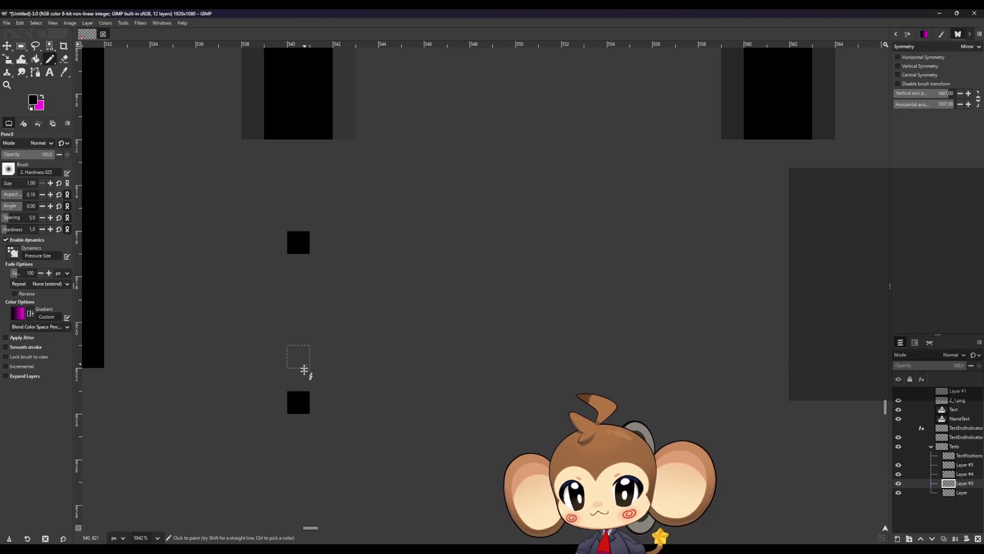
{"action": "left_click", "coordinate": [275, 403]}
{"action": "scroll", "coordinate": [287, 379], "scroll_direction": "down", "scroll_amount": 3}
{"action": "scroll", "coordinate": [253, 384], "scroll_direction": "up", "scroll_amount": 2}
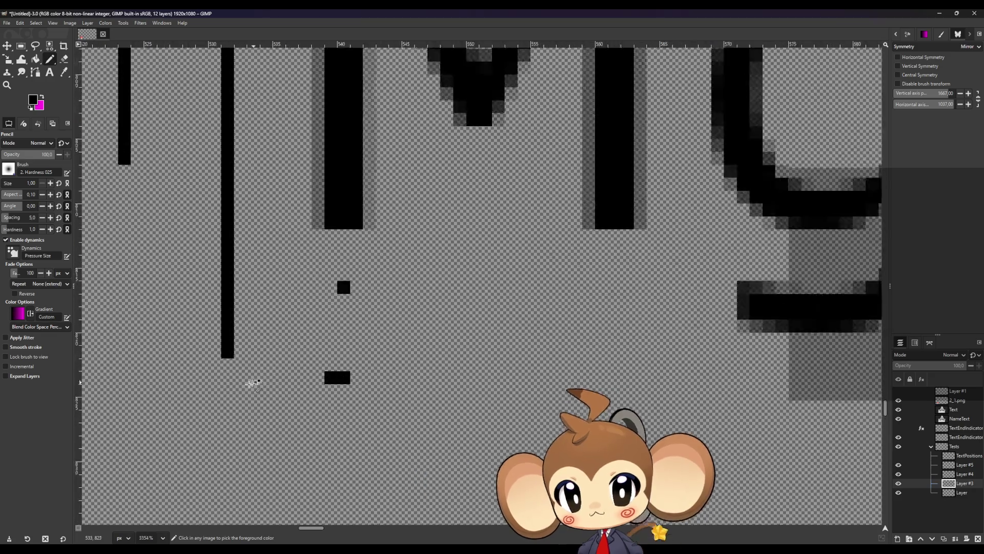
{"action": "left_click", "coordinate": [223, 375], "text": "shift"}
{"action": "left_click", "coordinate": [226, 356], "text": "shift"}
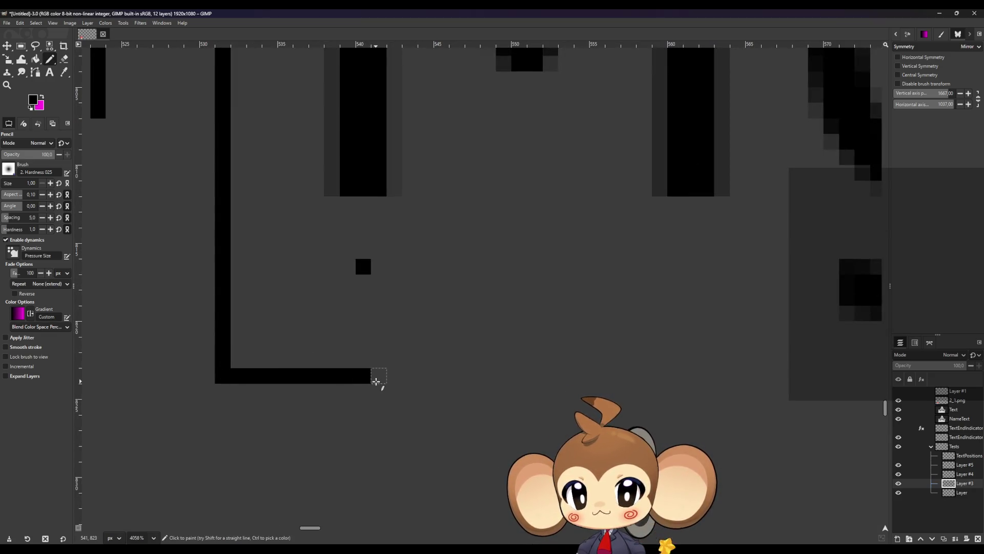
- Draw a straight pencil line along the bottom of the name box and zoom out
{"action": "scroll", "coordinate": [369, 377], "scroll_direction": "down", "scroll_amount": 2}
{"action": "scroll", "coordinate": [359, 373], "scroll_direction": "up", "scroll_amount": 3}
{"action": "scroll", "coordinate": [362, 374], "scroll_direction": "down", "scroll_amount": 2}
{"action": "scroll", "coordinate": [362, 374], "scroll_direction": "up", "scroll_amount": 1}
{"action": "scroll", "coordinate": [354, 395], "scroll_direction": "down", "scroll_amount": 1}
{"action": "key", "text": "shift+e"}
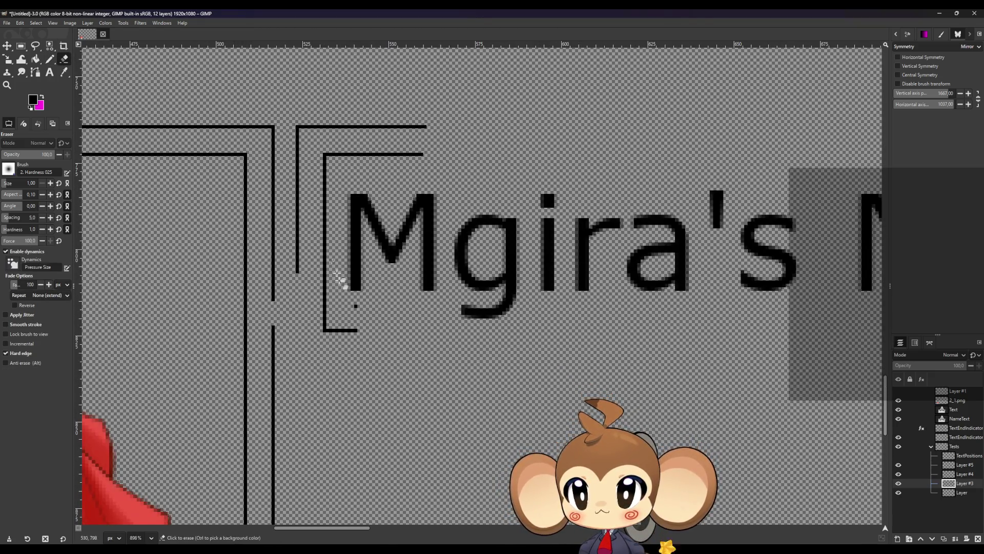
{"action": "scroll", "coordinate": [345, 281], "scroll_direction": "up", "scroll_amount": 3}
{"action": "scroll", "coordinate": [349, 418], "scroll_direction": "up", "scroll_amount": 2}
{"action": "scroll", "coordinate": [339, 302], "scroll_direction": "down", "scroll_amount": 3}
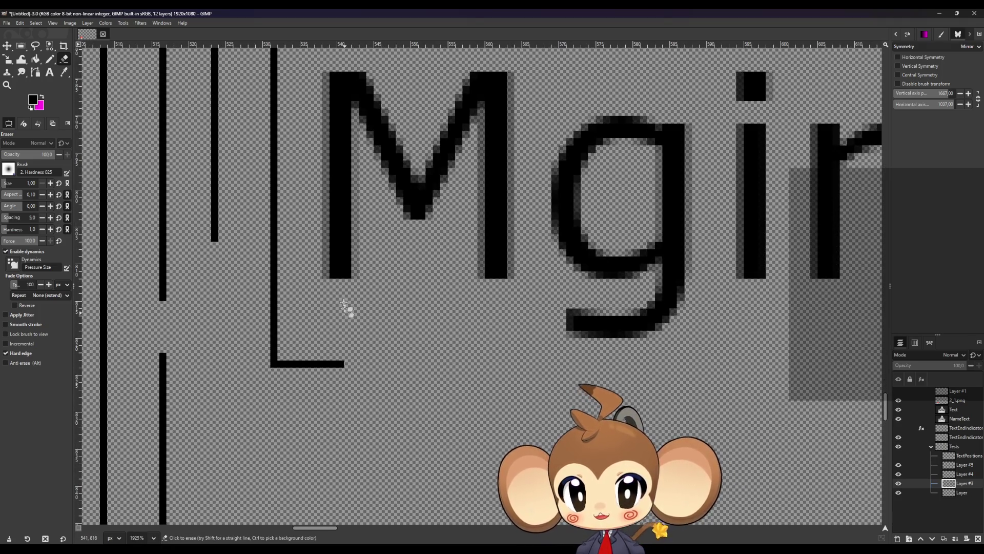
{"action": "left_click", "coordinate": [54, 63]}
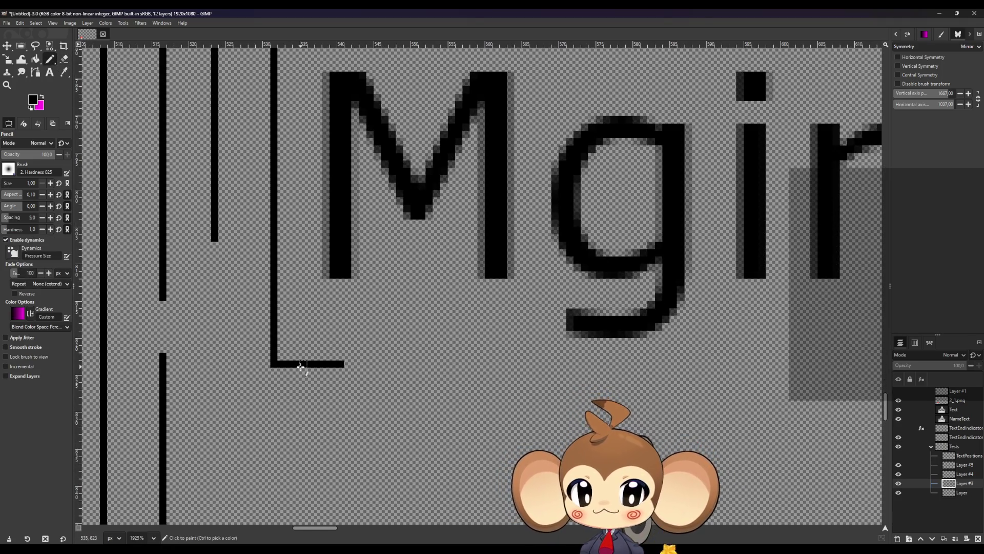
{"action": "scroll", "coordinate": [301, 365], "scroll_direction": "down", "scroll_amount": 3}
{"action": "left_click", "coordinate": [700, 344], "text": "shift"}
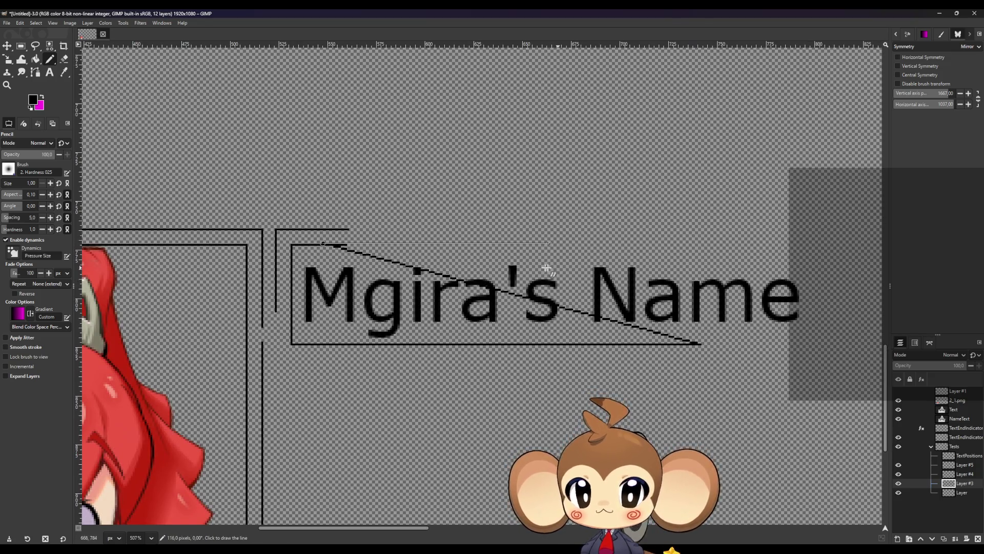
{"action": "scroll", "coordinate": [260, 229], "scroll_direction": "up", "scroll_amount": 3}
{"action": "scroll", "coordinate": [323, 248], "scroll_direction": "down", "scroll_amount": 5}
{"action": "scroll", "coordinate": [308, 302], "scroll_direction": "down", "scroll_amount": 4}
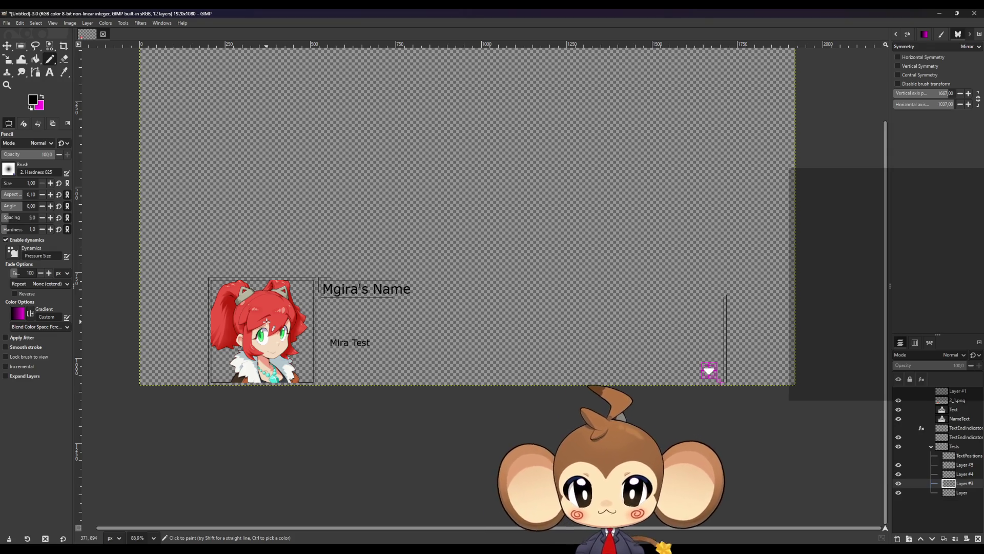
- Draw a new horizontal frame line and a vertical line down to it, filling the vertical gap
{"action": "scroll", "coordinate": [272, 298], "scroll_direction": "up", "scroll_amount": 2}
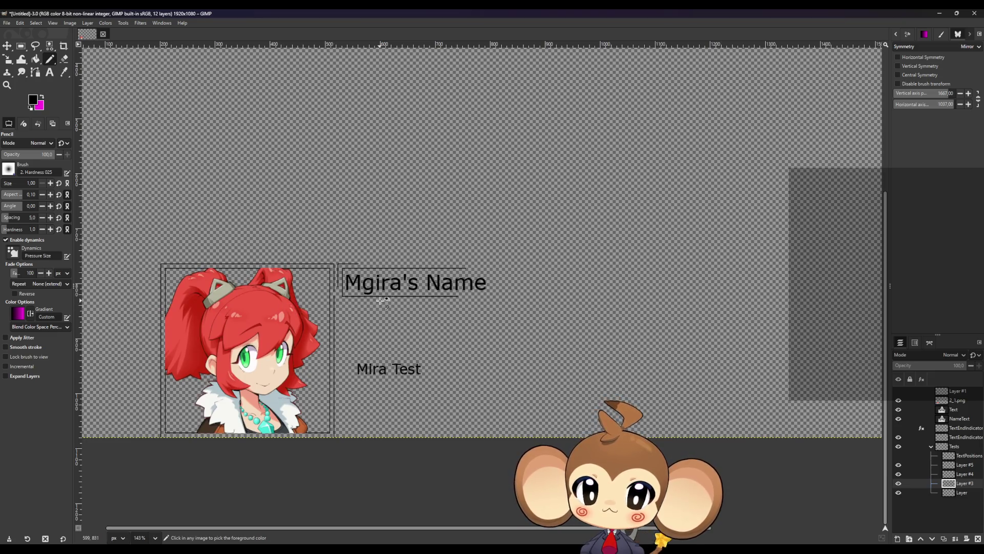
{"action": "scroll", "coordinate": [297, 288], "scroll_direction": "up", "scroll_amount": 1}
{"action": "scroll", "coordinate": [297, 289], "scroll_direction": "up", "scroll_amount": 4}
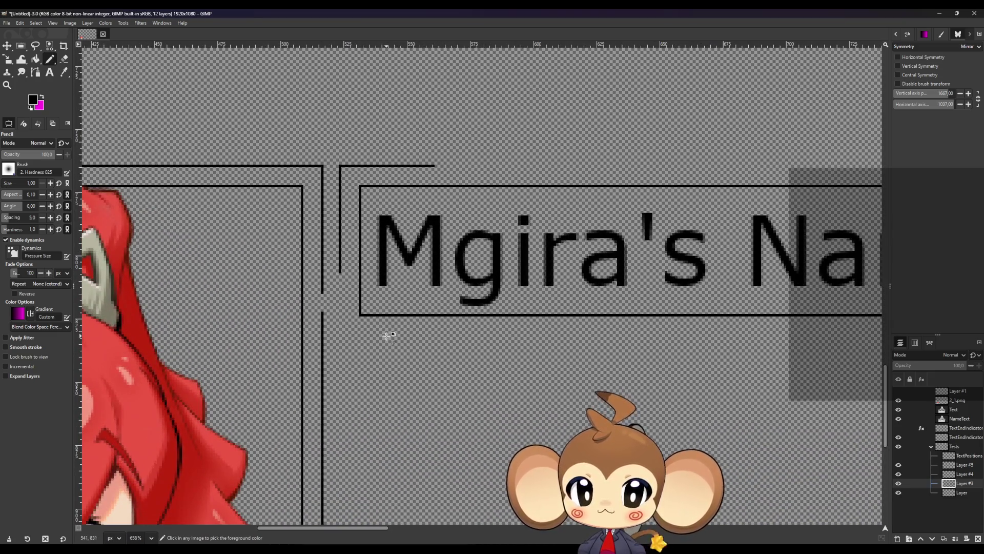
{"action": "scroll", "coordinate": [379, 335], "scroll_direction": "up", "scroll_amount": 3}
{"action": "scroll", "coordinate": [322, 199], "scroll_direction": "up", "scroll_amount": 2}
{"action": "scroll", "coordinate": [320, 203], "scroll_direction": "down", "scroll_amount": 3}
{"action": "scroll", "coordinate": [319, 215], "scroll_direction": "up", "scroll_amount": 4}
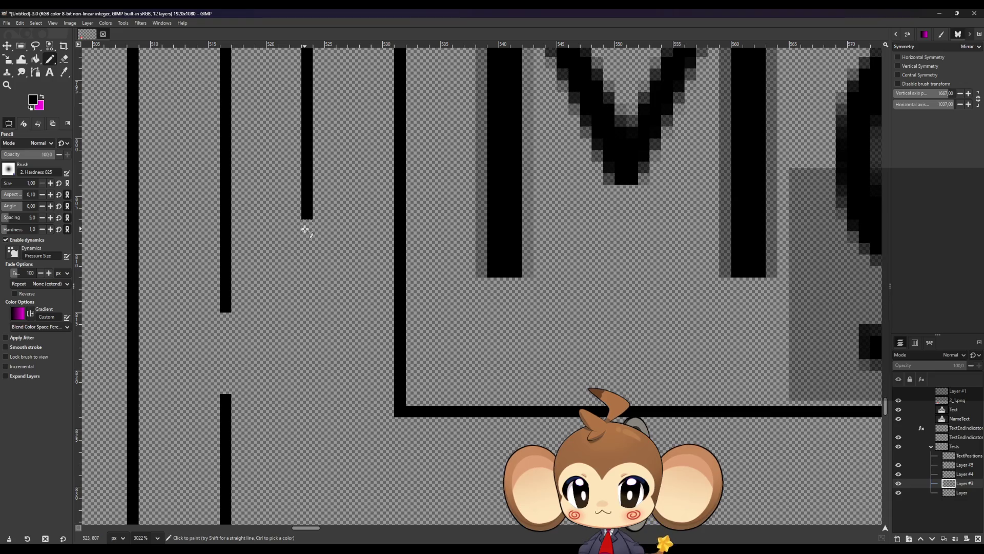
{"action": "scroll", "coordinate": [405, 304], "scroll_direction": "down", "scroll_amount": 3}
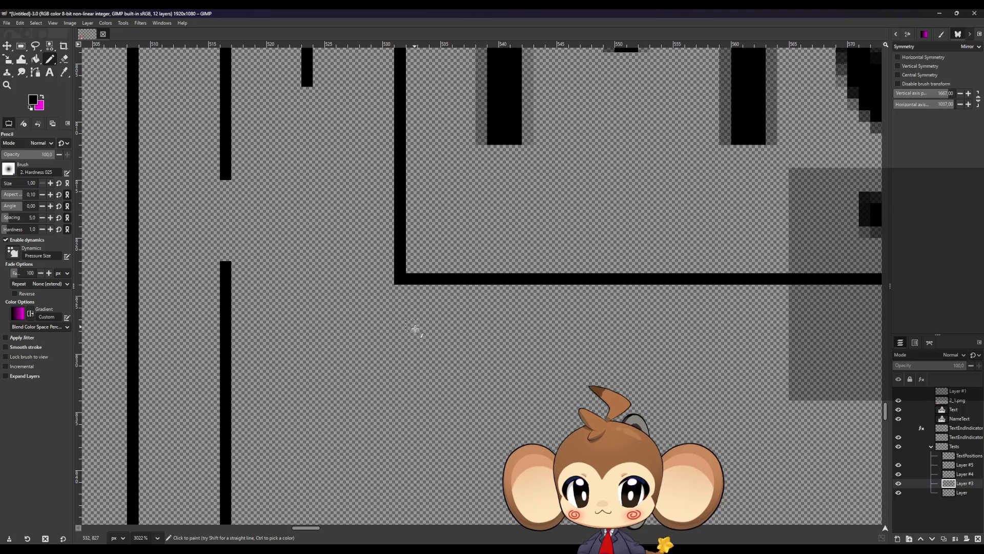
{"action": "left_click", "coordinate": [418, 370]}
{"action": "left_click", "coordinate": [330, 371], "text": "shift"}
{"action": "left_click", "coordinate": [307, 93]}
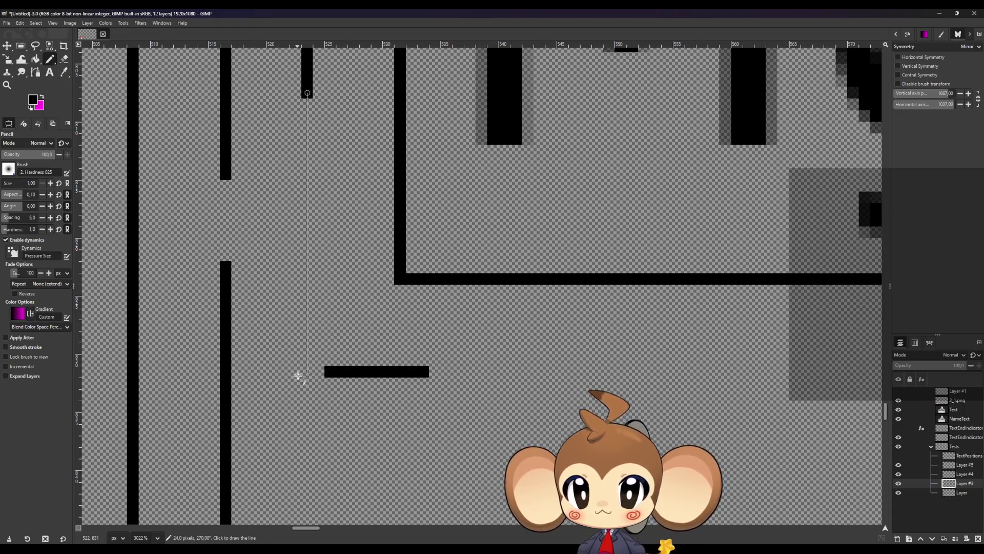
{"action": "left_click", "coordinate": [307, 371], "text": "shift"}
{"action": "left_click", "coordinate": [328, 382], "text": "shift"}
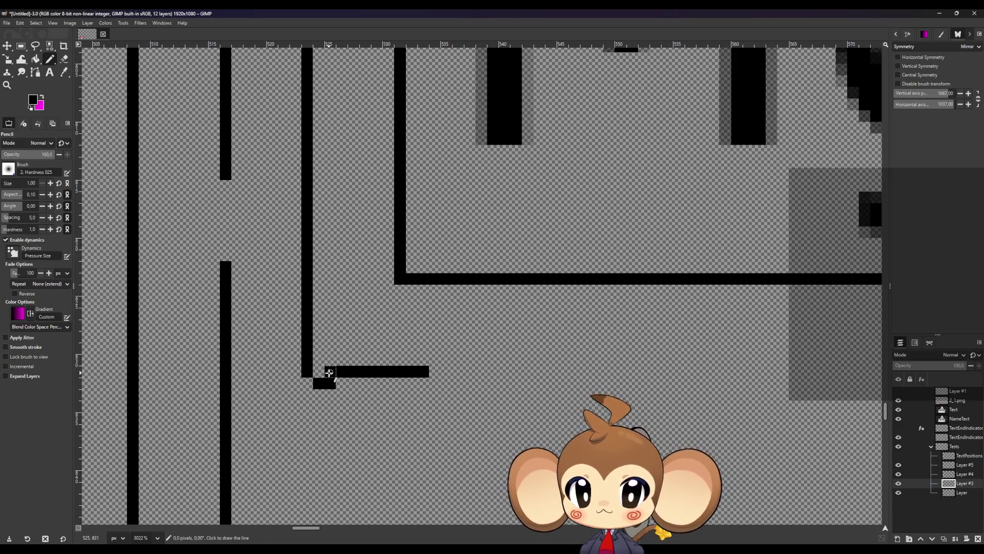
{"action": "left_click_drag", "start_coordinate": [226, 261], "coordinate": [226, 181]}
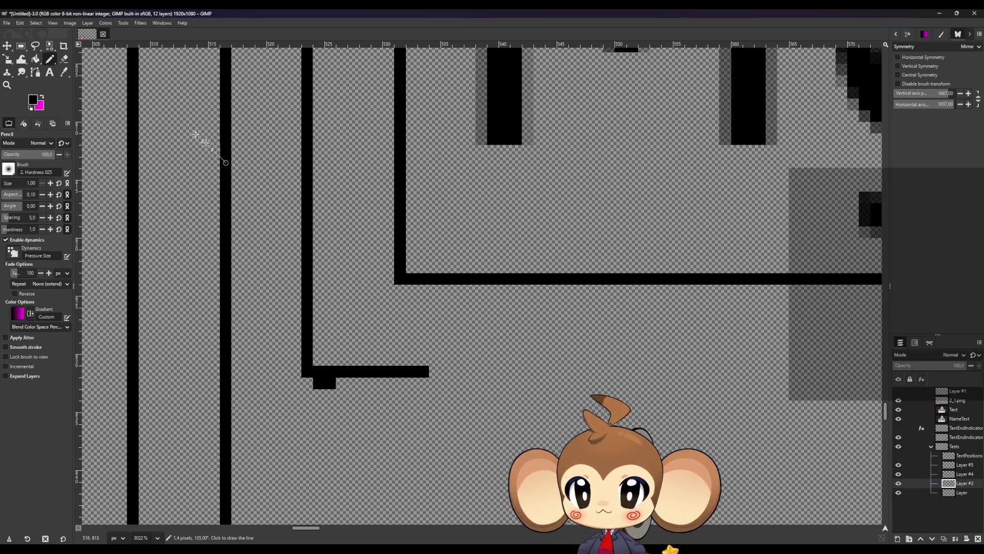
- Erase the stray blocks below the new horizontal bar
{"action": "left_click", "coordinate": [65, 61]}
{"action": "left_click", "coordinate": [318, 383]}
{"action": "left_click", "coordinate": [330, 382]}
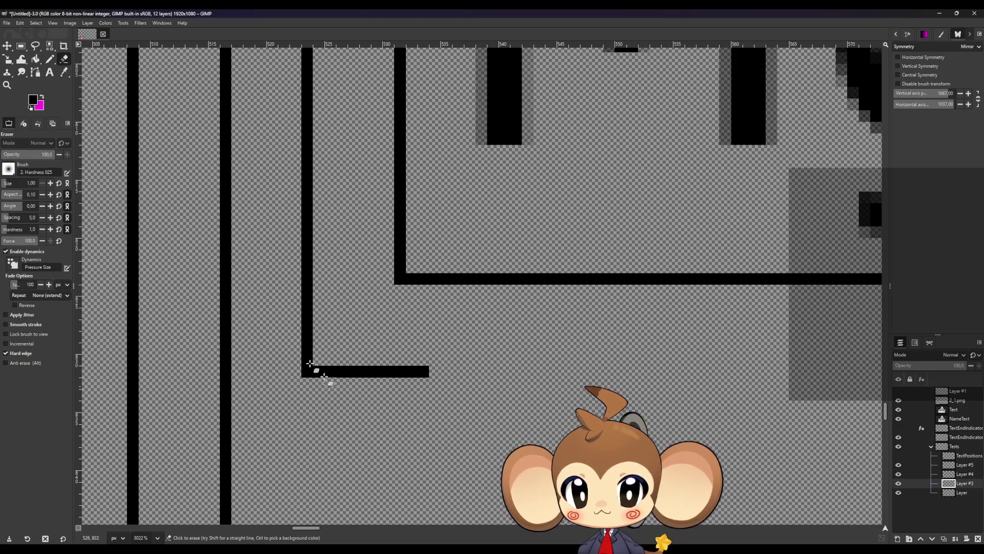
{"action": "left_click", "coordinate": [50, 59]}
{"action": "scroll", "coordinate": [320, 391], "scroll_direction": "down", "scroll_amount": 3}
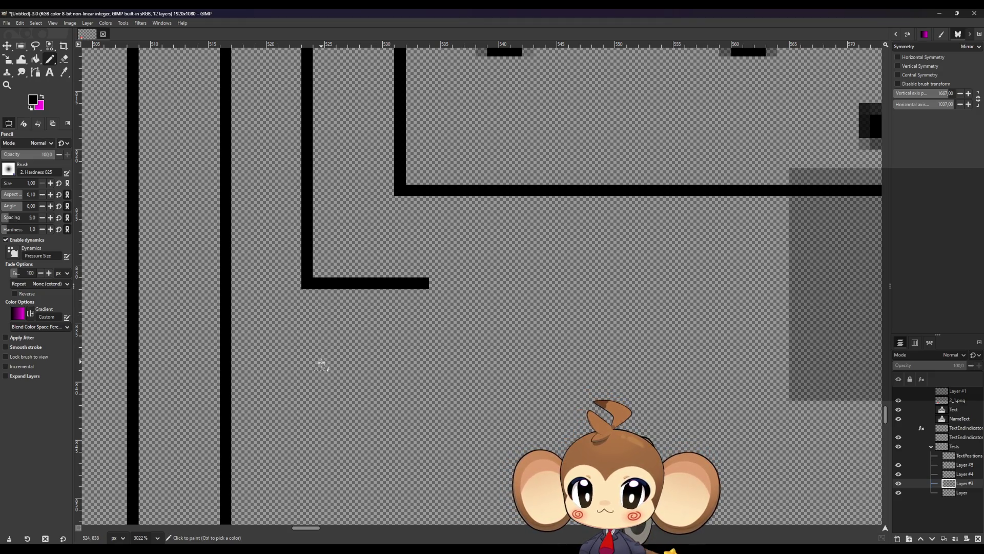
- Draw two horizontal branches off the vertical line and erase the vertical segment between them on Layer
{"action": "left_click", "coordinate": [319, 375]}
{"action": "left_click", "coordinate": [226, 377], "text": "shift"}
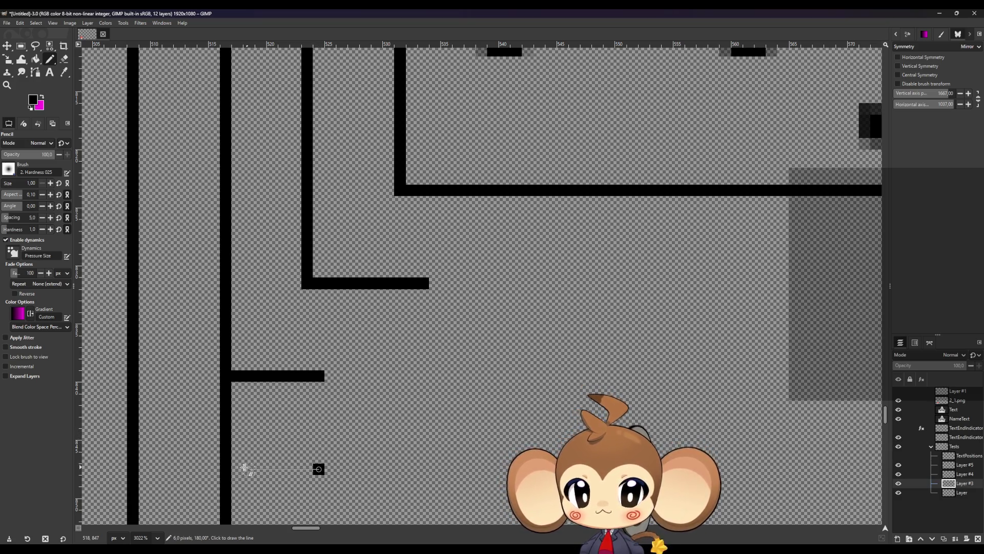
{"action": "left_click", "coordinate": [226, 469], "text": "shift"}
{"action": "key", "text": "shift+e"}
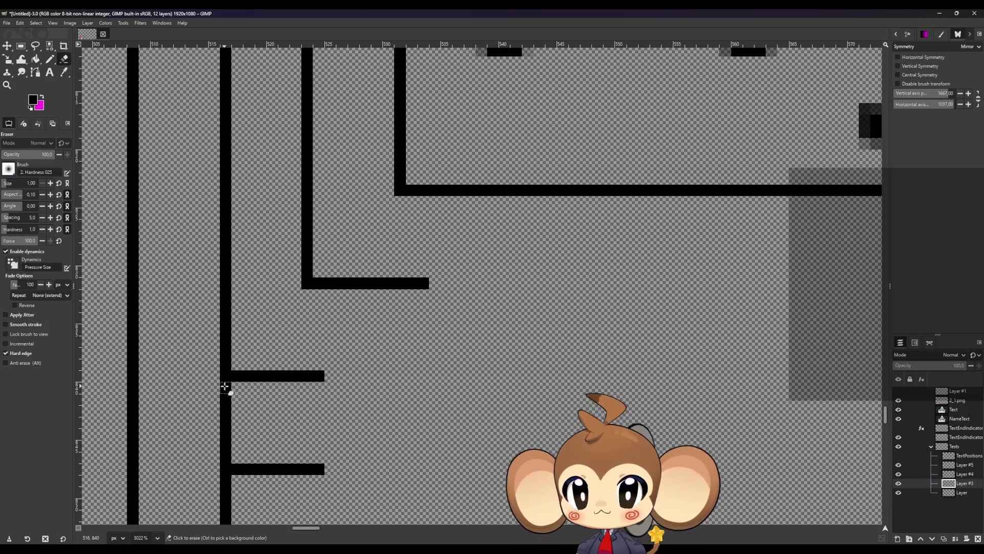
{"action": "left_click", "coordinate": [226, 405]}
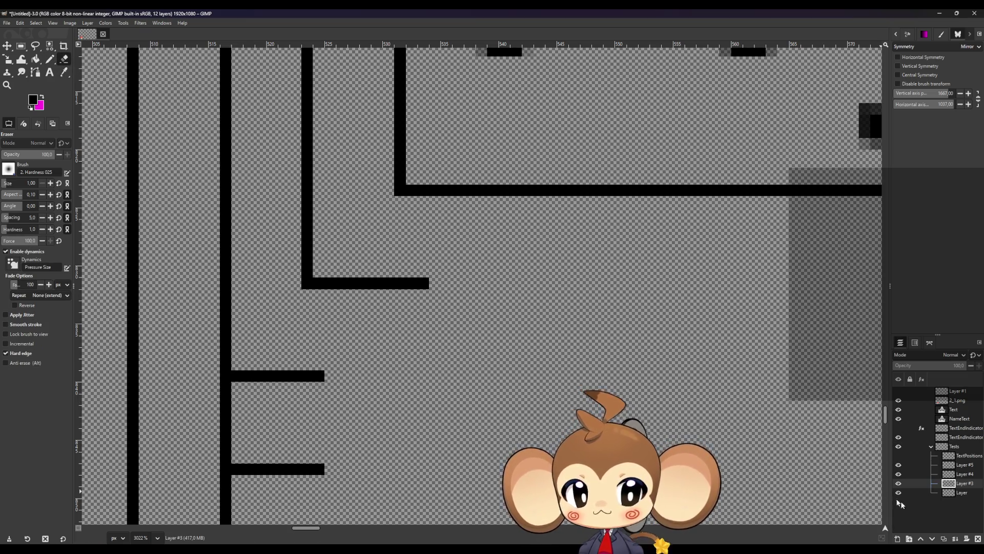
{"action": "left_click", "coordinate": [962, 492]}
{"action": "mouse_move", "coordinate": [225, 395]}
{"action": "left_mouse_down"}
{"action": "mouse_move", "coordinate": [225, 387]}
{"action": "mouse_move", "coordinate": [225, 412]}
{"action": "left_mouse_up"}
{"action": "left_click_drag", "start_coordinate": [229, 454], "coordinate": [226, 421]}
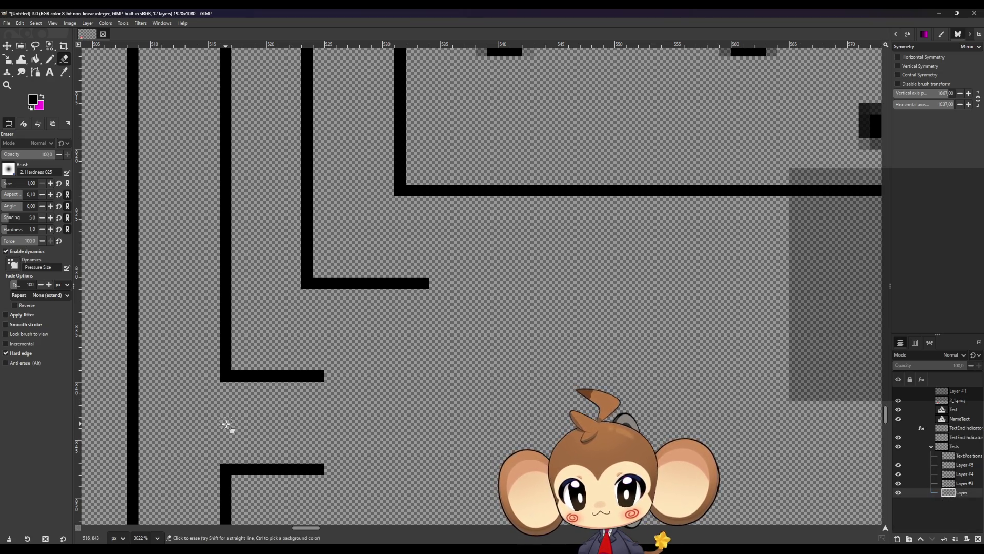
- Hide the bottom Layer and toggle Layer #3's visibility to compare the frame outlines
{"action": "left_click", "coordinate": [898, 492]}
{"action": "scroll", "coordinate": [736, 450], "scroll_direction": "down", "scroll_amount": 5}
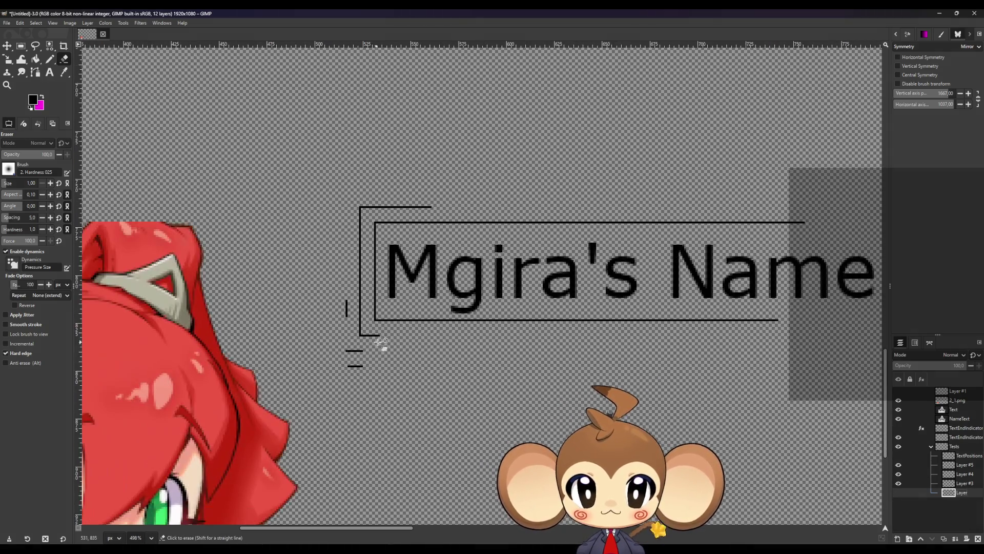
{"action": "left_click", "coordinate": [898, 483]}
{"action": "left_click", "coordinate": [898, 483]}
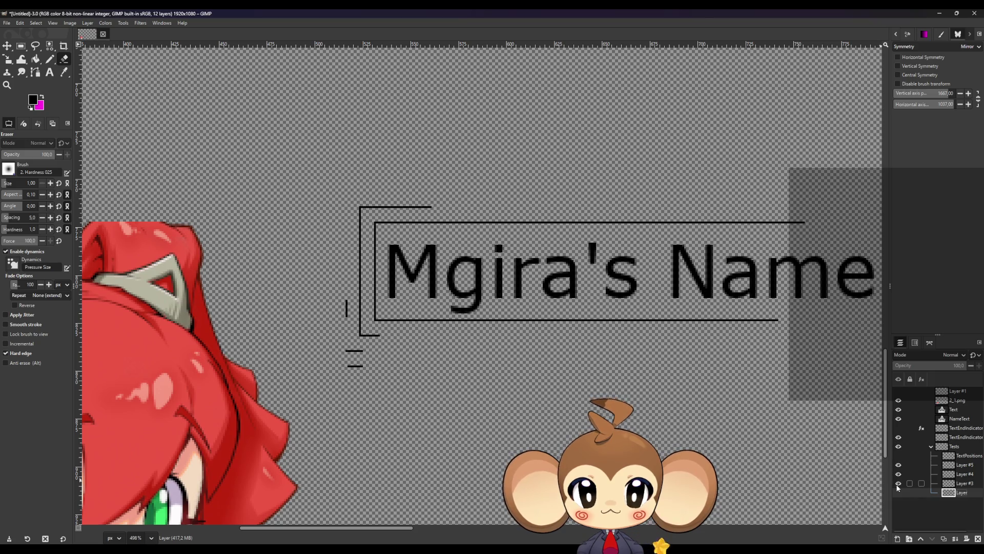
{"action": "left_click", "coordinate": [958, 483]}
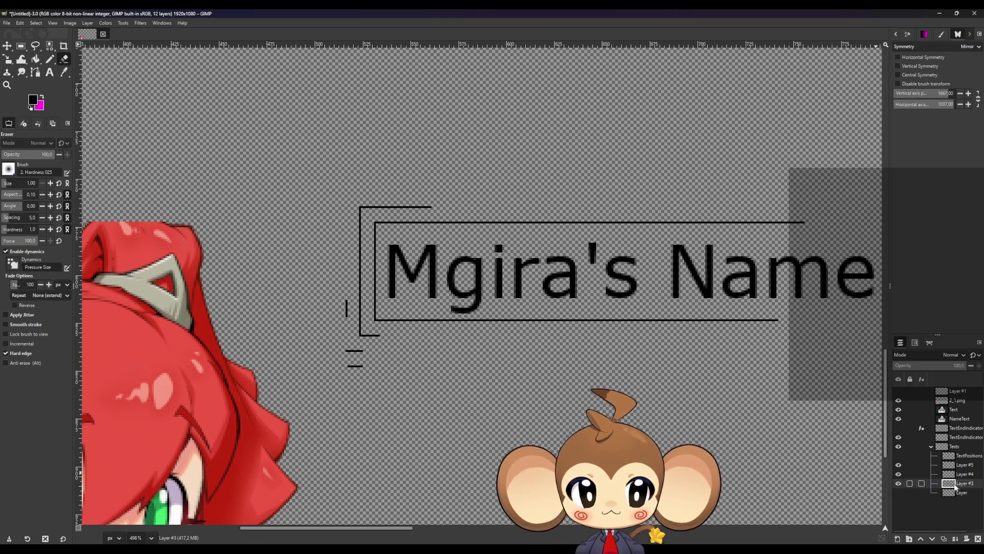
{"action": "scroll", "coordinate": [359, 353], "scroll_direction": "up", "scroll_amount": 5}
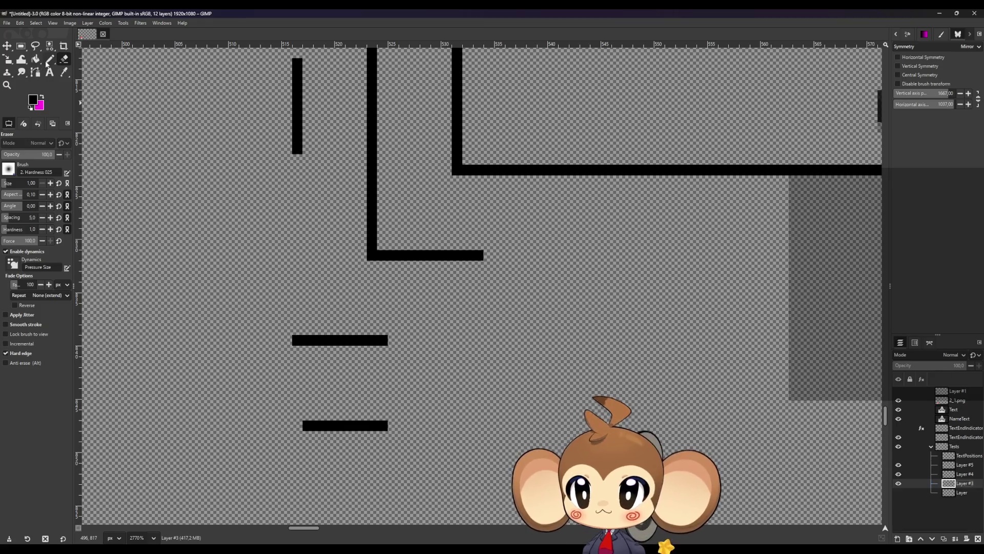
{"action": "key", "text": "n"}
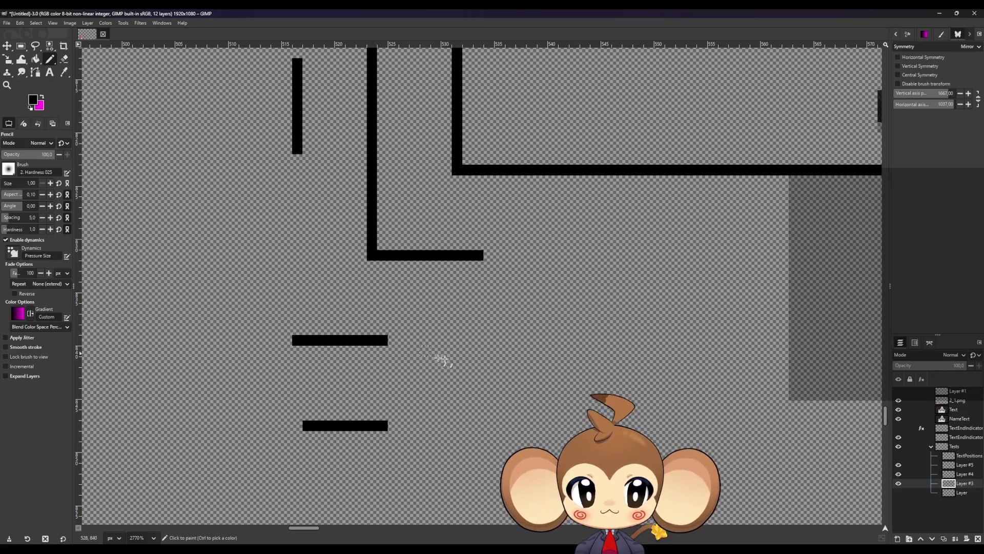
- Show the bottom Layer semi-transparently for reference, restore its opacity, then hide it again
{"action": "left_click", "coordinate": [947, 493]}
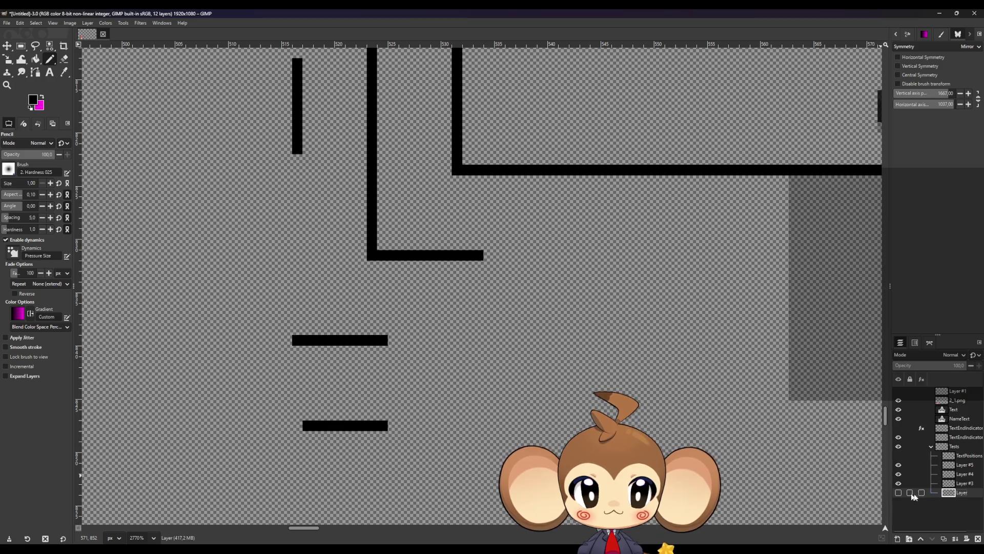
{"action": "left_click", "coordinate": [898, 493]}
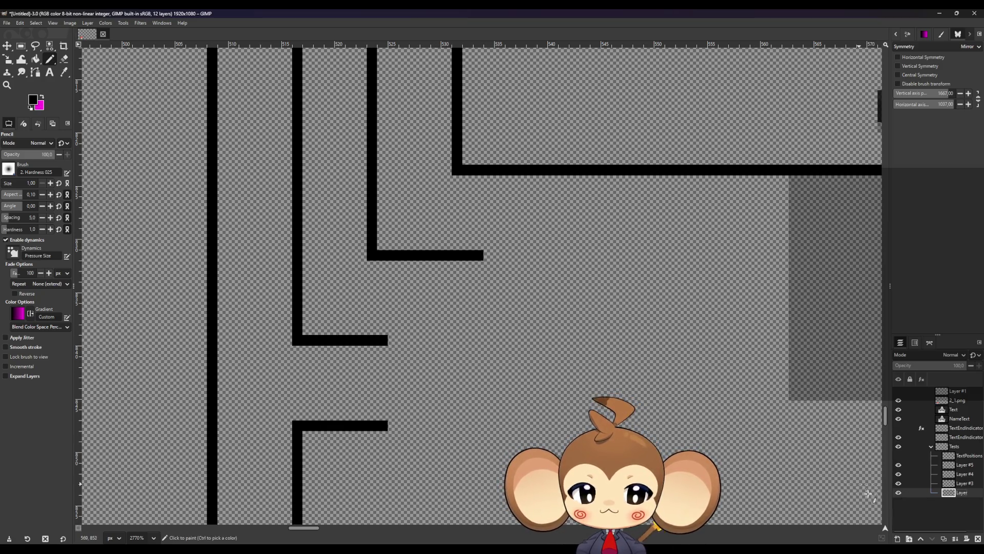
{"action": "left_click", "coordinate": [930, 365]}
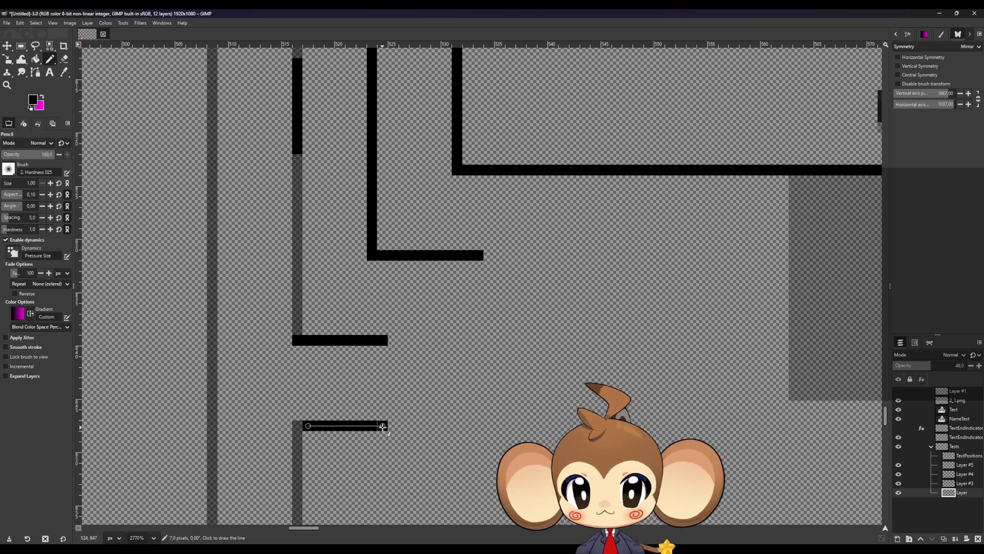
{"action": "scroll", "coordinate": [295, 316], "scroll_direction": "up", "scroll_amount": 3}
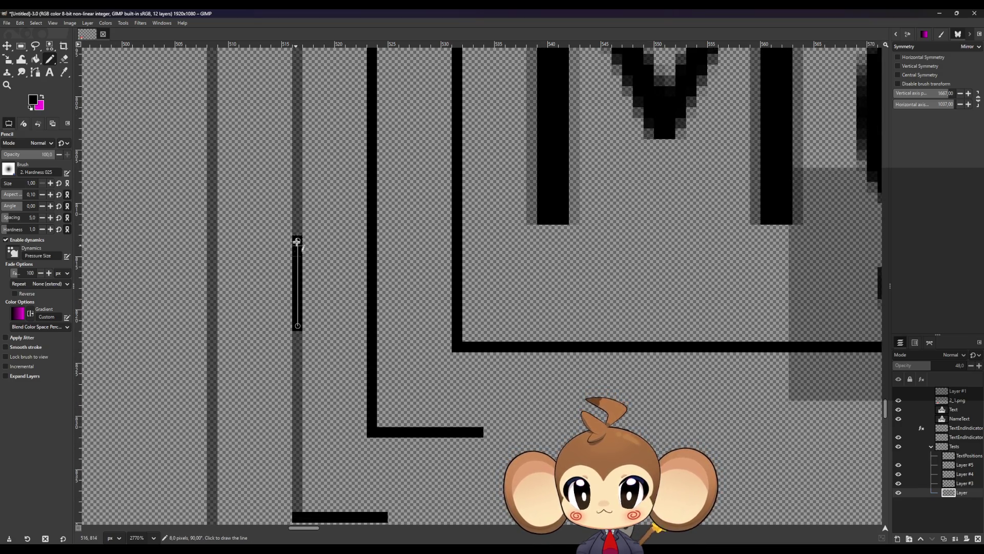
{"action": "scroll", "coordinate": [817, 411], "scroll_direction": "down", "scroll_amount": 2}
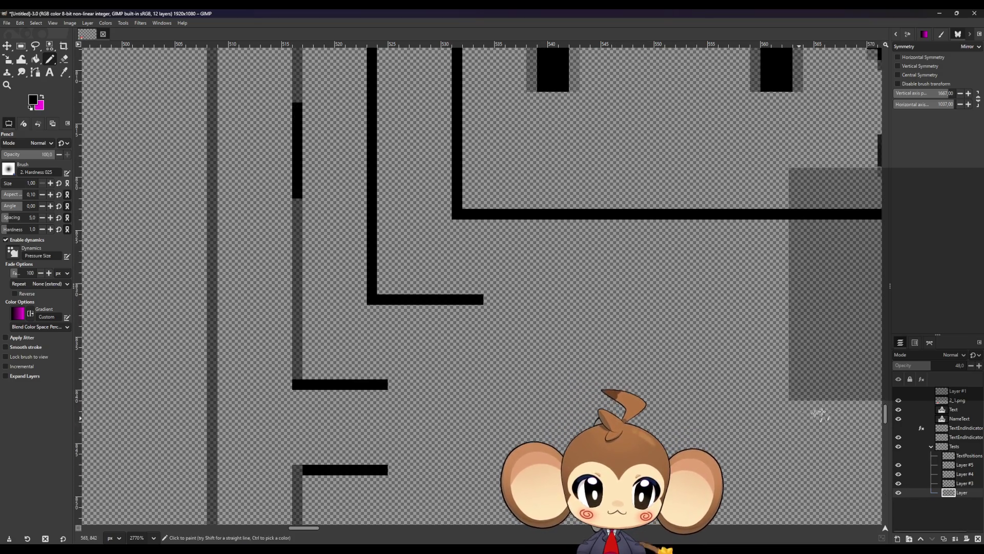
{"action": "left_click", "coordinate": [957, 367]}
{"action": "left_click", "coordinate": [915, 483]}
{"action": "left_click", "coordinate": [898, 492]}
- Erase the short vertical bar and short horizontal bars on Layer #3, then show Layer again
{"action": "left_click", "coordinate": [64, 59]}
{"action": "left_click", "coordinate": [297, 106]}
{"action": "left_click", "coordinate": [303, 334], "text": "shift"}
{"action": "left_click", "coordinate": [297, 384], "text": "shift"}
{"action": "left_click", "coordinate": [428, 388], "text": "shift"}
{"action": "left_click", "coordinate": [398, 468]}
{"action": "left_click", "coordinate": [302, 469], "text": "shift"}
{"action": "left_click", "coordinate": [898, 492]}
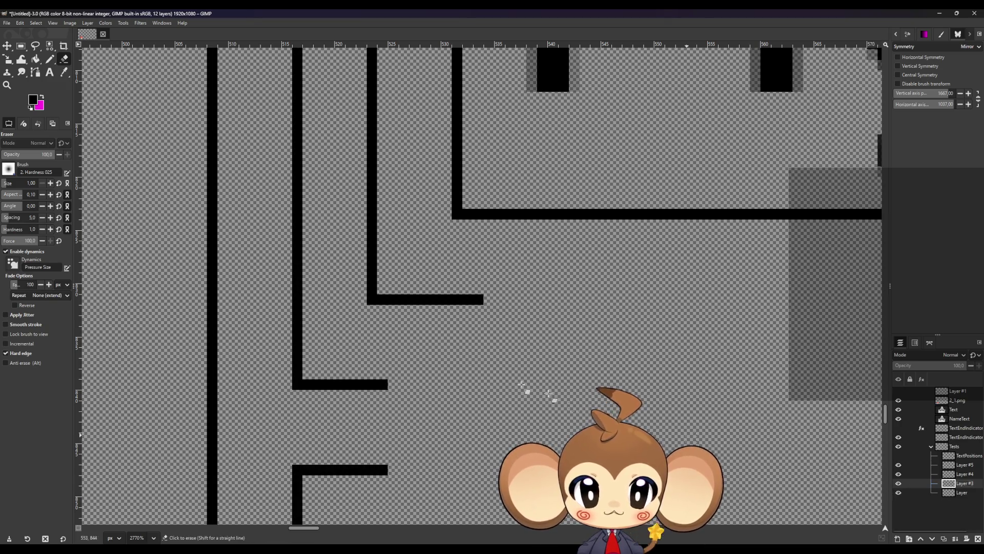
- Extend the four staggered frame lines to the right beneath the name label
{"action": "key", "text": "minus"}
{"action": "key", "text": "minus"}
{"action": "left_click", "coordinate": [963, 493]}
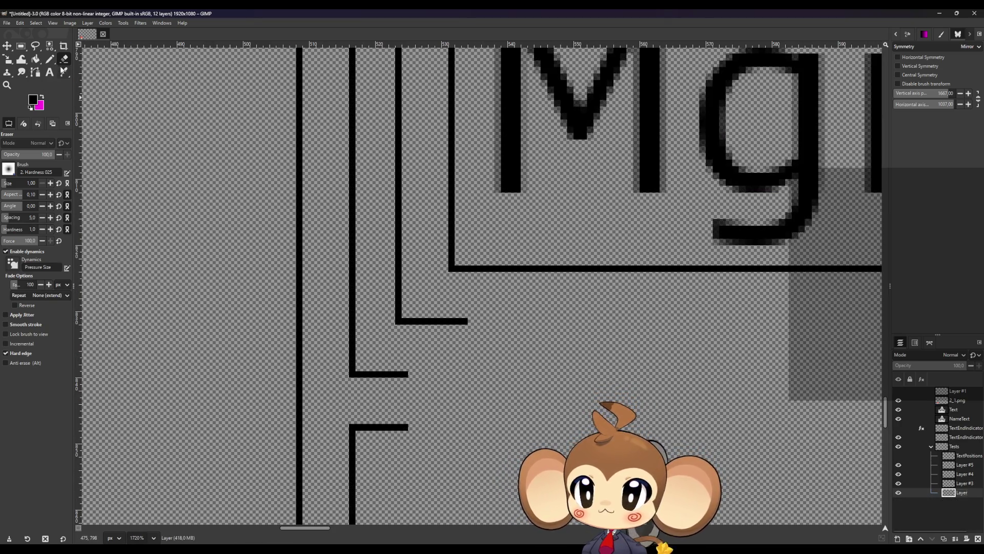
{"action": "left_click", "coordinate": [50, 59]}
{"action": "scroll", "coordinate": [484, 326], "scroll_direction": "down", "scroll_amount": 2, "text": "ctrl"}
{"action": "scroll", "coordinate": [451, 285], "scroll_direction": "down", "scroll_amount": 3}
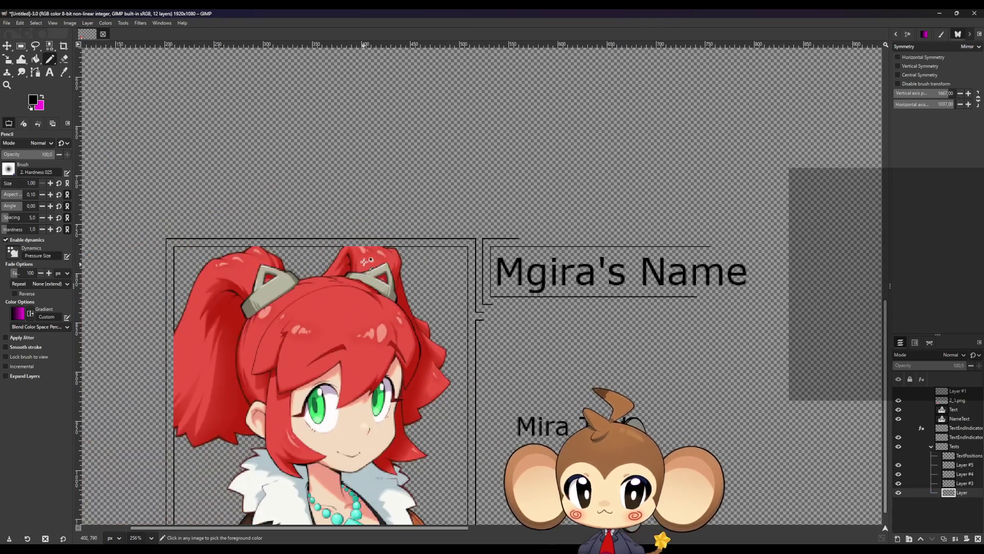
{"action": "scroll", "coordinate": [455, 315], "scroll_direction": "up", "scroll_amount": 4}
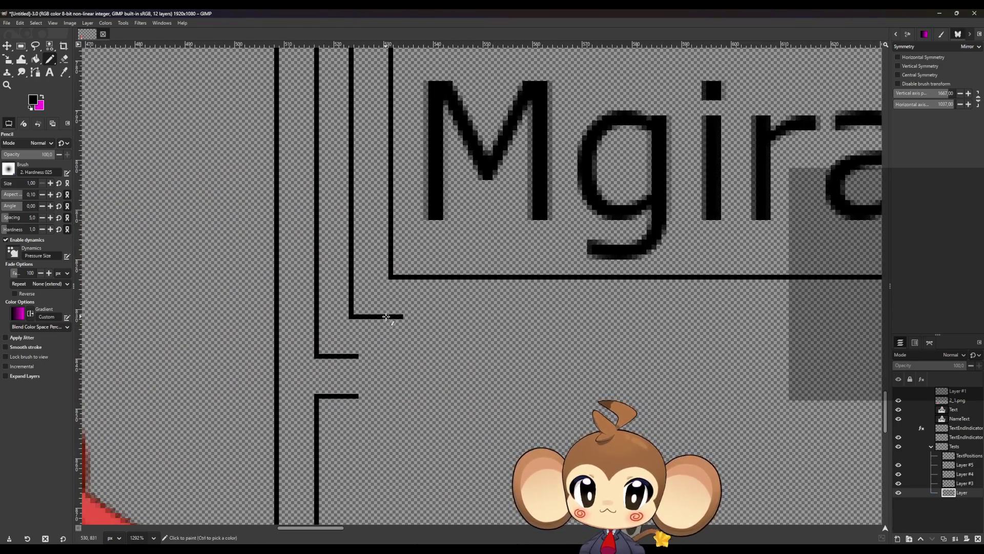
{"action": "left_click", "coordinate": [700, 316], "text": "shift"}
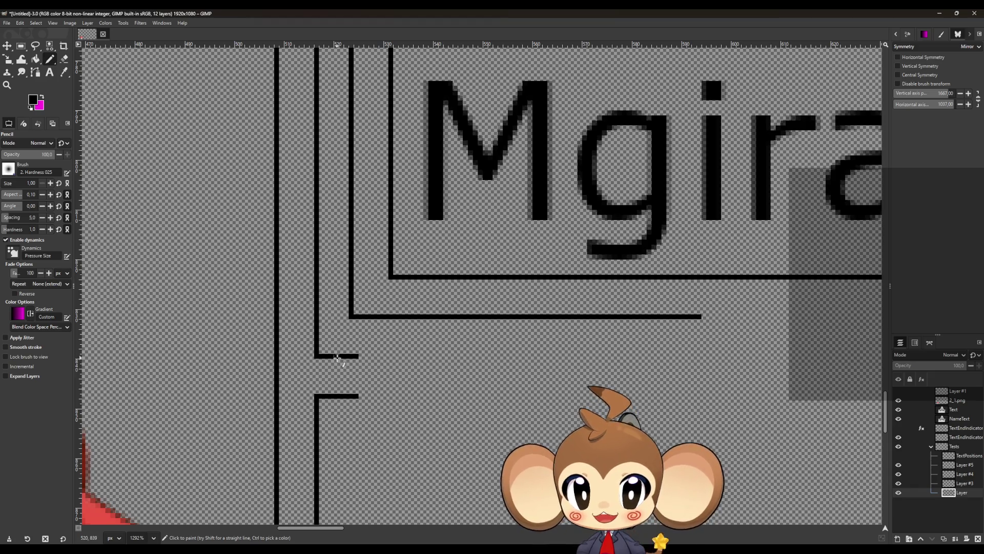
{"action": "left_click", "coordinate": [736, 356], "text": "shift"}
{"action": "left_click", "coordinate": [356, 396]}
{"action": "left_click", "coordinate": [736, 395], "text": "shift"}
{"action": "scroll", "coordinate": [716, 393], "scroll_direction": "down", "scroll_amount": 6}
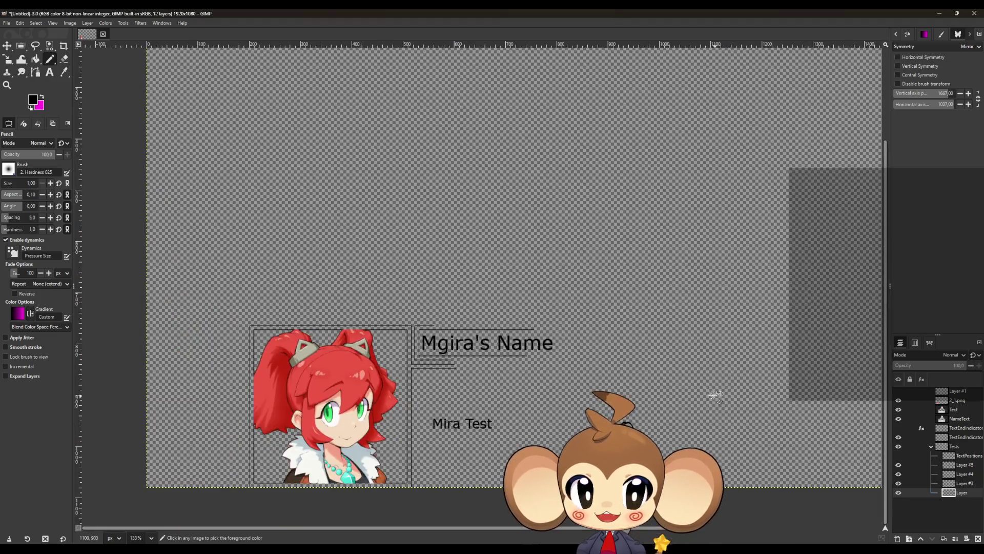
- Draw a straight horizontal frame bar joining the two strokes at the text box's right end
{"action": "scroll", "coordinate": [716, 394], "scroll_direction": "down", "scroll_amount": 2}
{"action": "scroll", "coordinate": [654, 358], "scroll_direction": "up", "scroll_amount": 5}
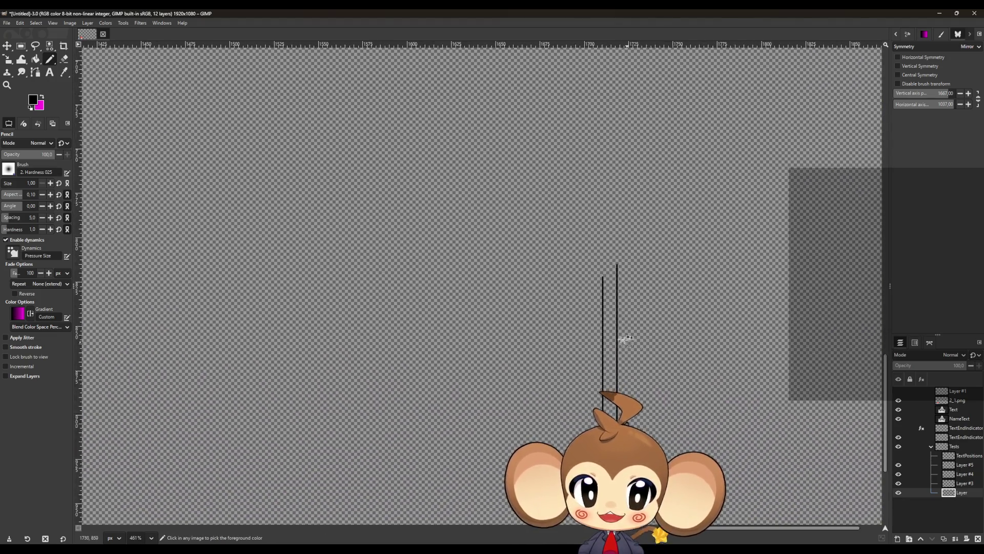
{"action": "scroll", "coordinate": [625, 340], "scroll_direction": "up", "scroll_amount": 5}
{"action": "left_click", "coordinate": [601, 299], "text": "shift"}
{"action": "scroll", "coordinate": [610, 293], "scroll_direction": "up", "scroll_amount": 3}
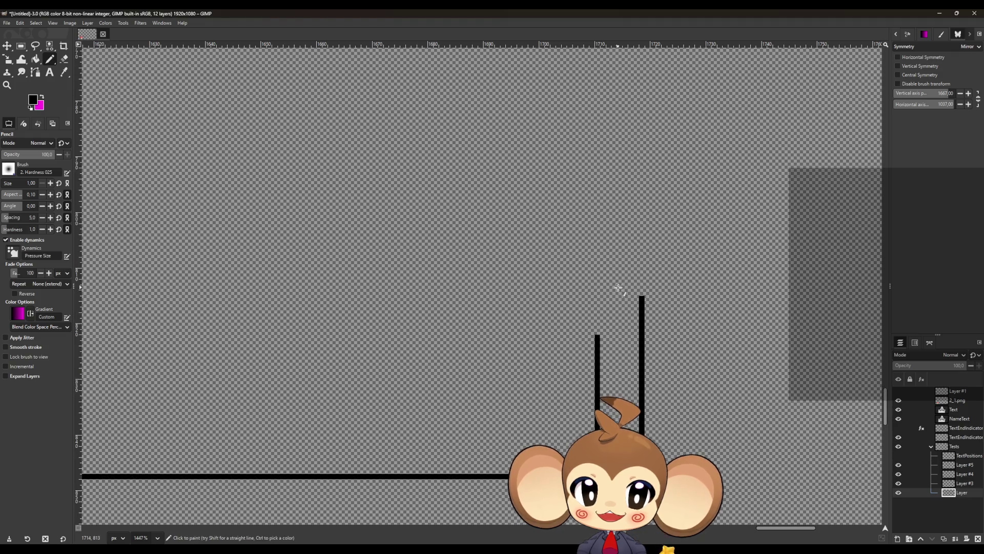
{"action": "scroll", "coordinate": [626, 471], "scroll_direction": "up", "scroll_amount": 5}
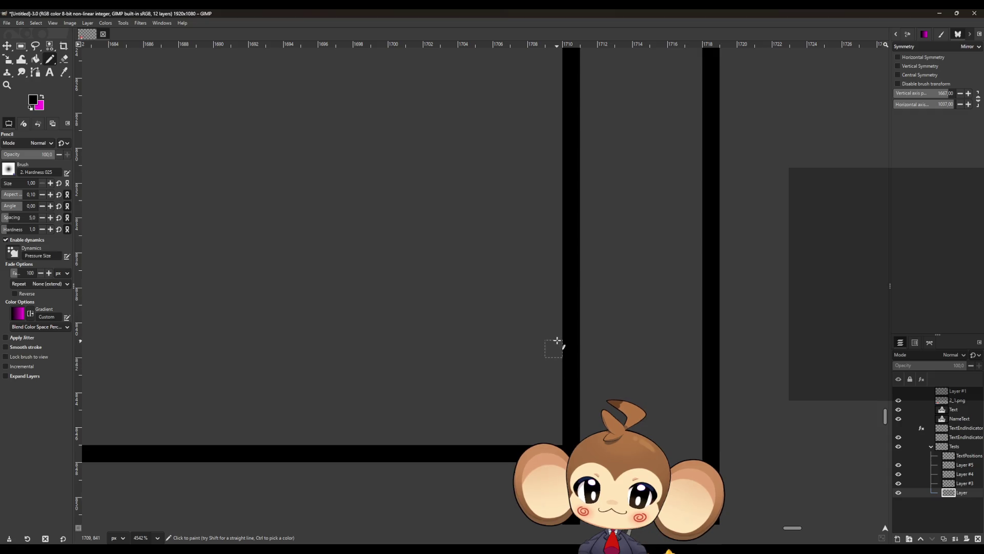
{"action": "left_click", "coordinate": [553, 313]}
{"action": "left_click", "coordinate": [707, 318], "text": "shift"}
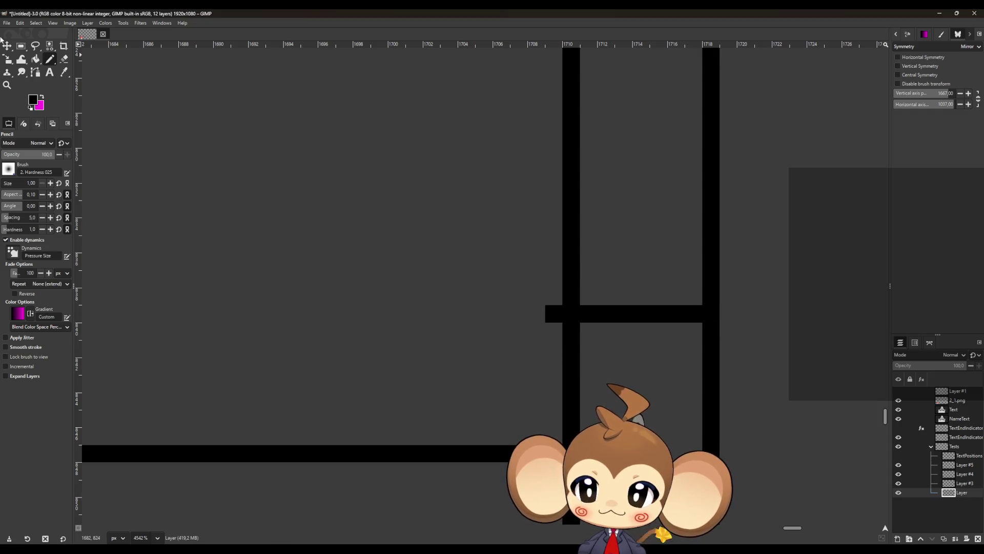
- Erase the stroke above the bar and the leftover left stroke, leaving a clean corner
{"action": "left_click", "coordinate": [65, 60]}
{"action": "key", "text": "ctrl+z"}
{"action": "key", "text": "ctrl+z"}
{"action": "key", "text": "ctrl+z"}
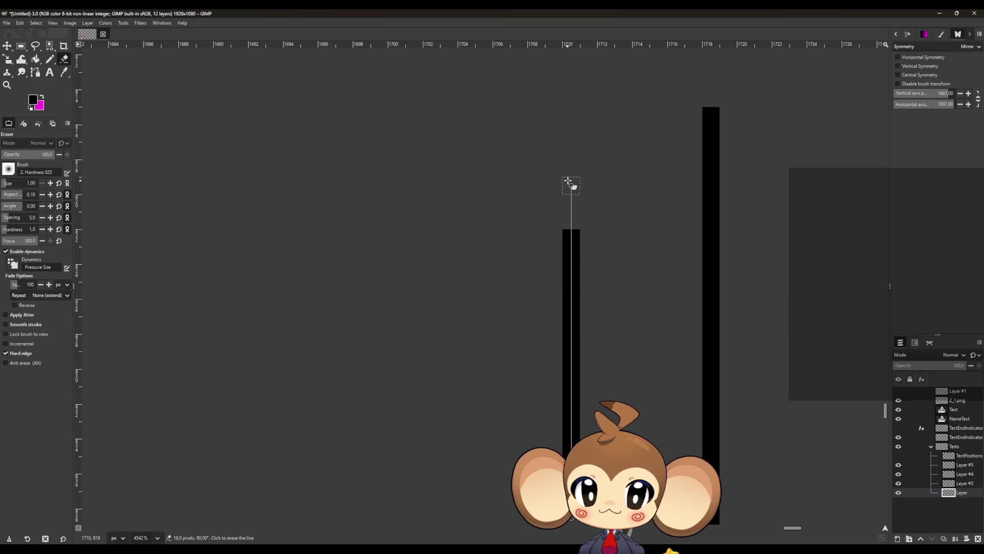
{"action": "key", "text": "ctrl+y"}
{"action": "key", "text": "ctrl+y"}
{"action": "key", "text": "ctrl+y"}
{"action": "left_click", "coordinate": [711, 302], "text": "shift"}
{"action": "left_click", "coordinate": [572, 331]}
{"action": "left_click_drag", "start_coordinate": [574, 357], "coordinate": [573, 441]}
{"action": "key", "text": "n"}
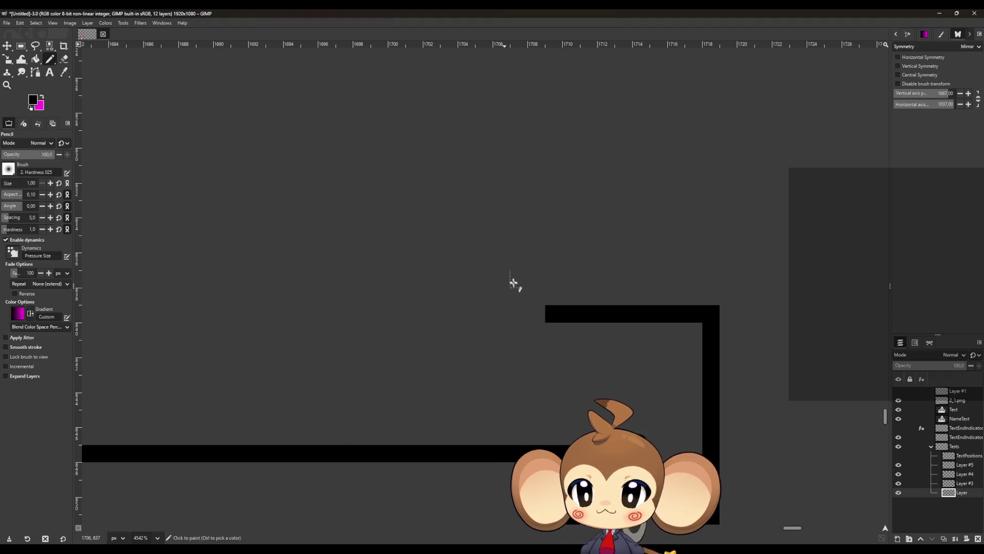
{"action": "scroll", "coordinate": [554, 309], "scroll_direction": "down", "scroll_amount": 10, "text": "ctrl"}
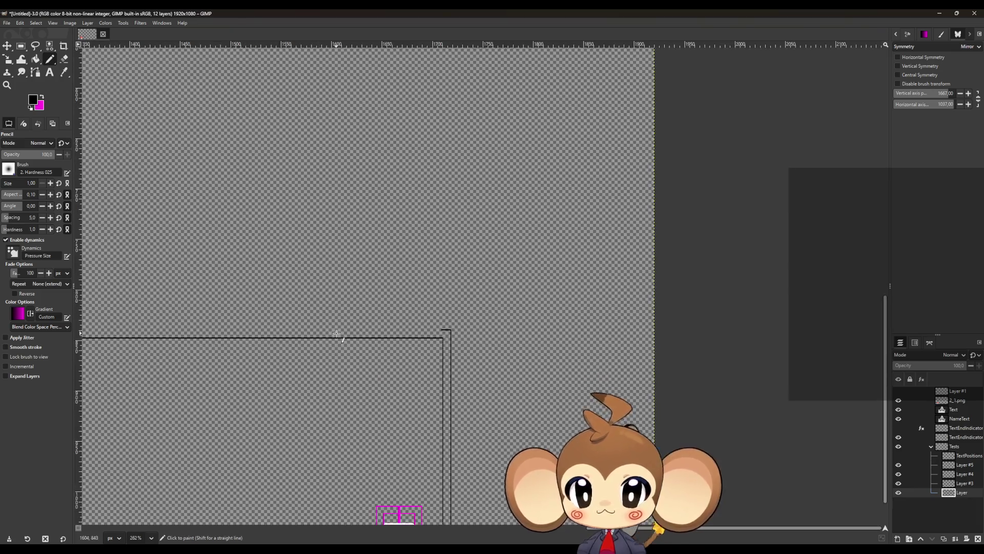
{"action": "scroll", "coordinate": [256, 339], "scroll_direction": "left", "scroll_amount": 10}
- Draw a long horizontal frame line under the 'Mgira's Name' label
{"action": "scroll", "coordinate": [252, 361], "scroll_direction": "up", "scroll_amount": 5, "text": "ctrl"}
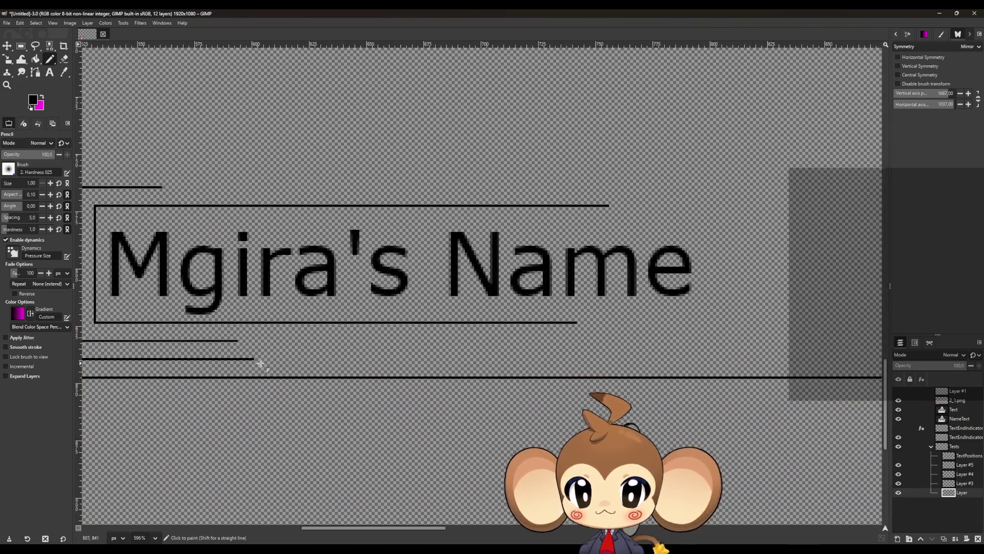
{"action": "left_click", "coordinate": [251, 358], "text": "shift"}
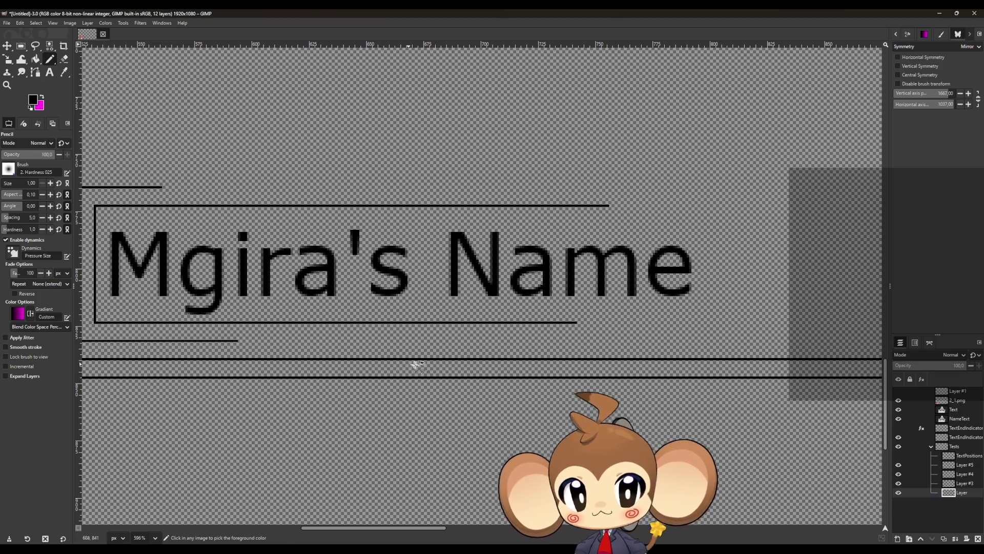
{"action": "scroll", "coordinate": [196, 325], "scroll_direction": "down", "scroll_amount": 3, "text": "ctrl"}
{"action": "scroll", "coordinate": [275, 328], "scroll_direction": "up", "scroll_amount": 16, "text": "ctrl"}
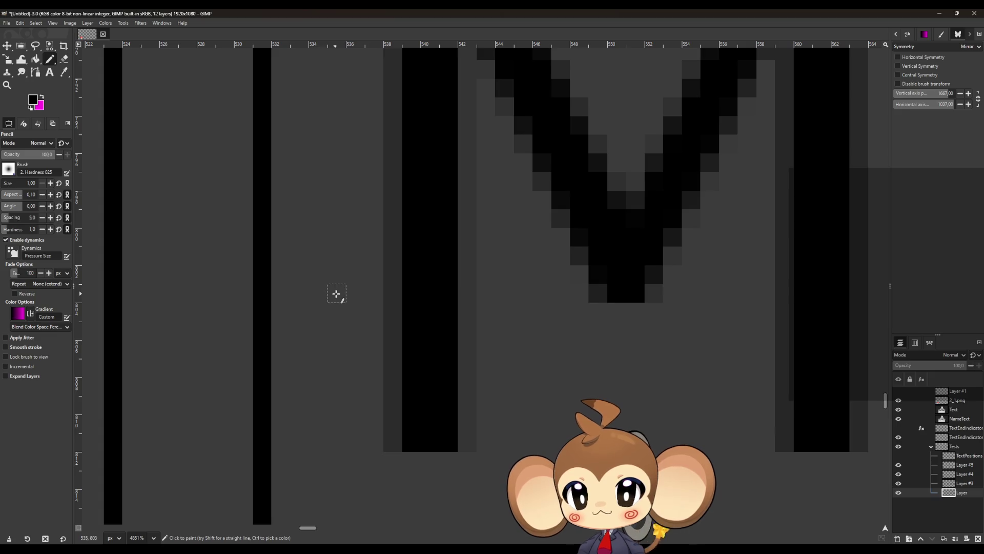
{"action": "scroll", "coordinate": [354, 313], "scroll_direction": "down", "scroll_amount": 14, "text": "ctrl"}
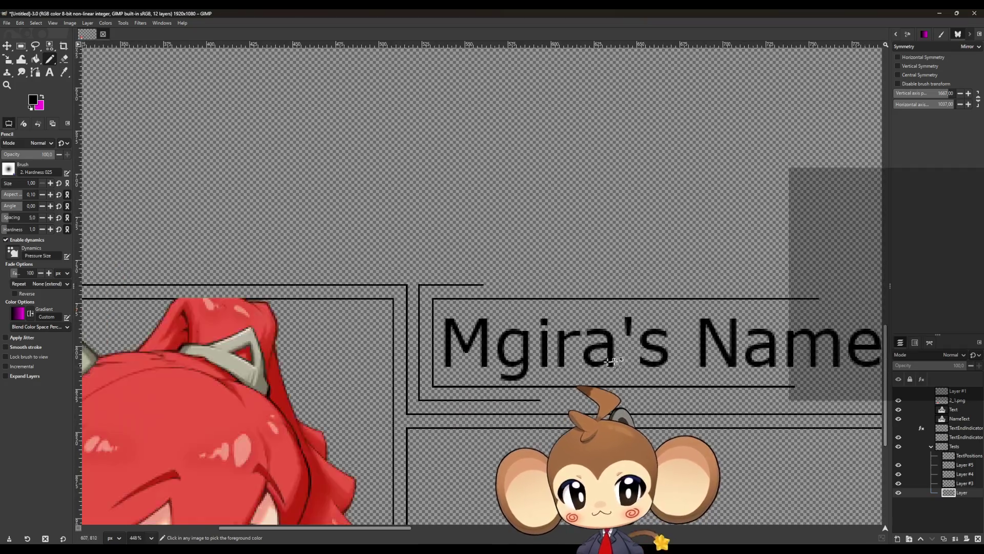
{"action": "scroll", "coordinate": [610, 308], "scroll_direction": "down", "scroll_amount": 8, "text": "ctrl"}
{"action": "scroll", "coordinate": [576, 345], "scroll_direction": "up", "scroll_amount": 18, "text": "ctrl"}
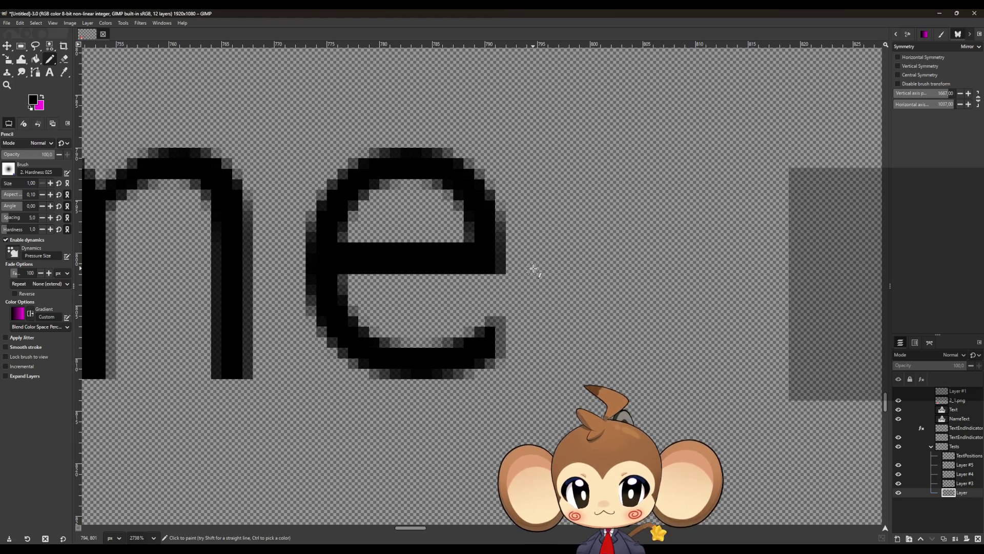
- Add a vertical frame line past the end of 'Name' and extend the bottom line to meet it
{"action": "left_click", "coordinate": [574, 266]}
{"action": "left_click", "coordinate": [574, 451], "text": "shift"}
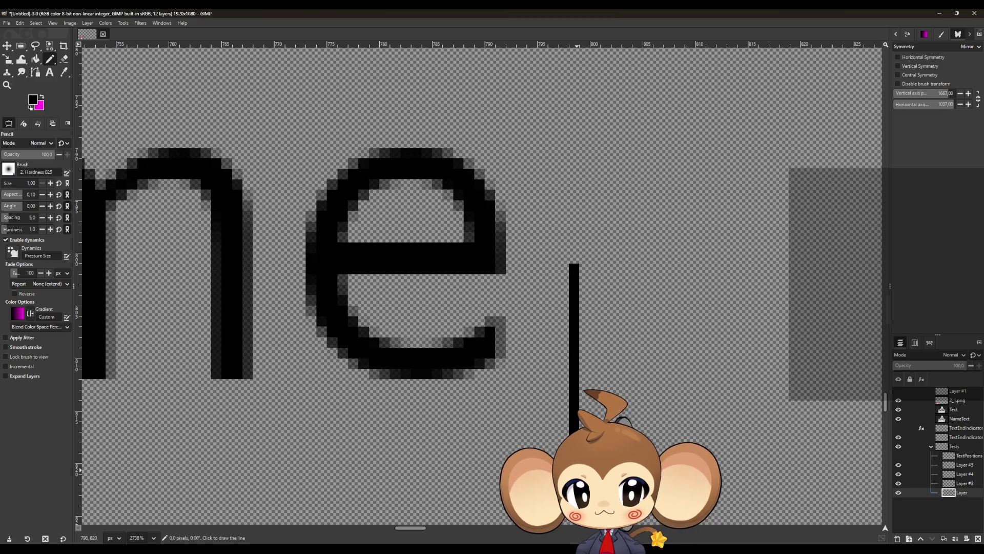
{"action": "scroll", "coordinate": [489, 441], "scroll_direction": "down", "scroll_amount": 5}
{"action": "scroll", "coordinate": [489, 441], "scroll_direction": "down", "scroll_amount": 2, "text": "ctrl"}
{"action": "scroll", "coordinate": [214, 307], "scroll_direction": "up", "scroll_amount": 1, "text": "ctrl"}
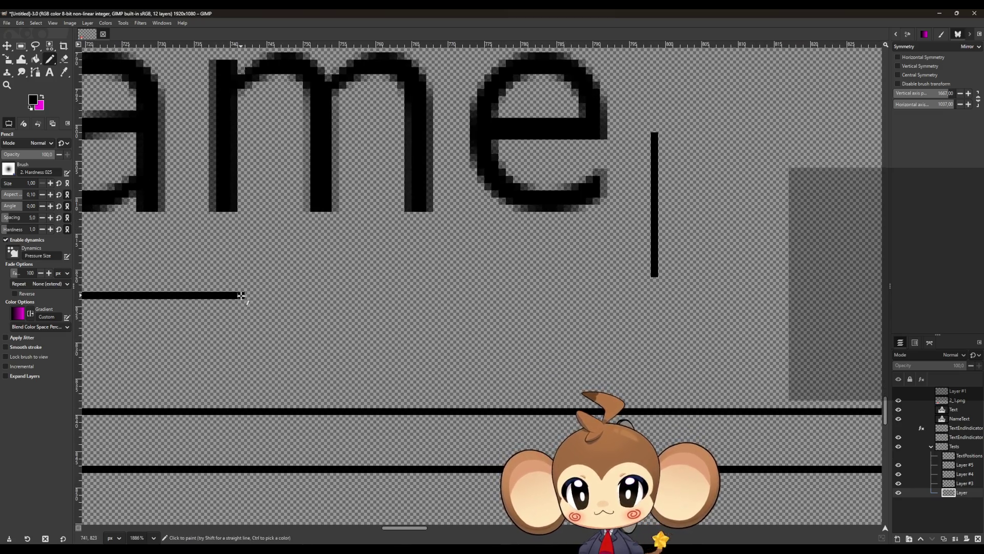
{"action": "left_click", "coordinate": [654, 295], "text": "shift"}
- Draw a horizontal line below the Name underline and fill the gap where the frame lines meet
{"action": "scroll", "coordinate": [513, 338], "scroll_direction": "down", "scroll_amount": 5, "text": "ctrl"}
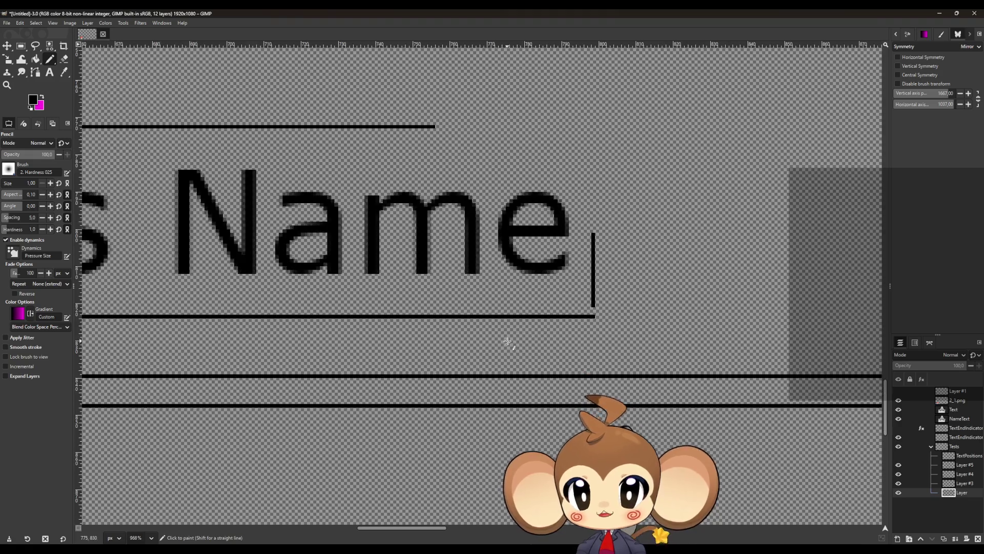
{"action": "scroll", "coordinate": [405, 347], "scroll_direction": "up", "scroll_amount": 3, "text": "ctrl"}
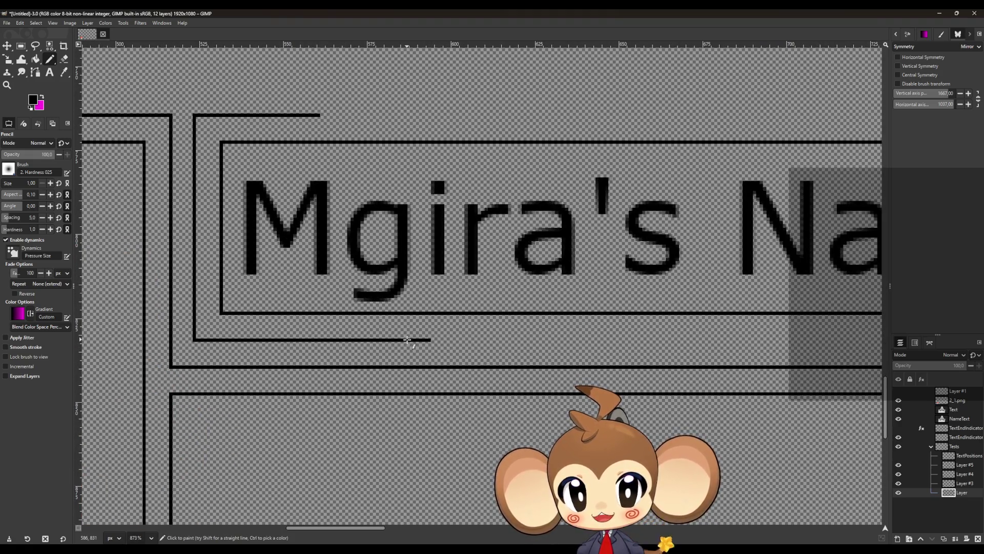
{"action": "scroll", "coordinate": [395, 345], "scroll_direction": "down", "scroll_amount": 2, "text": "ctrl"}
{"action": "scroll", "coordinate": [512, 345], "scroll_direction": "right", "scroll_amount": 3}
{"action": "scroll", "coordinate": [547, 323], "scroll_direction": "up", "scroll_amount": 3, "text": "ctrl"}
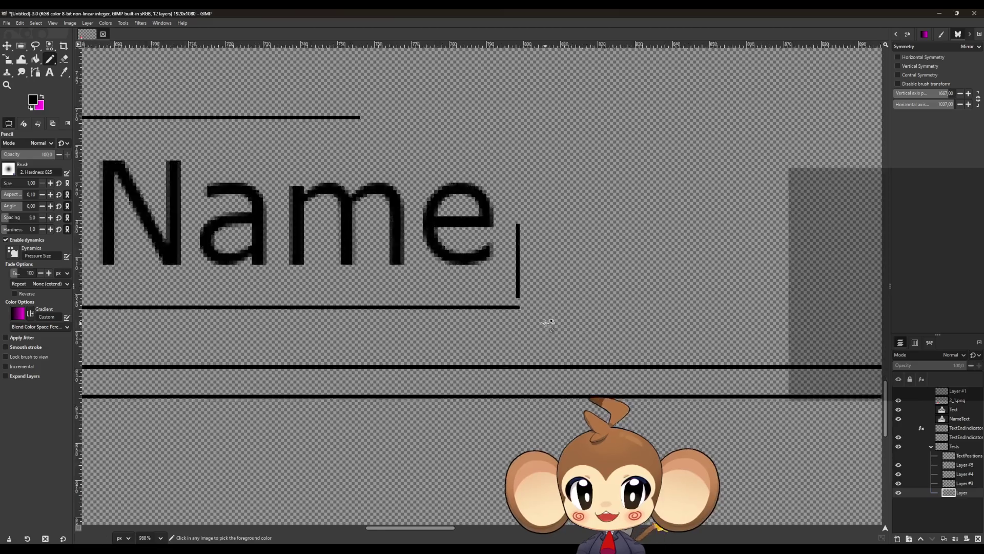
{"action": "scroll", "coordinate": [541, 333], "scroll_direction": "up", "scroll_amount": 1, "text": "ctrl"}
{"action": "left_click", "coordinate": [529, 342], "text": "shift"}
{"action": "scroll", "coordinate": [535, 322], "scroll_direction": "up", "scroll_amount": 3, "text": "ctrl"}
{"action": "left_click_drag", "start_coordinate": [446, 303], "coordinate": [446, 286]}
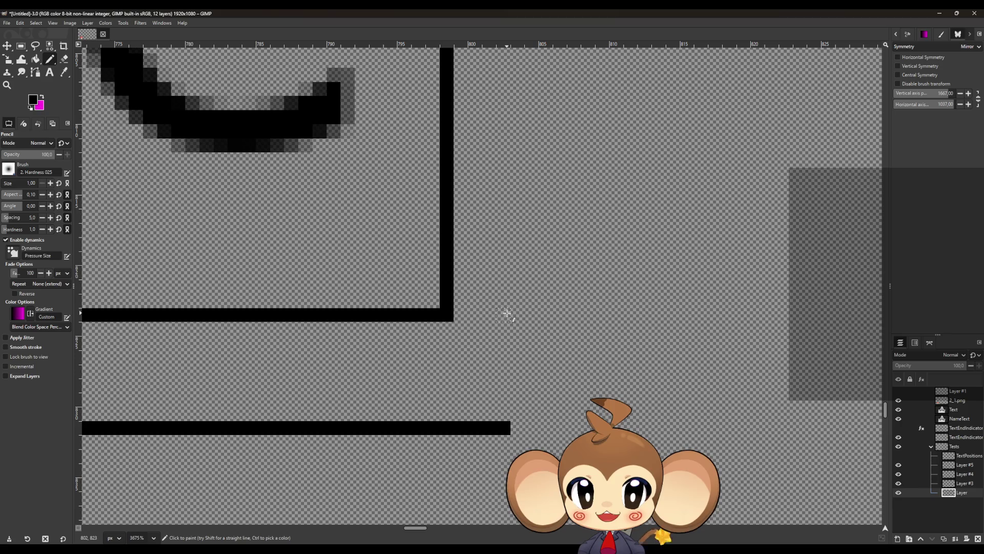
- Draw a vertical frame line down to the lower edge and extend the left vertical line up to the frame
{"action": "left_click", "coordinate": [556, 313]}
{"action": "left_click", "coordinate": [560, 430], "text": "shift"}
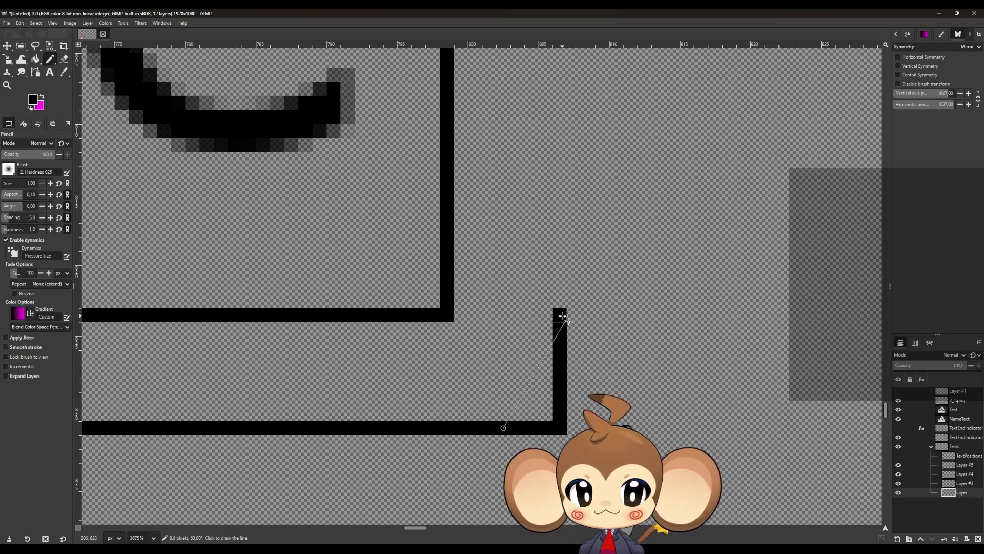
{"action": "scroll", "coordinate": [551, 326], "scroll_direction": "up", "scroll_amount": 3}
{"action": "scroll", "coordinate": [552, 307], "scroll_direction": "up", "scroll_amount": 1}
{"action": "scroll", "coordinate": [554, 276], "scroll_direction": "left", "scroll_amount": 1}
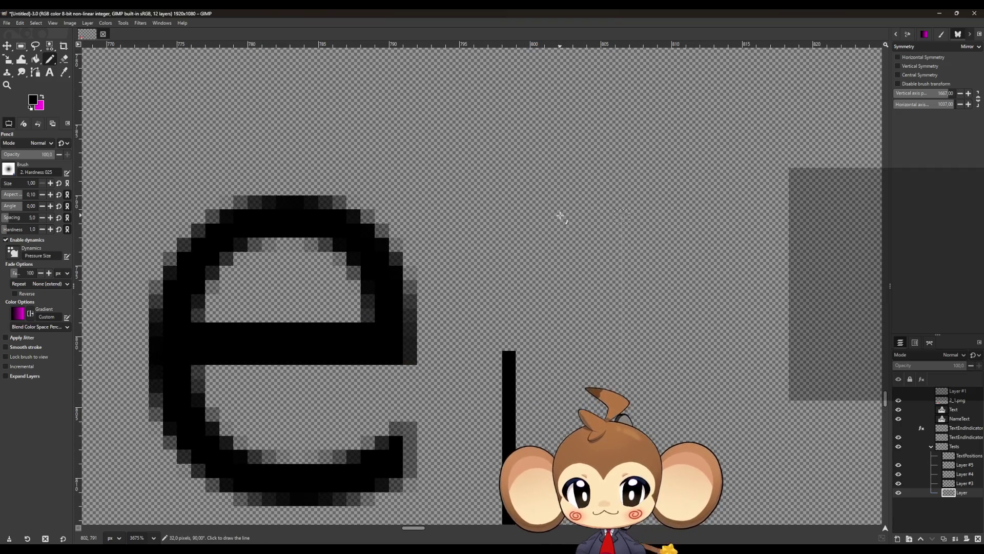
{"action": "left_click", "coordinate": [622, 210], "text": "shift"}
{"action": "left_click", "coordinate": [509, 351]}
{"action": "left_click", "coordinate": [509, 213], "text": "shift"}
- Draw a long horizontal line above the label and extend the vertical line up to the inner frame
{"action": "scroll", "coordinate": [505, 231], "scroll_direction": "down", "scroll_amount": 3, "text": "ctrl"}
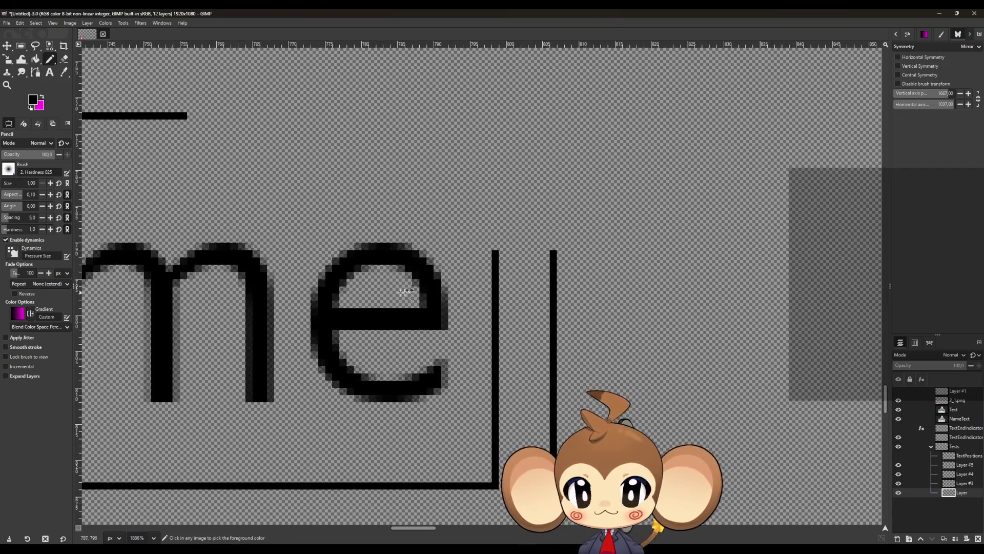
{"action": "scroll", "coordinate": [406, 291], "scroll_direction": "down", "scroll_amount": 2, "text": "ctrl"}
{"action": "scroll", "coordinate": [204, 226], "scroll_direction": "down", "scroll_amount": 1, "text": "ctrl"}
{"action": "scroll", "coordinate": [205, 240], "scroll_direction": "down", "scroll_amount": 2, "text": "ctrl"}
{"action": "scroll", "coordinate": [248, 263], "scroll_direction": "up", "scroll_amount": 1, "text": "ctrl"}
{"action": "scroll", "coordinate": [234, 287], "scroll_direction": "down", "scroll_amount": 1, "text": "ctrl"}
{"action": "scroll", "coordinate": [234, 287], "scroll_direction": "up", "scroll_amount": 1, "text": "ctrl"}
{"action": "scroll", "coordinate": [281, 246], "scroll_direction": "up", "scroll_amount": 1, "text": "ctrl"}
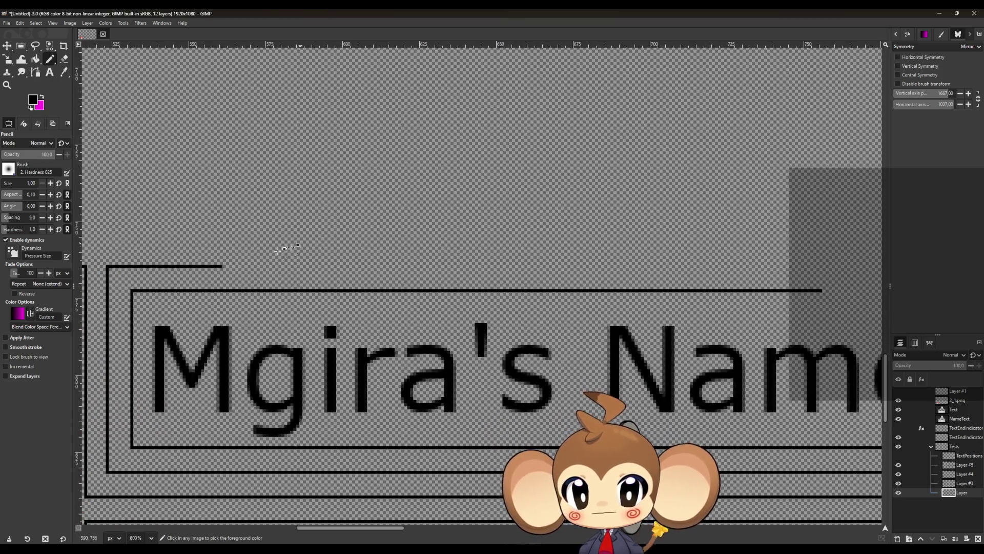
{"action": "scroll", "coordinate": [211, 268], "scroll_direction": "up", "scroll_amount": 2, "text": "ctrl"}
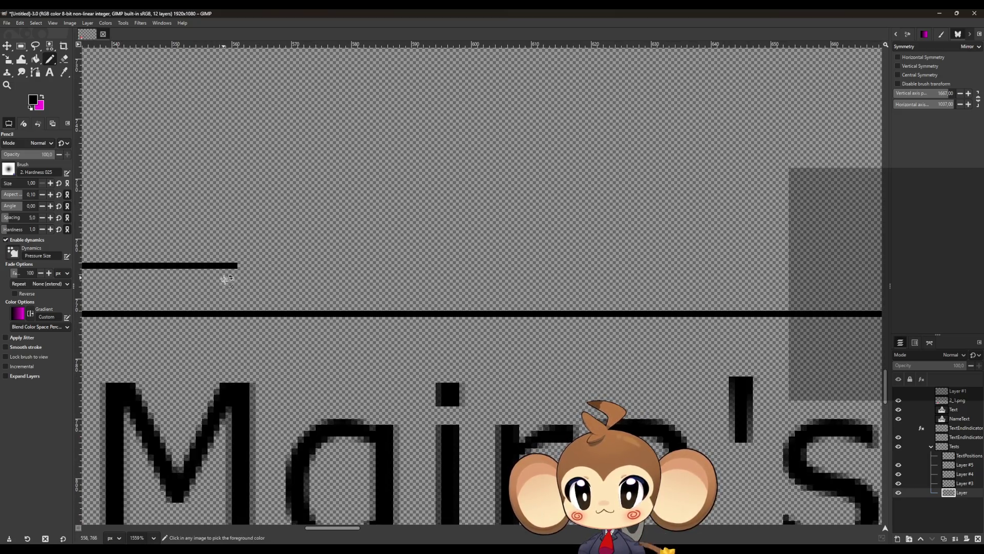
{"action": "scroll", "coordinate": [334, 292], "scroll_direction": "down", "scroll_amount": 4, "text": "ctrl"}
{"action": "scroll", "coordinate": [489, 313], "scroll_direction": "up", "scroll_amount": 3, "text": "ctrl"}
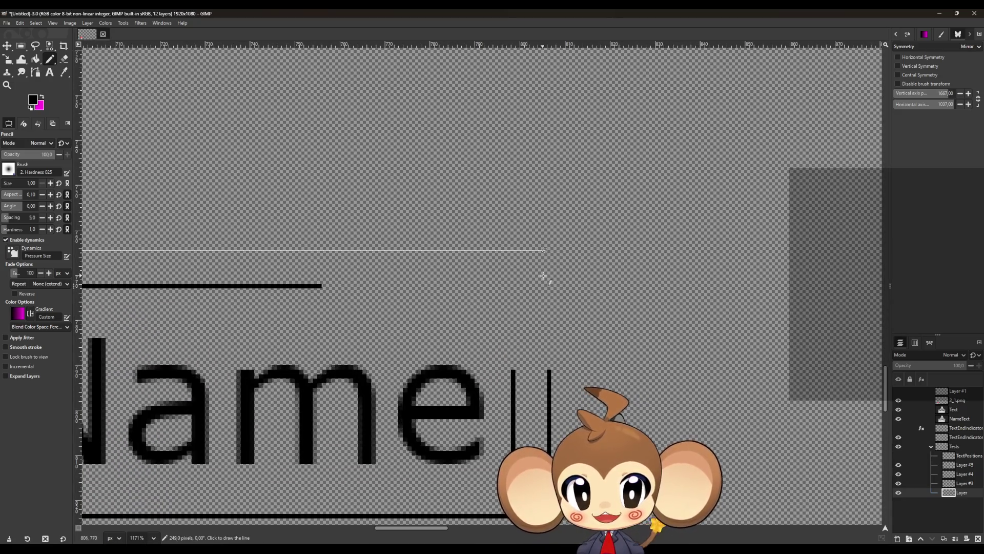
{"action": "left_click", "coordinate": [547, 250], "text": "shift"}
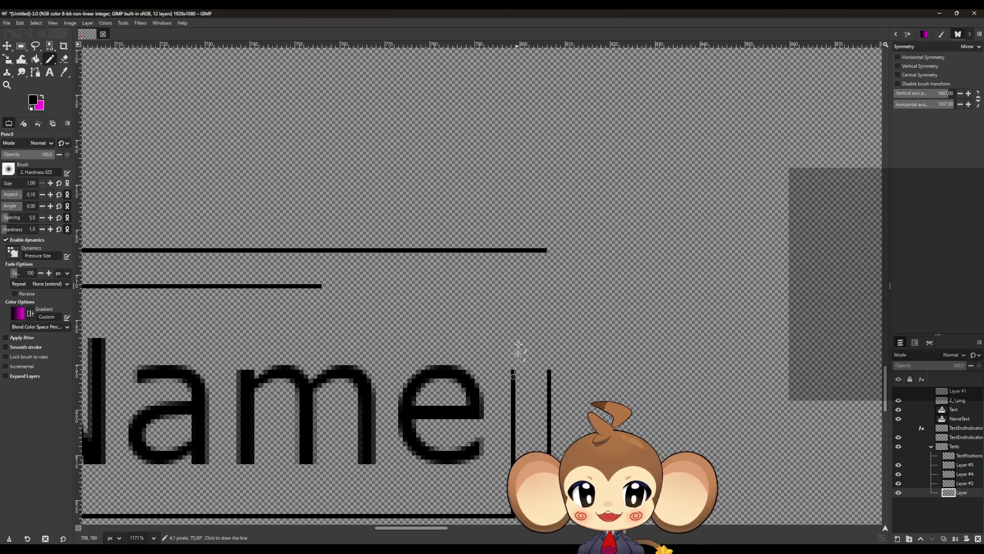
{"action": "left_click", "coordinate": [513, 285], "text": "shift"}
- Connect the inner frame's top edge to the vertical line and close the outer frame's right side
{"action": "left_click", "coordinate": [297, 285]}
{"action": "left_click", "coordinate": [513, 286], "text": "shift"}
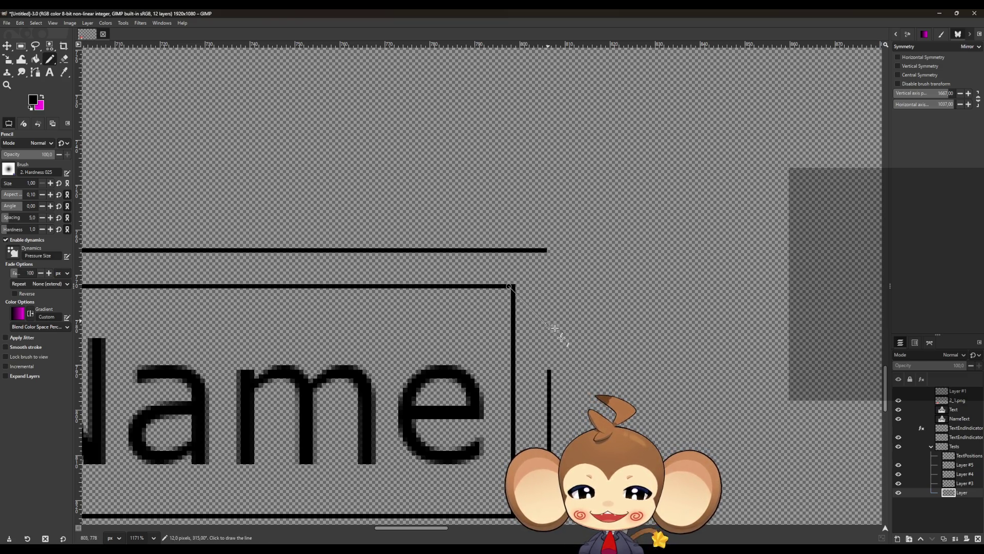
{"action": "left_click", "coordinate": [562, 250], "text": "shift"}
{"action": "scroll", "coordinate": [589, 325], "scroll_direction": "down", "scroll_amount": 8}
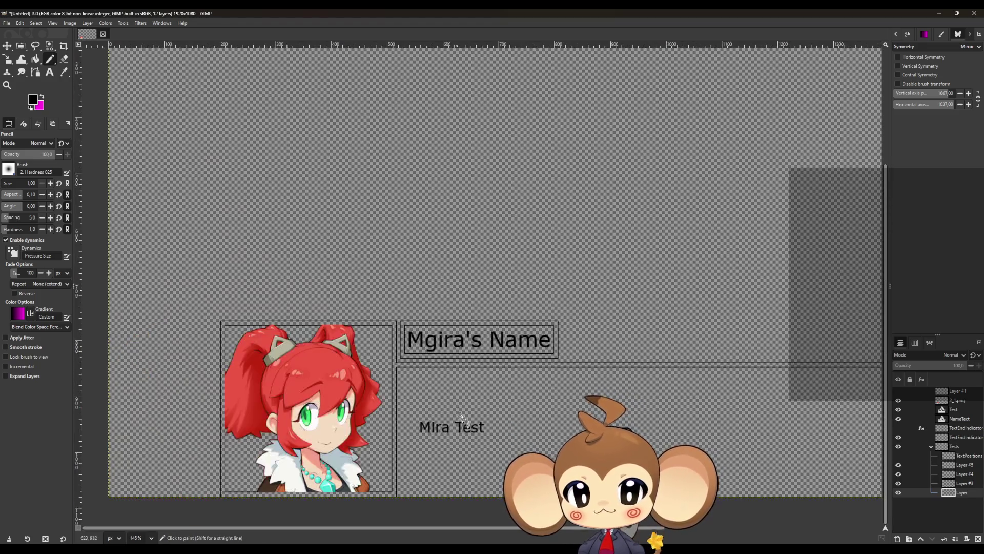
{"action": "scroll", "coordinate": [439, 413], "scroll_direction": "up", "scroll_amount": 2}
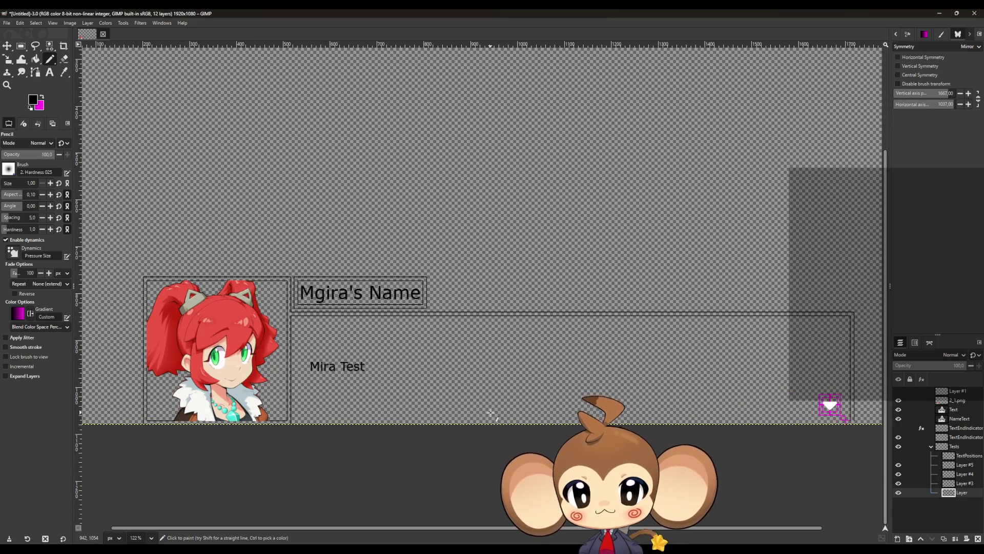
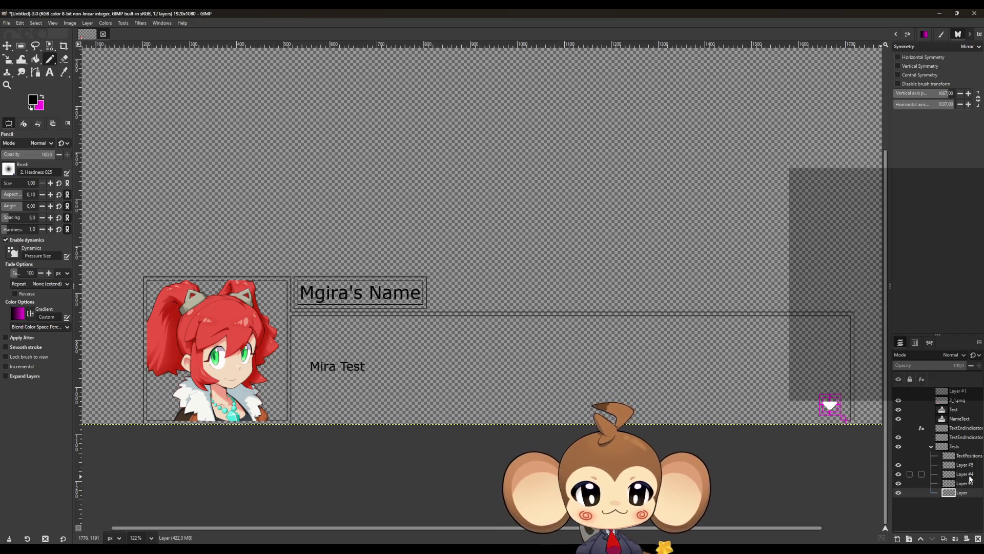
- Show the TextPositions layer and clear its guide marks beside Mira Test
{"action": "left_click", "coordinate": [898, 457]}
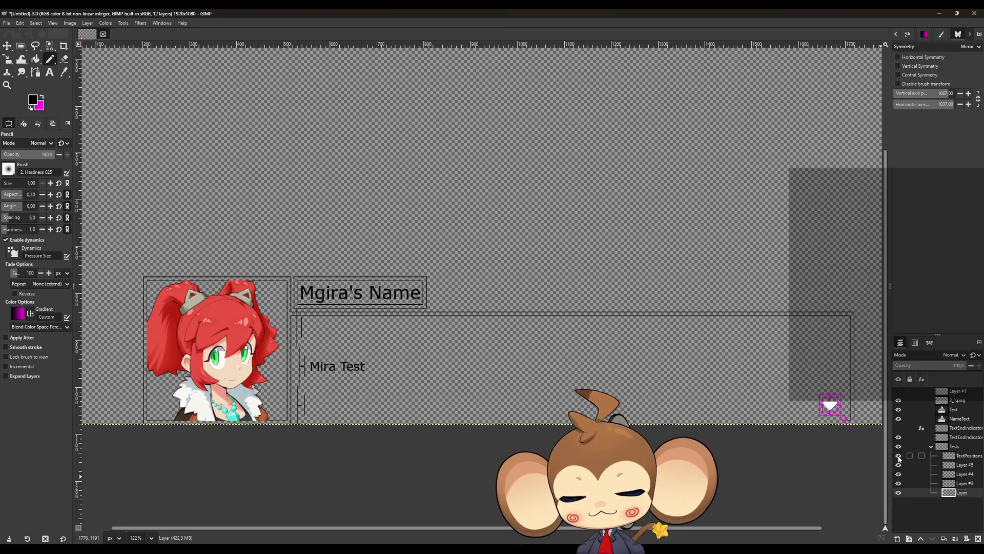
{"action": "left_click", "coordinate": [951, 458]}
{"action": "scroll", "coordinate": [292, 386], "scroll_direction": "up", "scroll_amount": 5, "text": "ctrl"}
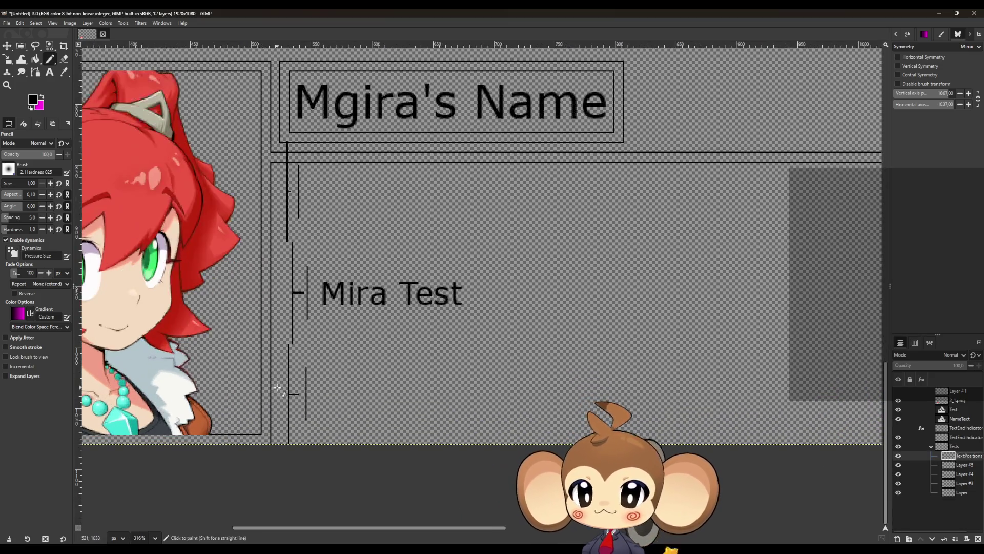
{"action": "left_click", "coordinate": [21, 46]}
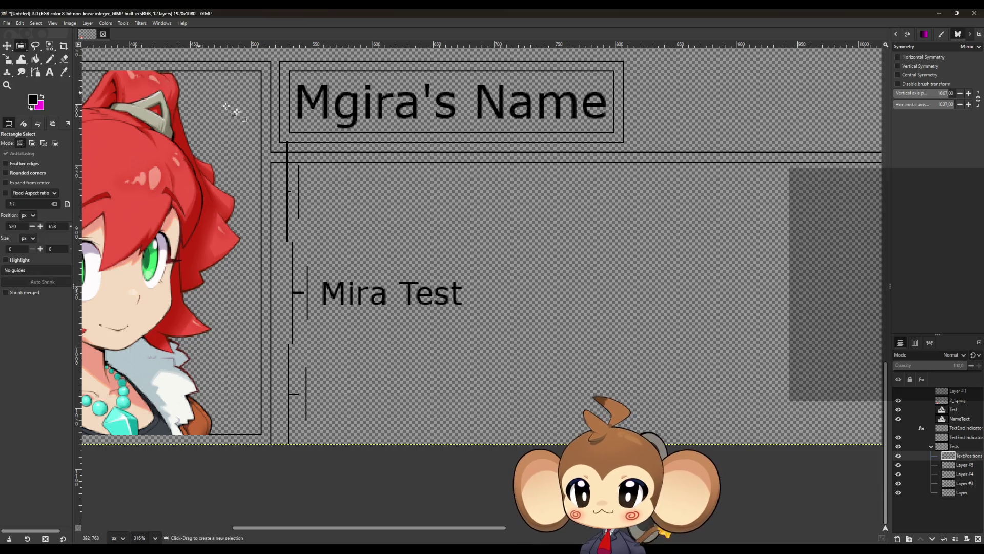
{"action": "left_click_drag", "start_coordinate": [236, 104], "coordinate": [337, 488]}
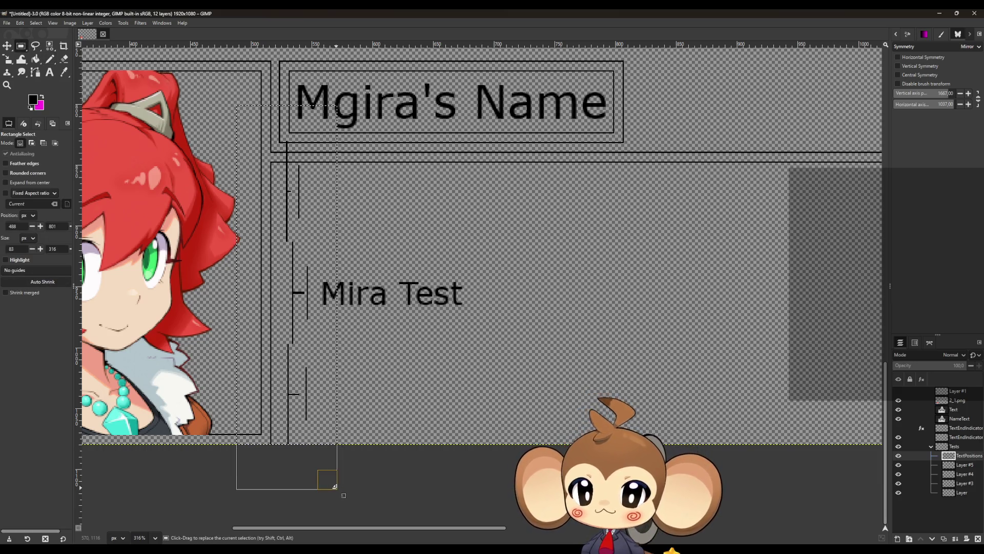
{"action": "key", "text": "n"}
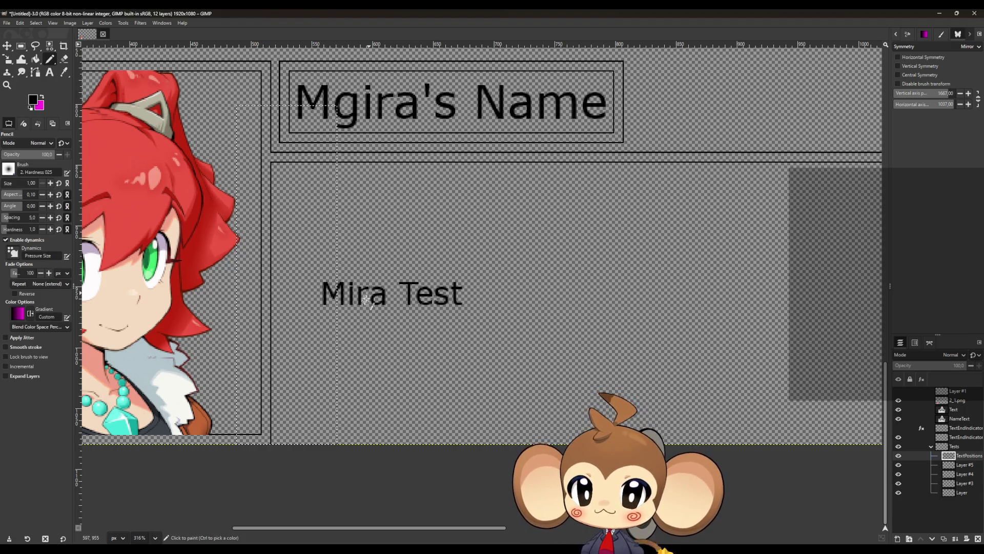
- On the base Layer, erase the vertical border line's lower end so it ends at the portrait frame's bottom
{"action": "scroll", "coordinate": [277, 451], "scroll_direction": "up", "scroll_amount": 5}
{"action": "left_click", "coordinate": [959, 492]}
{"action": "key", "text": "r"}
{"action": "left_click", "coordinate": [345, 242]}
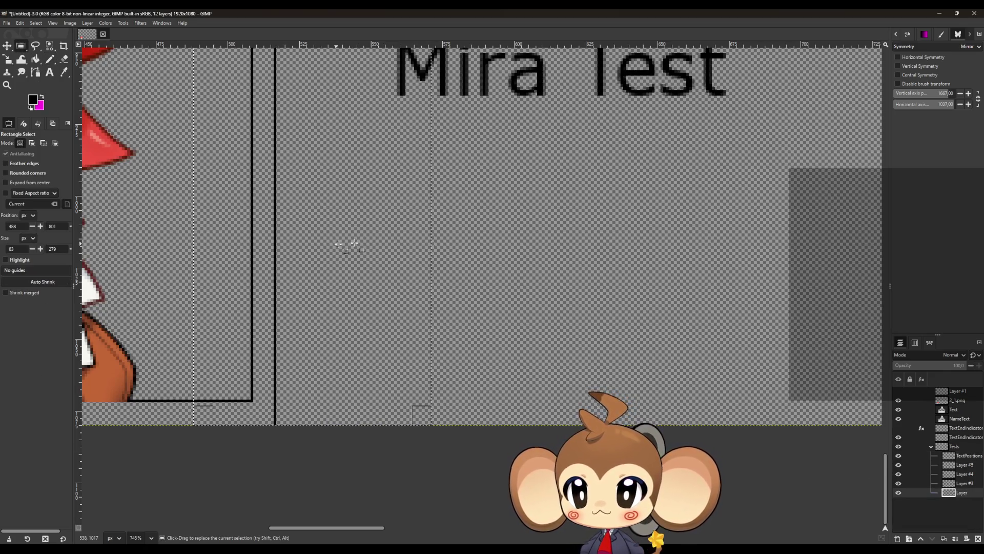
{"action": "left_click", "coordinate": [64, 59]}
{"action": "scroll", "coordinate": [272, 440], "scroll_direction": "up", "scroll_amount": 5}
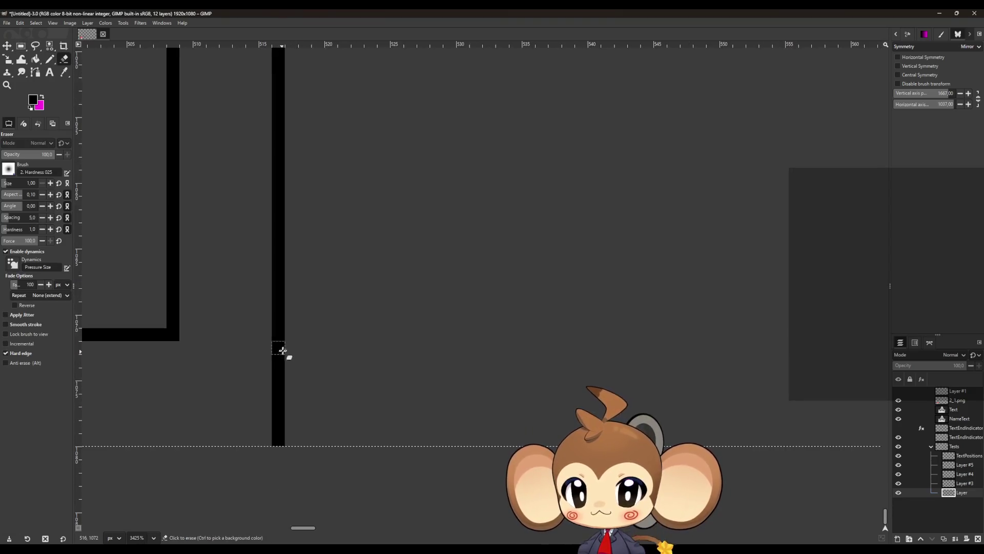
{"action": "left_click_drag", "start_coordinate": [282, 350], "coordinate": [285, 424]}
{"action": "scroll", "coordinate": [279, 428], "scroll_direction": "down", "scroll_amount": 6}
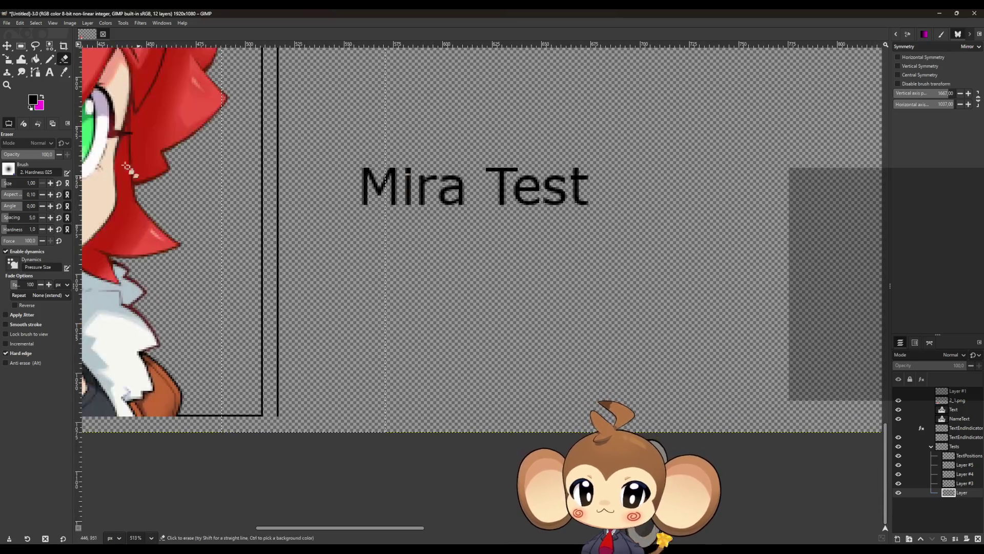
{"action": "key", "text": "r"}
{"action": "left_click", "coordinate": [612, 269]}
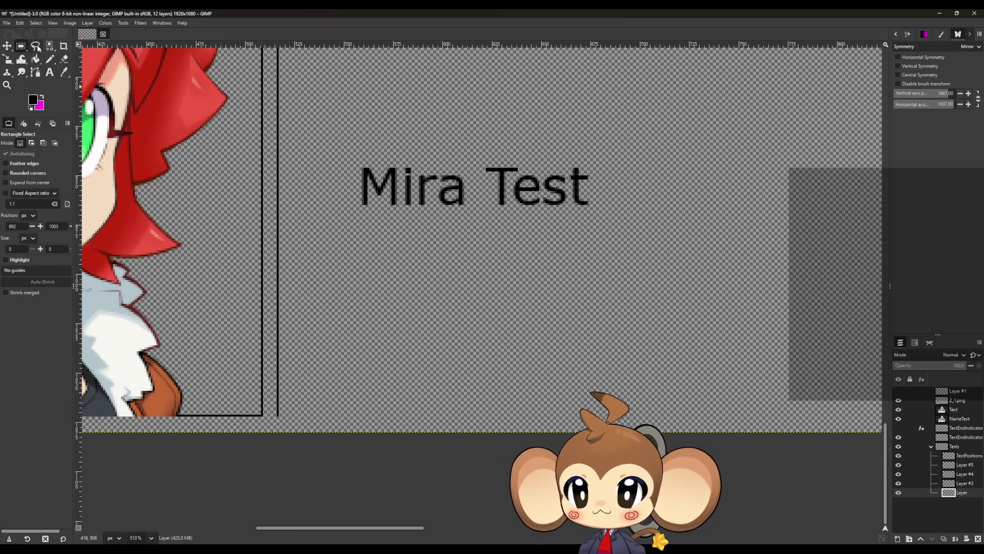
{"action": "left_click", "coordinate": [50, 59]}
{"action": "scroll", "coordinate": [269, 418], "scroll_direction": "up", "scroll_amount": 4}
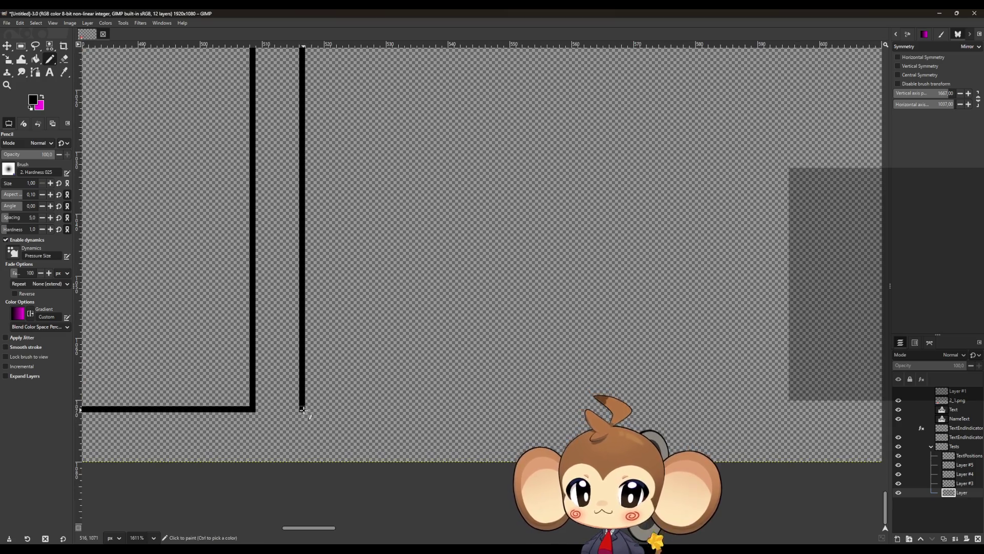
- Draw a straight black horizontal border line on the dialogue box
{"action": "scroll", "coordinate": [303, 410], "scroll_direction": "down", "scroll_amount": 9}
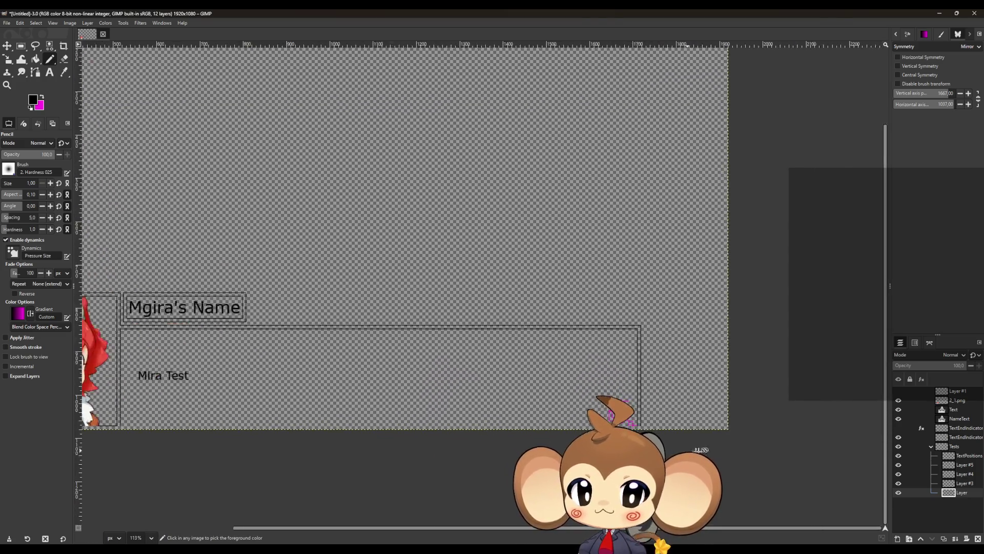
{"action": "scroll", "coordinate": [646, 426], "scroll_direction": "up", "scroll_amount": 7}
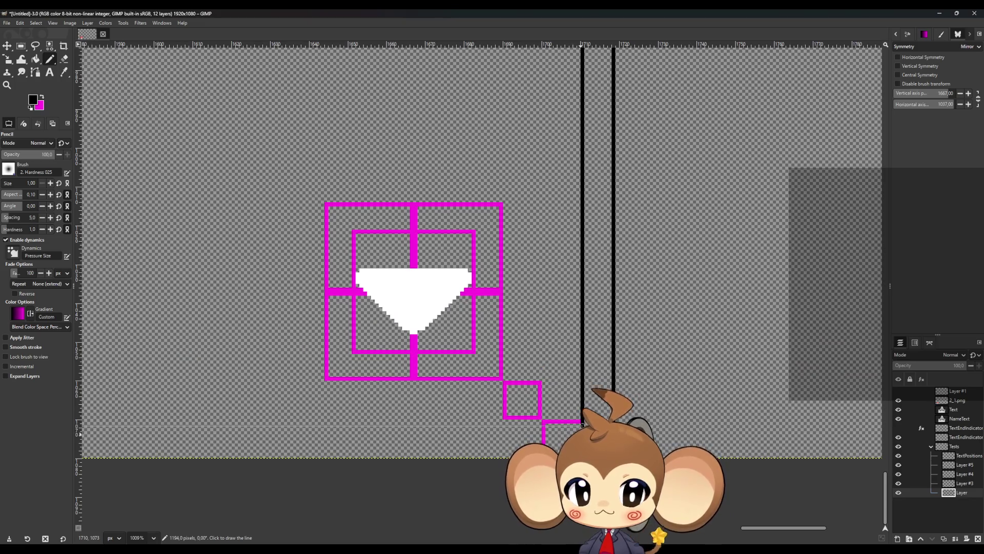
{"action": "left_click", "coordinate": [582, 425], "text": "shift"}
{"action": "scroll", "coordinate": [605, 408], "scroll_direction": "up", "scroll_amount": 3}
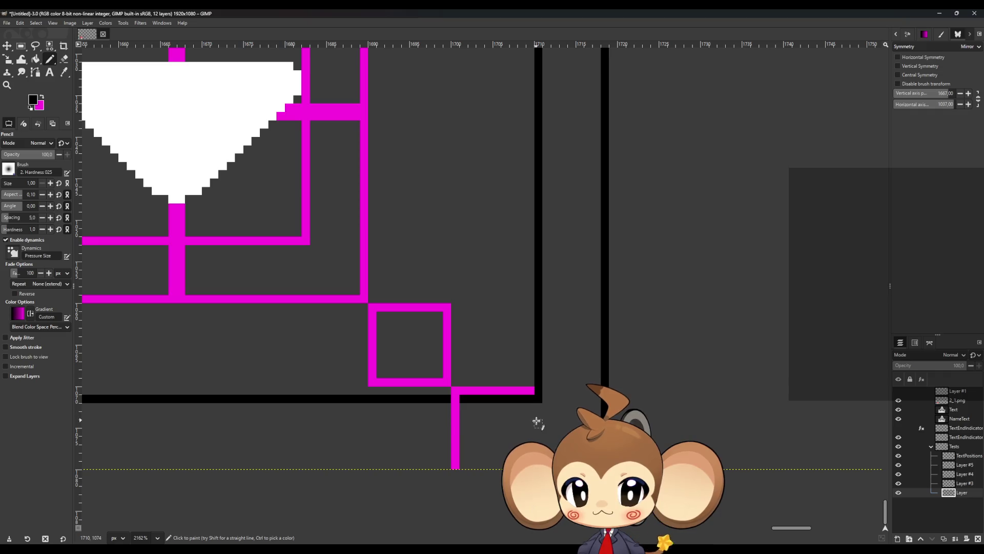
{"action": "scroll", "coordinate": [539, 432], "scroll_direction": "down", "scroll_amount": 3}
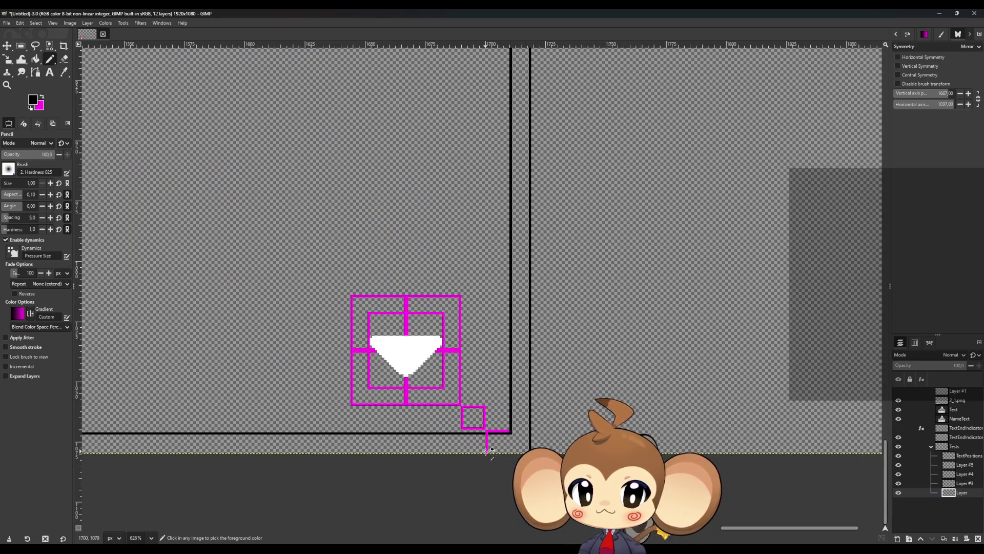
{"action": "scroll", "coordinate": [486, 450], "scroll_direction": "up", "scroll_amount": 5}
{"action": "scroll", "coordinate": [484, 449], "scroll_direction": "down", "scroll_amount": 4}
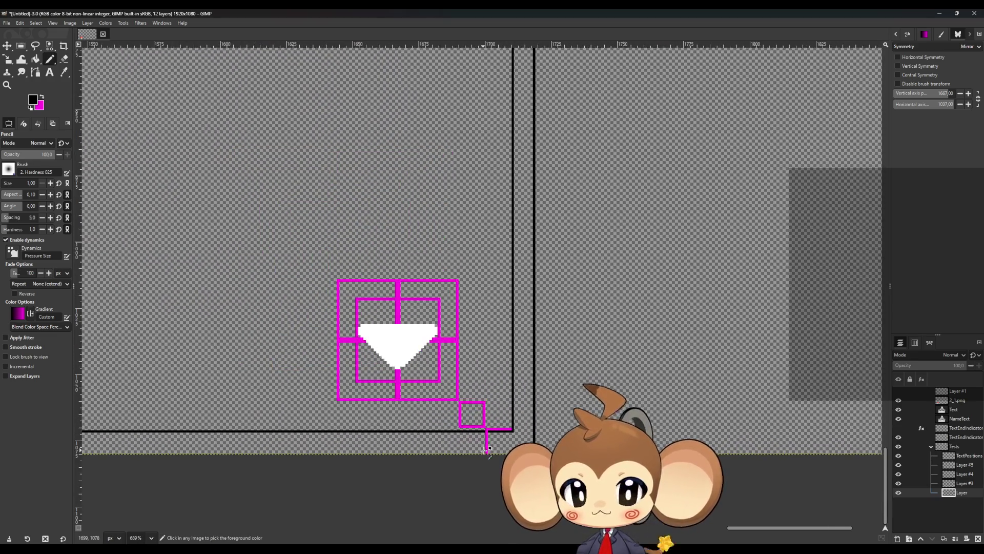
{"action": "scroll", "coordinate": [486, 450], "scroll_direction": "down", "scroll_amount": 4}
{"action": "scroll", "coordinate": [483, 446], "scroll_direction": "up", "scroll_amount": 6}
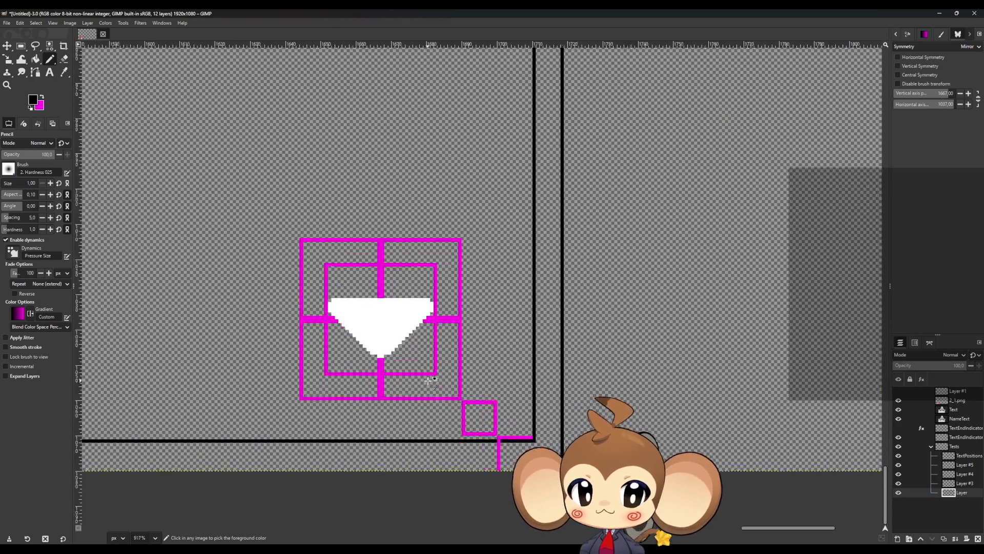
{"action": "scroll", "coordinate": [429, 380], "scroll_direction": "up", "scroll_amount": 1}
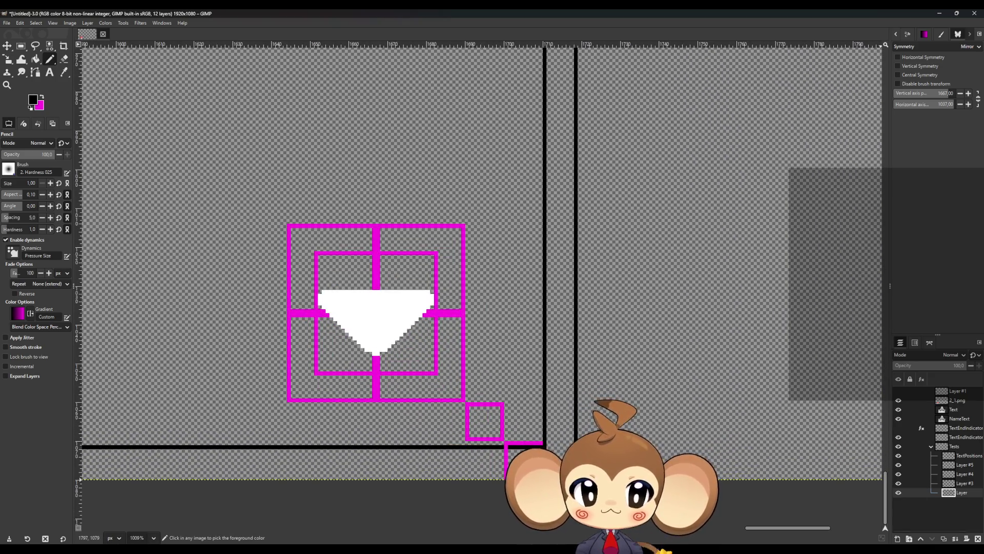
- Cut and paste Layer #4's magenta box frame, move it up about 67 px, then merge it back down
{"action": "left_click", "coordinate": [898, 474]}
{"action": "left_click", "coordinate": [898, 474]}
{"action": "left_click", "coordinate": [897, 474]}
{"action": "left_click", "coordinate": [898, 474]}
{"action": "left_click", "coordinate": [966, 475]}
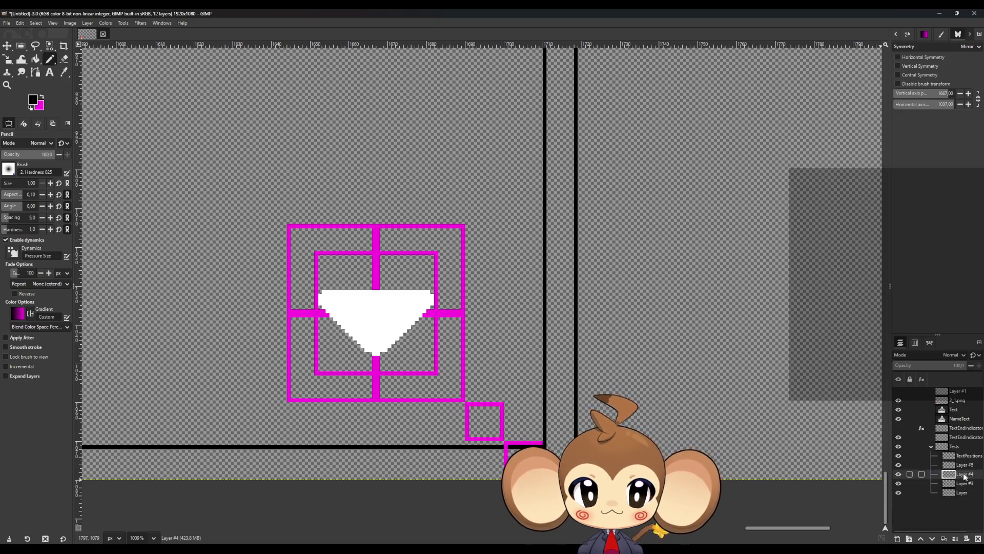
{"action": "key", "text": "r"}
{"action": "mouse_move", "coordinate": [221, 166]}
{"action": "left_mouse_down"}
{"action": "mouse_move", "coordinate": [461, 474]}
{"action": "mouse_move", "coordinate": [513, 505]}
{"action": "mouse_move", "coordinate": [547, 479]}
{"action": "left_mouse_up"}
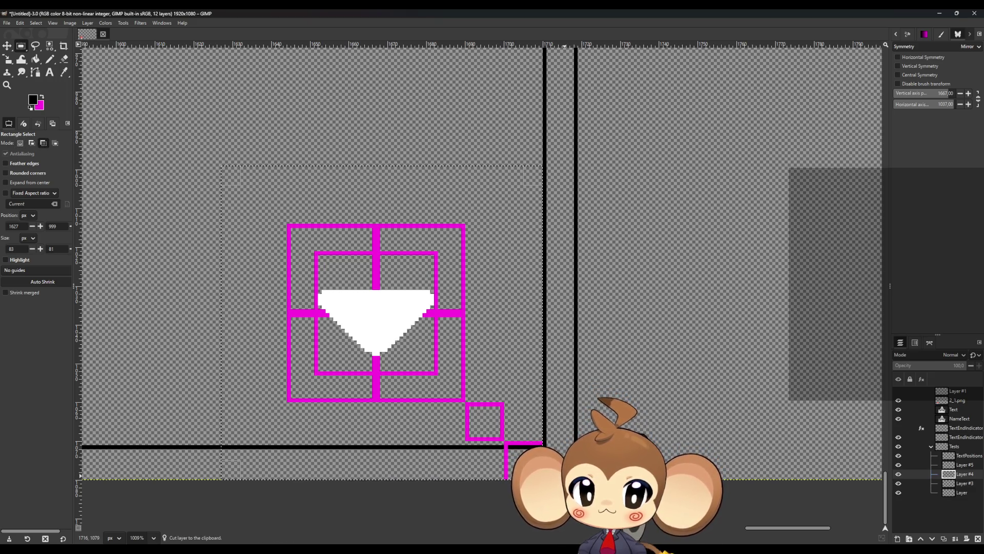
{"action": "key", "text": "ctrl+x"}
{"action": "key", "text": "ctrl+v"}
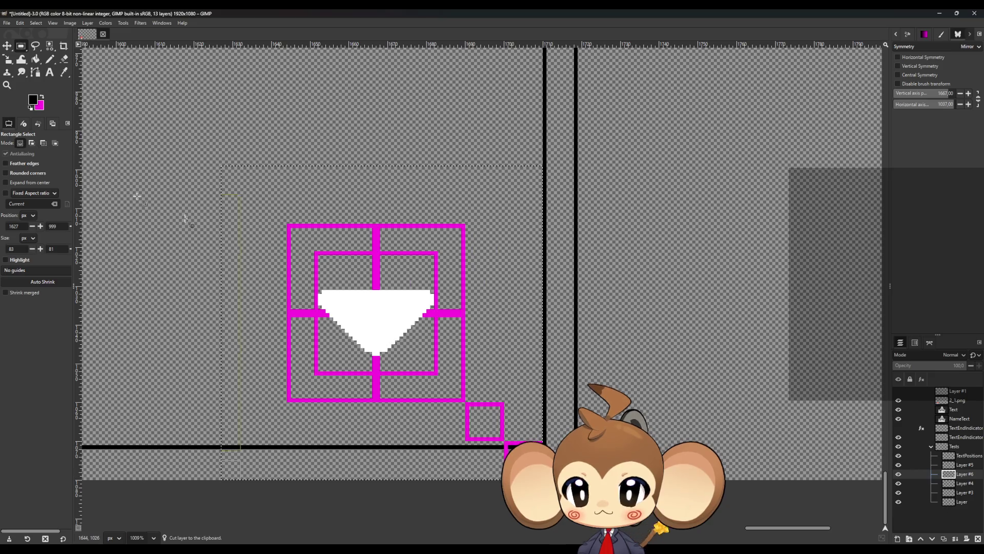
{"action": "left_click", "coordinate": [7, 47]}
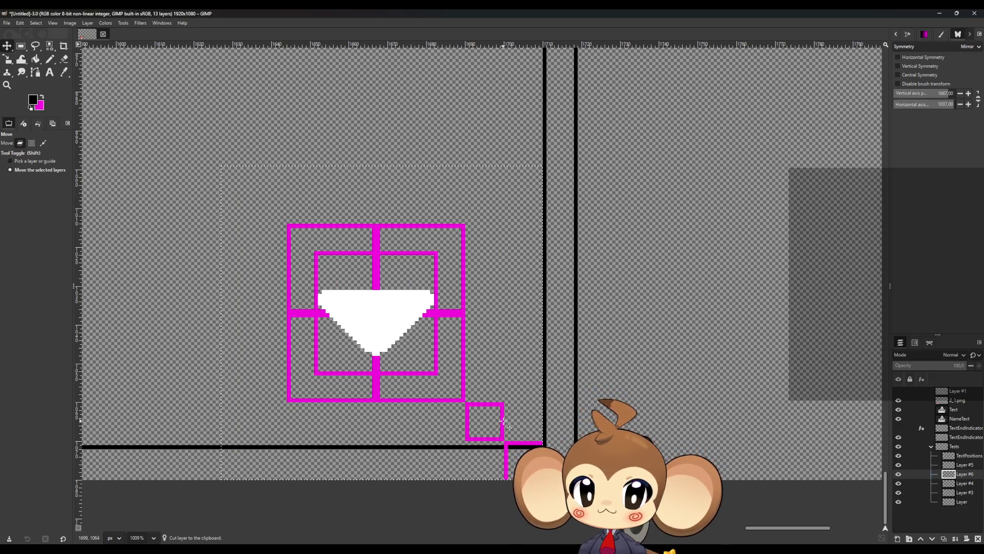
{"action": "left_click_drag", "start_coordinate": [501, 421], "coordinate": [500, 386]}
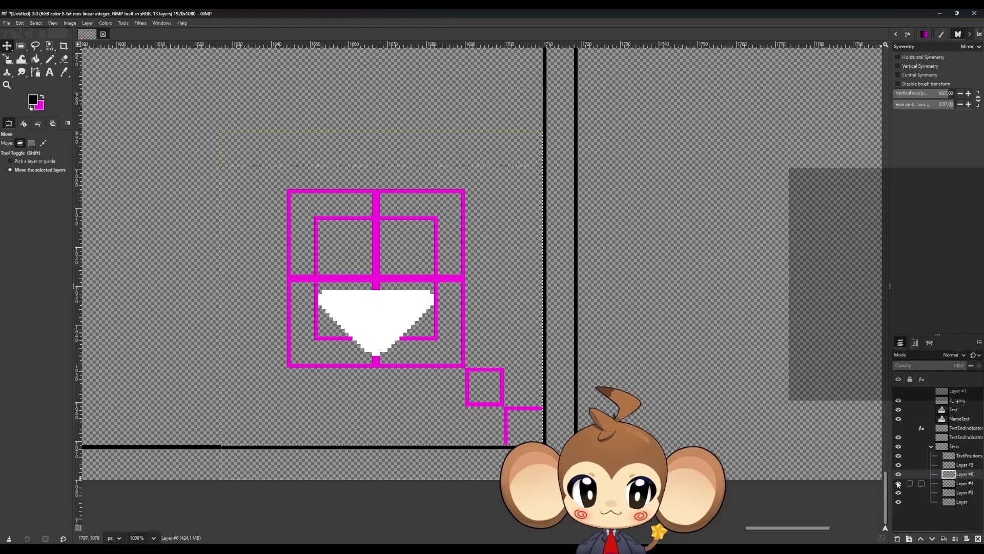
{"action": "left_click", "coordinate": [954, 538]}
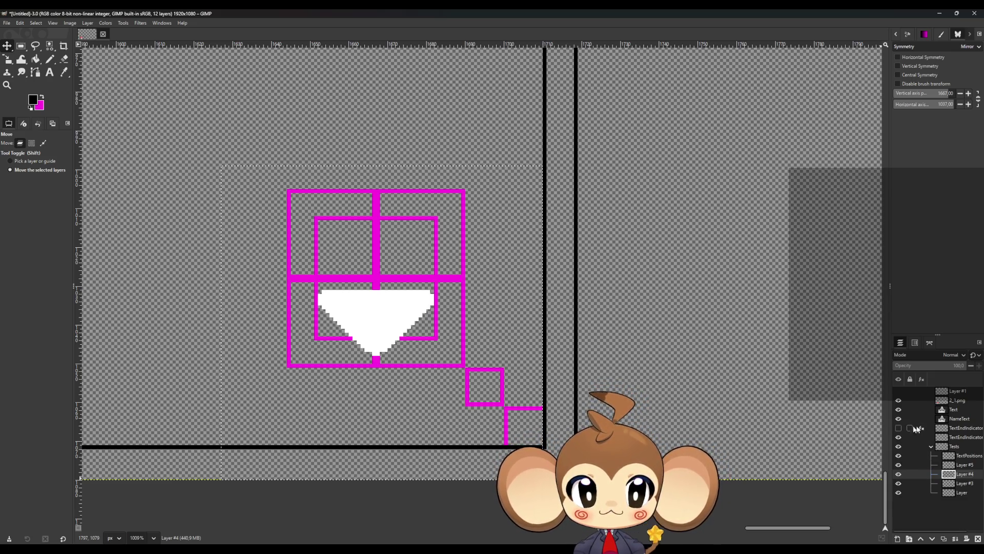
- Compare the sharp TextEndIndicator and blurred TextEndIndicatorBlur layers by toggling their visibility
{"action": "left_click", "coordinate": [945, 438]}
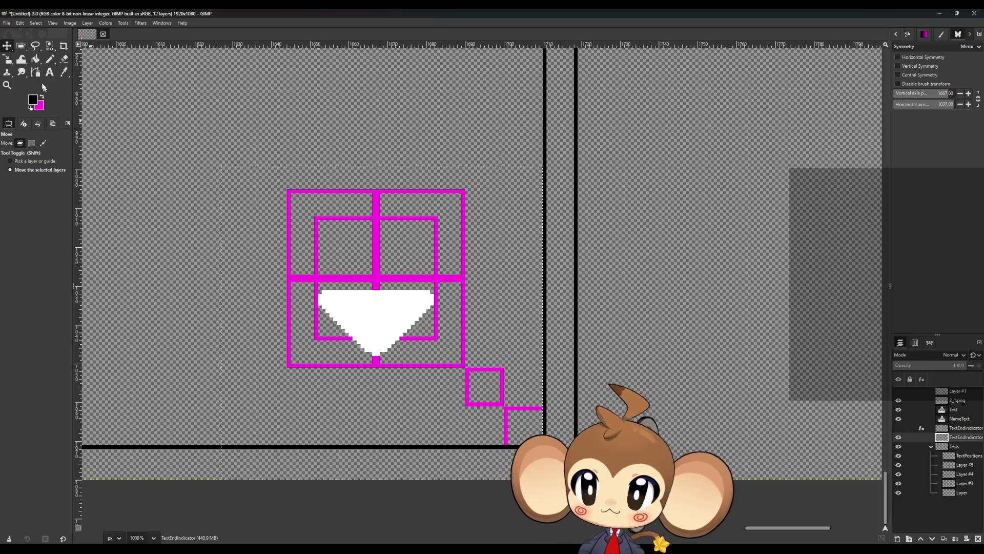
{"action": "left_click", "coordinate": [957, 428]}
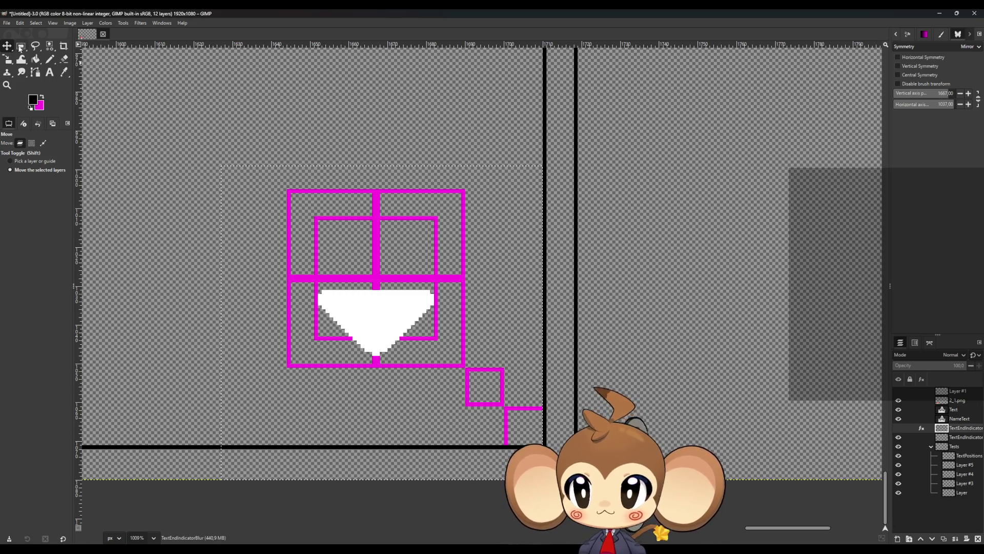
{"action": "left_click", "coordinate": [21, 46]}
{"action": "left_click", "coordinate": [159, 95]}
{"action": "left_click", "coordinate": [7, 45]}
{"action": "left_click", "coordinate": [898, 428]}
{"action": "left_click", "coordinate": [898, 437]}
{"action": "scroll", "coordinate": [451, 313], "scroll_direction": "up", "scroll_amount": 2}
{"action": "left_click", "coordinate": [897, 437]}
{"action": "left_click", "coordinate": [898, 429]}
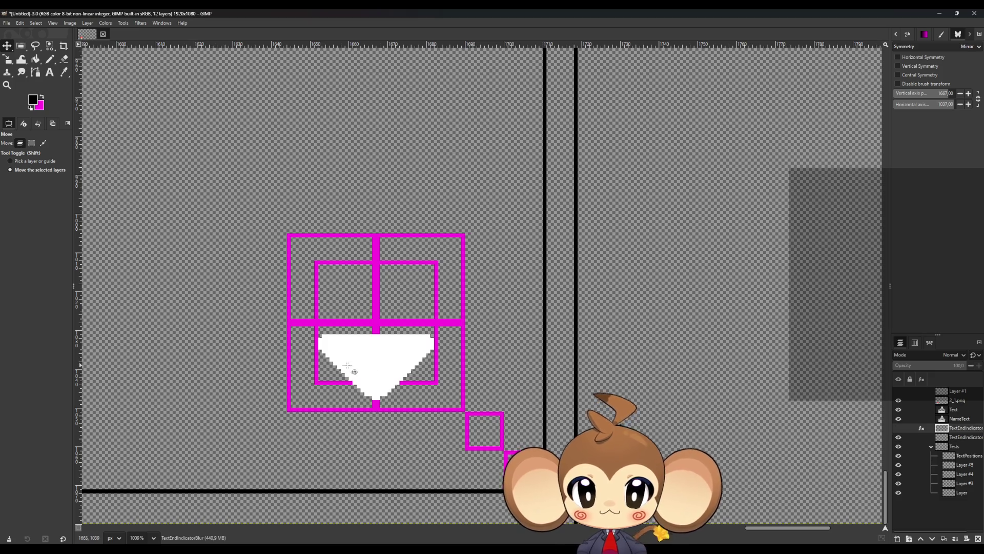
{"action": "scroll", "coordinate": [354, 371], "scroll_direction": "up", "scroll_amount": 3}
- Test nudging the active triangle layer upward, undoing and redoing the glow visibility change
{"action": "left_click_drag", "start_coordinate": [383, 361], "coordinate": [382, 352]}
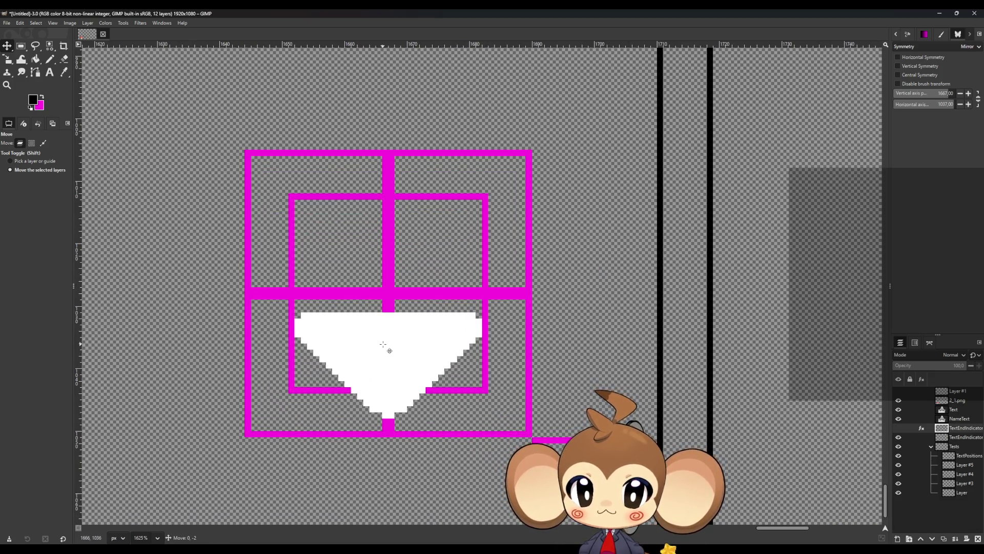
{"action": "left_click_drag", "start_coordinate": [382, 297], "coordinate": [383, 298]}
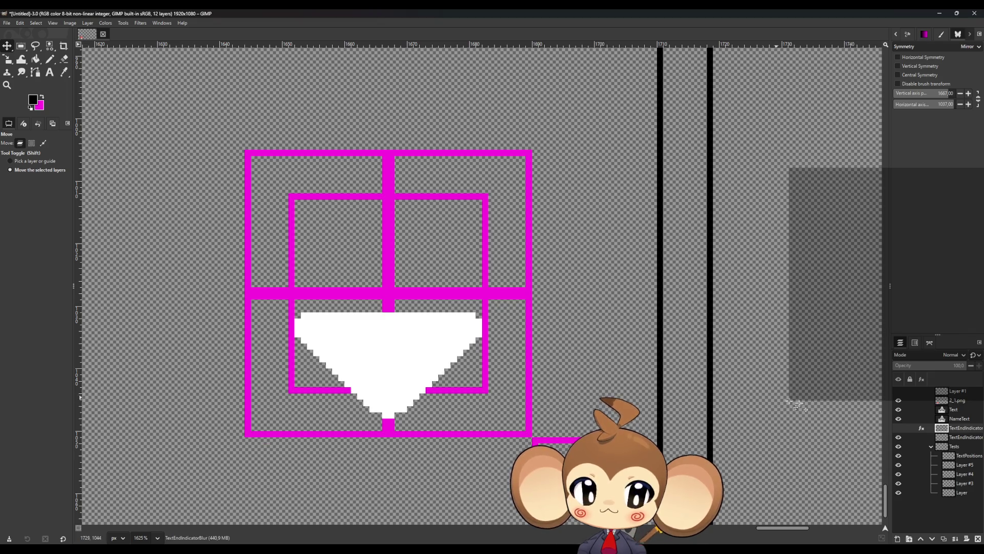
{"action": "key", "text": "ctrl"}
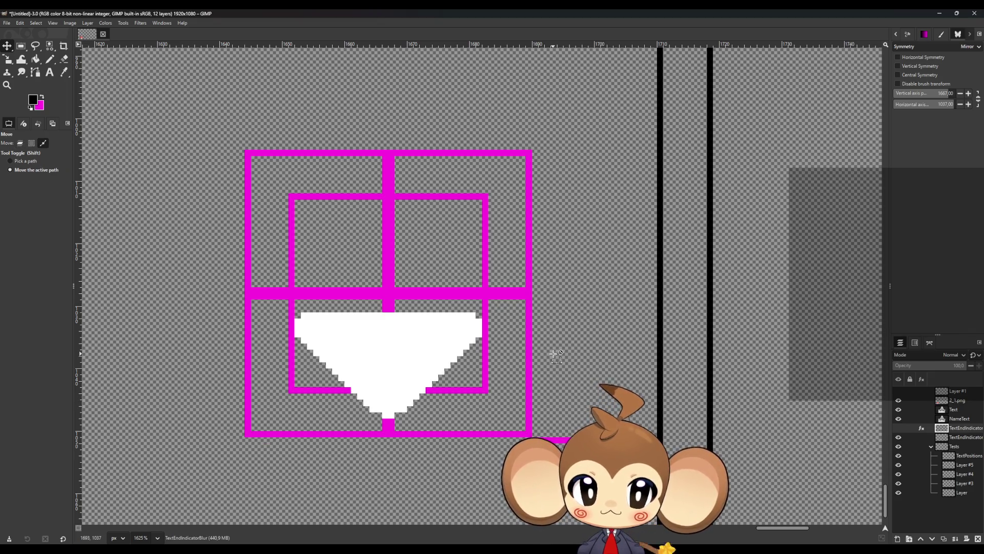
{"action": "key", "text": "ctrl+z"}
{"action": "key", "text": "shift"}
{"action": "key", "text": "ctrl+shift+z"}
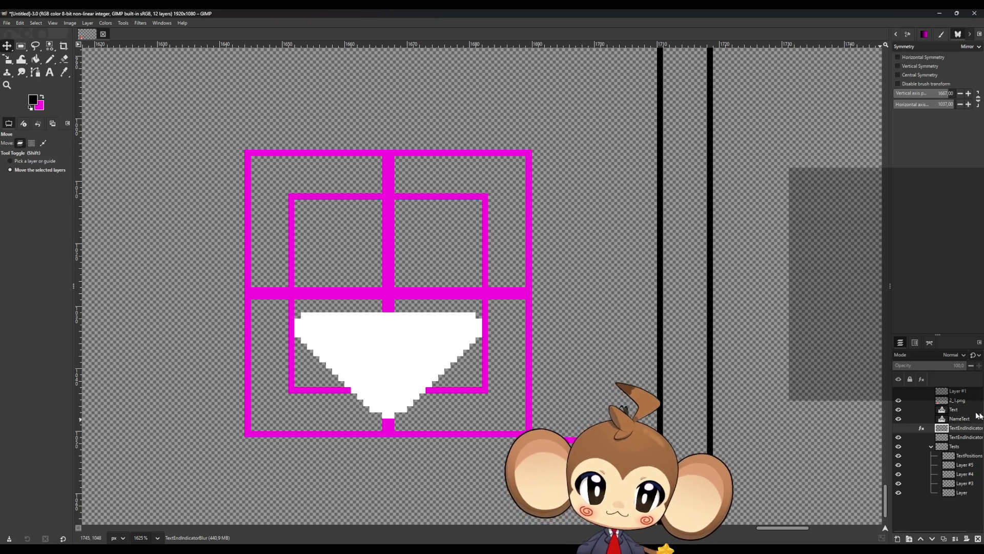
- Move the white triangle up about 9 px and align the blurred copy over it
{"action": "left_click", "coordinate": [954, 441]}
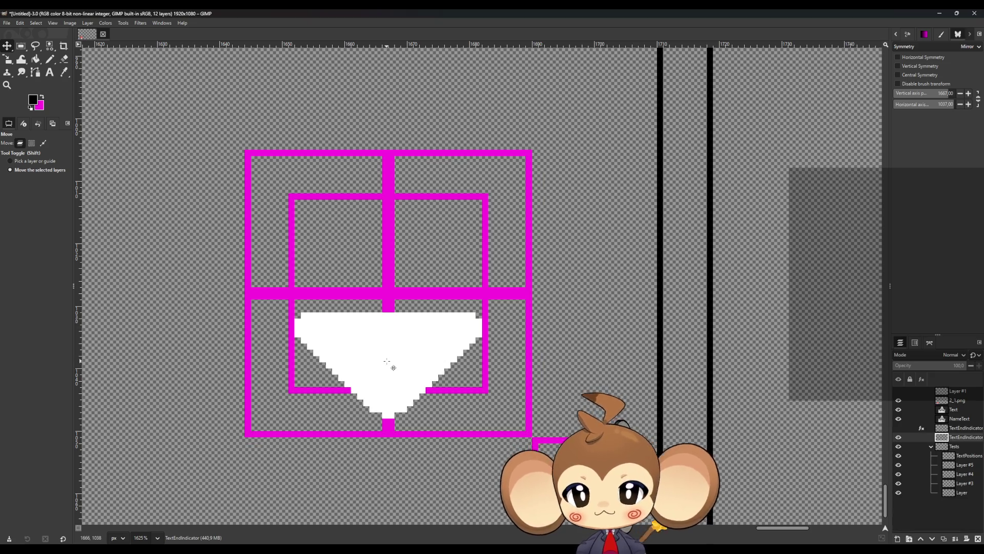
{"action": "mouse_move", "coordinate": [386, 361]}
{"action": "left_mouse_down"}
{"action": "mouse_move", "coordinate": [384, 291]}
{"action": "mouse_move", "coordinate": [391, 296]}
{"action": "left_mouse_up"}
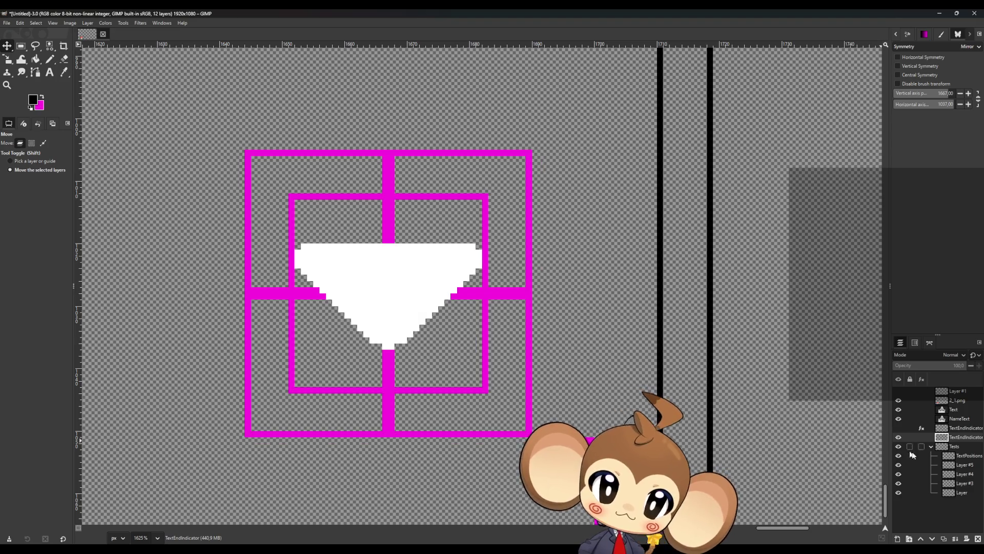
{"action": "left_click", "coordinate": [897, 427]}
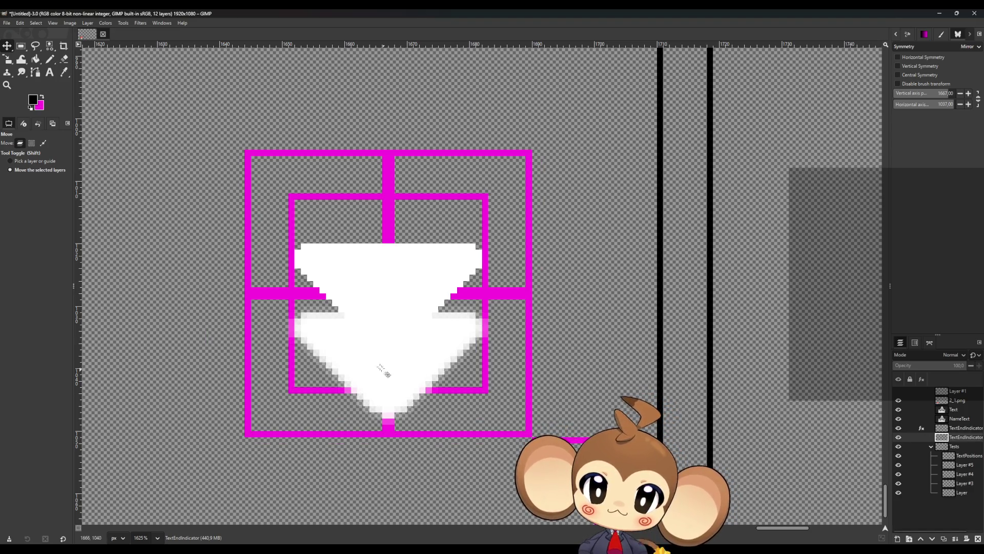
{"action": "left_click", "coordinate": [910, 427]}
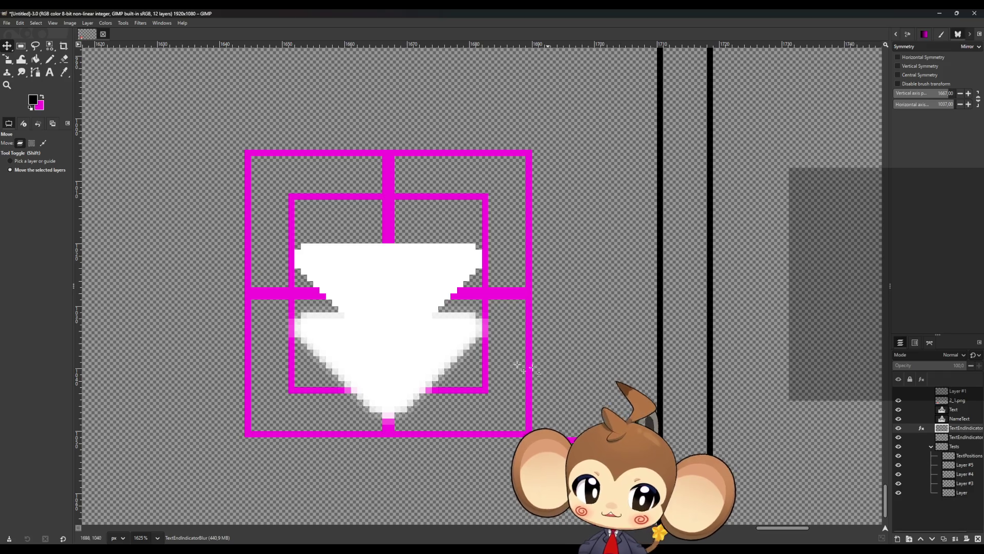
{"action": "left_click_drag", "start_coordinate": [398, 378], "coordinate": [468, 316]}
{"action": "mouse_move", "coordinate": [447, 303]}
{"action": "left_mouse_down"}
{"action": "mouse_move", "coordinate": [413, 263]}
{"action": "mouse_move", "coordinate": [387, 264]}
{"action": "mouse_move", "coordinate": [404, 287]}
{"action": "mouse_move", "coordinate": [399, 308]}
{"action": "left_mouse_up"}
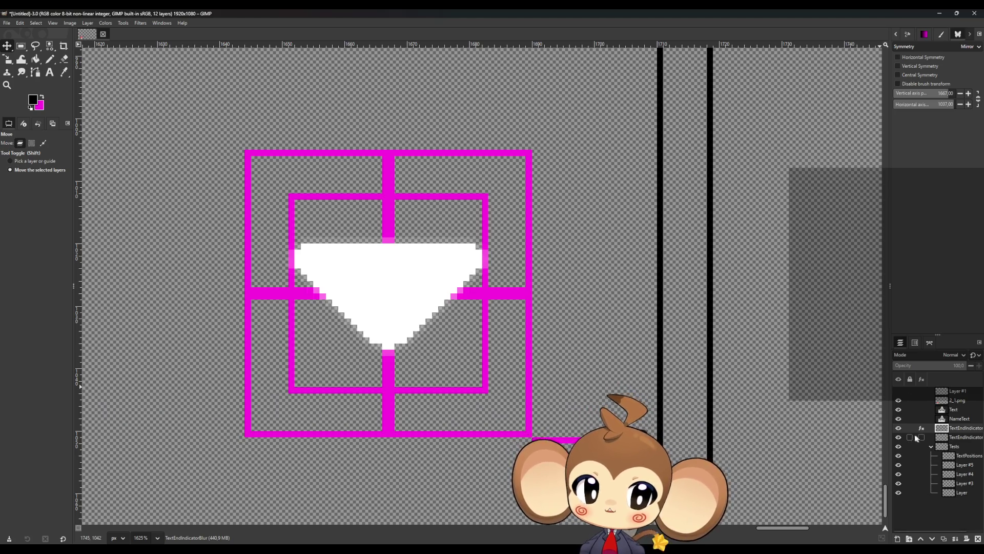
- Hide the sharp triangle, Layer #5 and Layer #4, leaving only the blurred triangle visible
{"action": "left_click", "coordinate": [898, 437]}
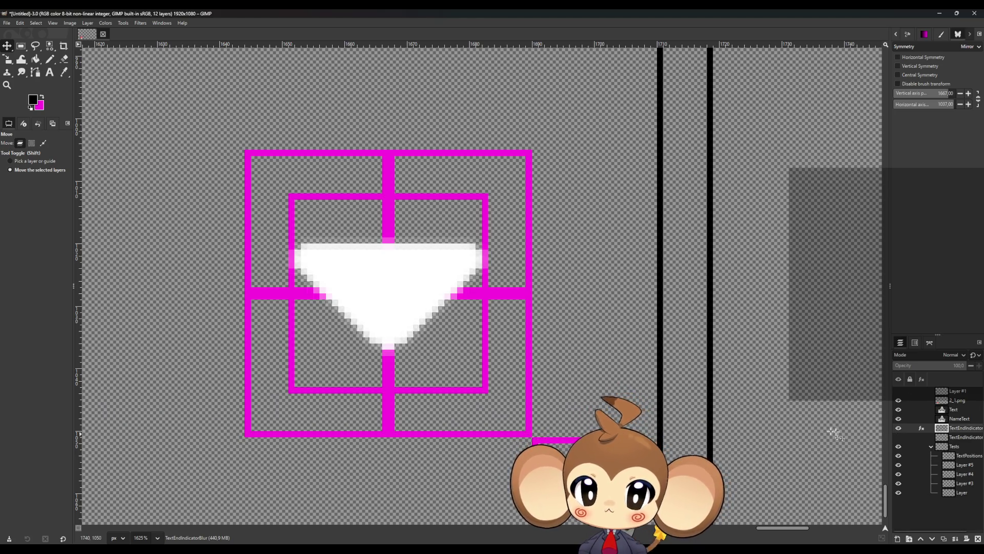
{"action": "left_click", "coordinate": [898, 464]}
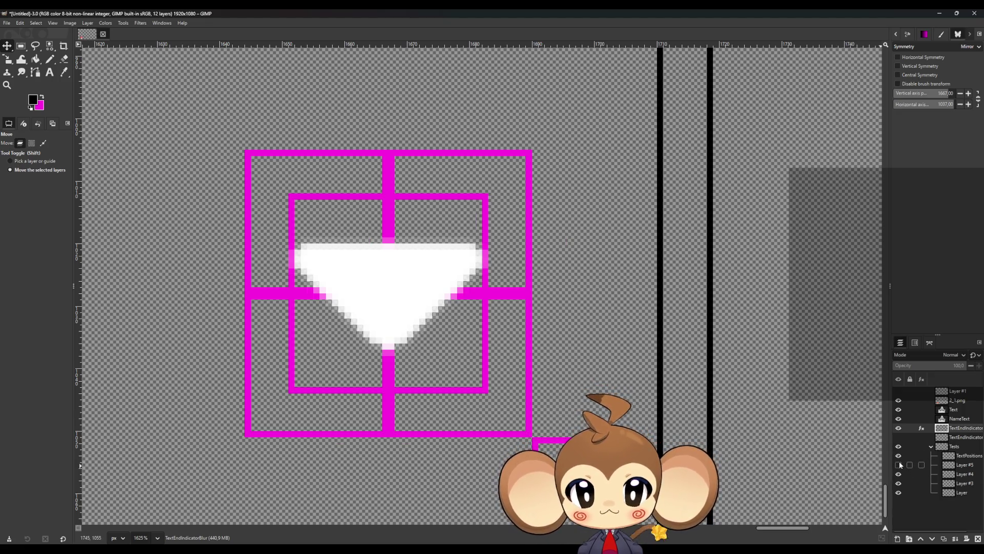
{"action": "left_click", "coordinate": [898, 472]}
{"action": "scroll", "coordinate": [485, 402], "scroll_direction": "down", "scroll_amount": 10}
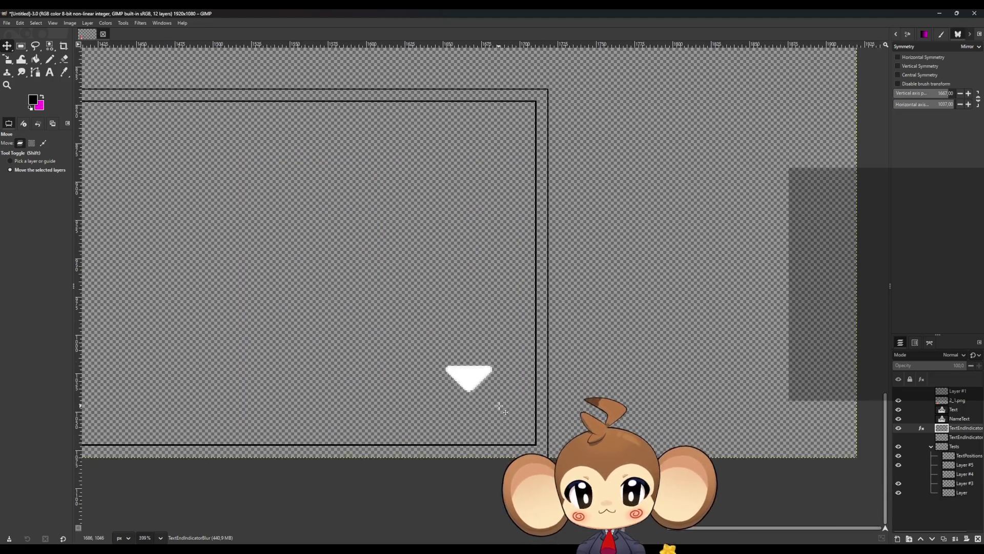
{"action": "scroll", "coordinate": [302, 388], "scroll_direction": "up", "scroll_amount": 3}
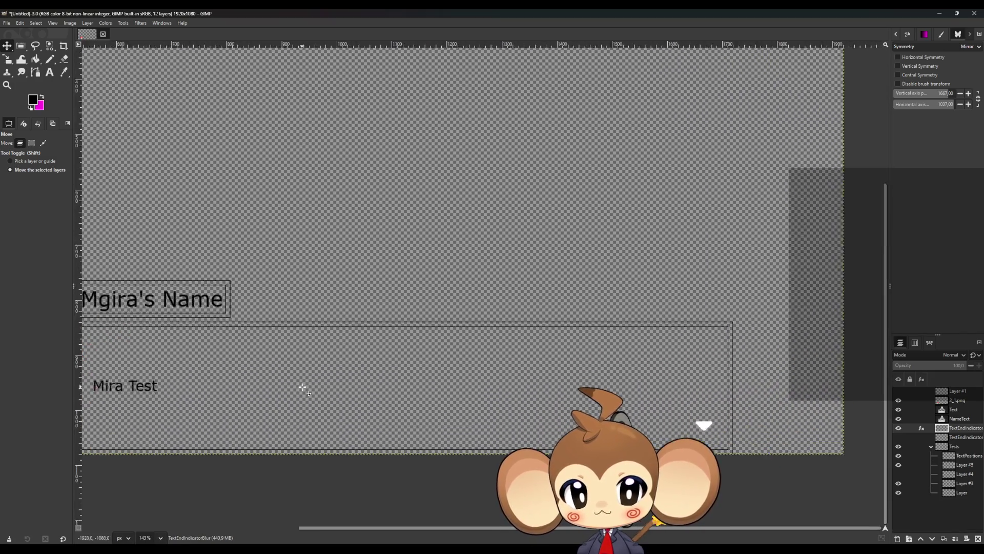
{"action": "scroll", "coordinate": [302, 388], "scroll_direction": "up", "scroll_amount": 1}
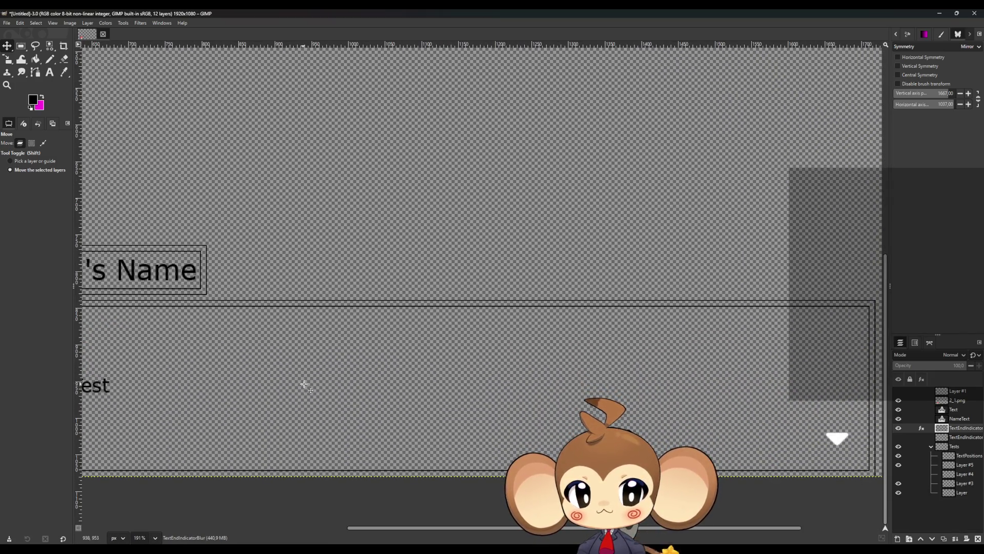